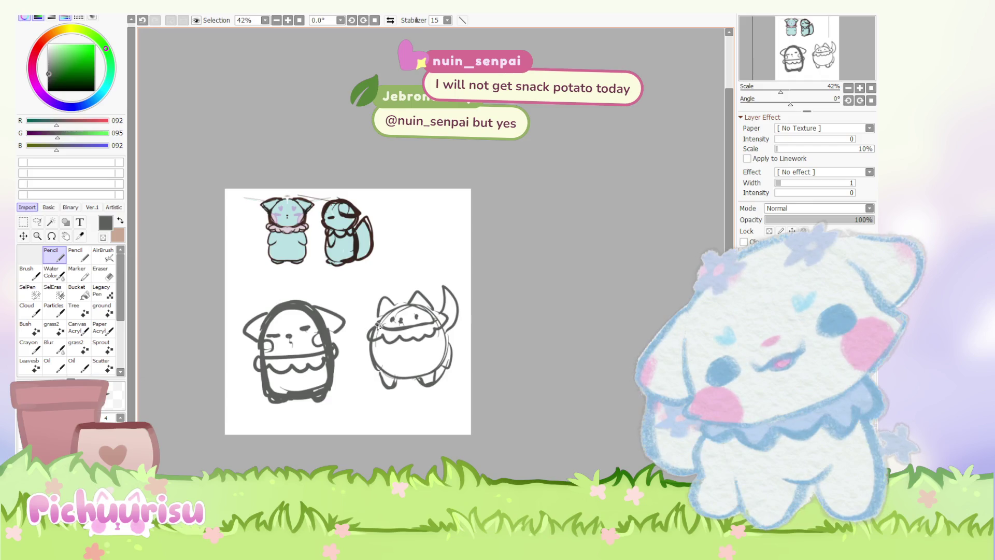
- Lasso the right-hand cat sketch, shrink it, move it up-right with a slight tilt, and confirm
mouse_move(450, 333)
mouse_down()
mouse_move(436, 374)
mouse_move(405, 376)
mouse_up()
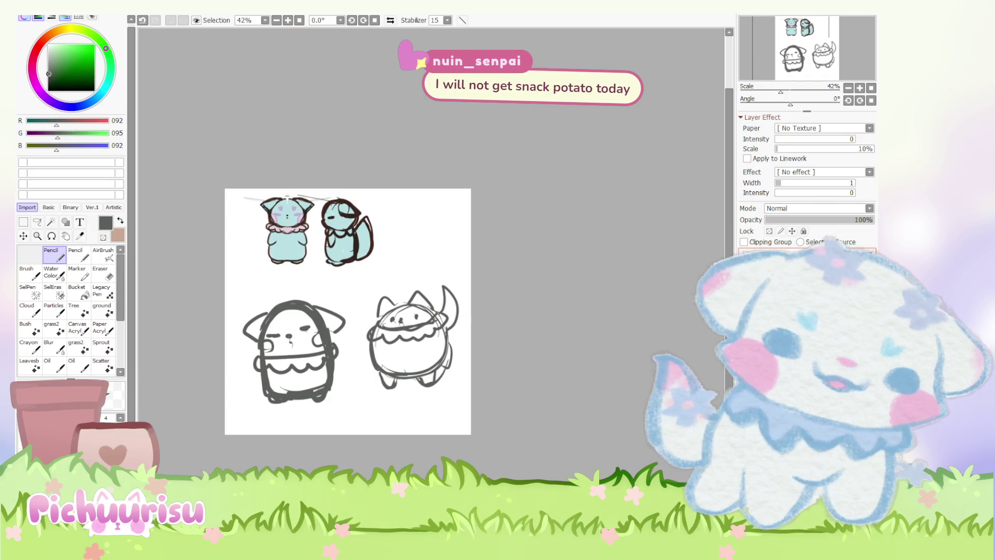
key(l)
drag(424, 263, 370, 333)
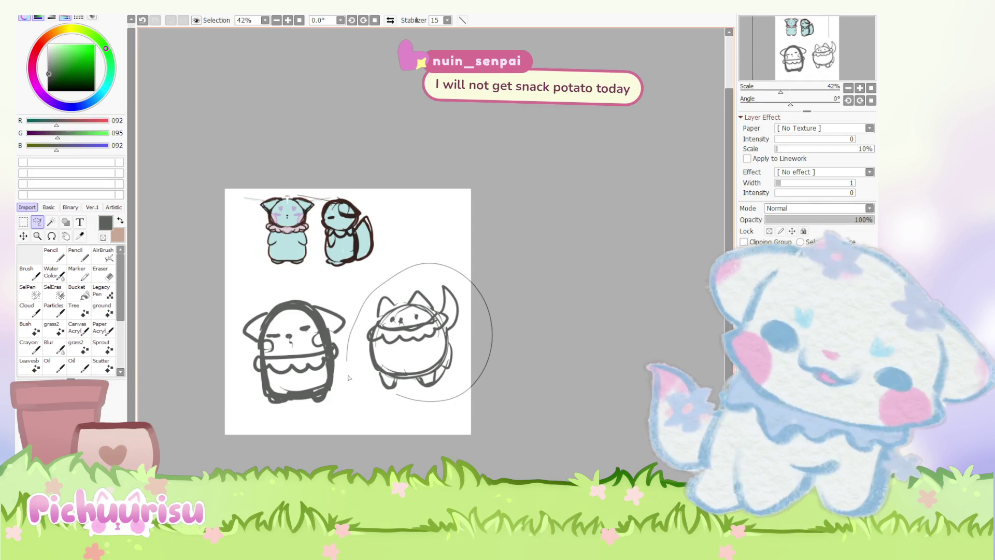
key(ctrl+t)
drag(360, 282, 396, 311)
drag(428, 358, 420, 292)
drag(366, 257, 329, 233)
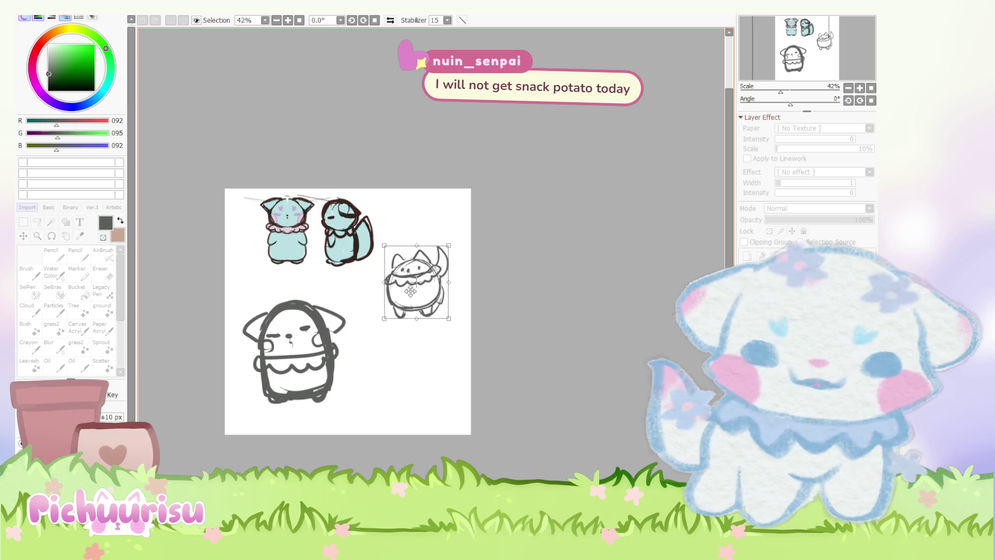
key(Return)
key(ctrl+d)
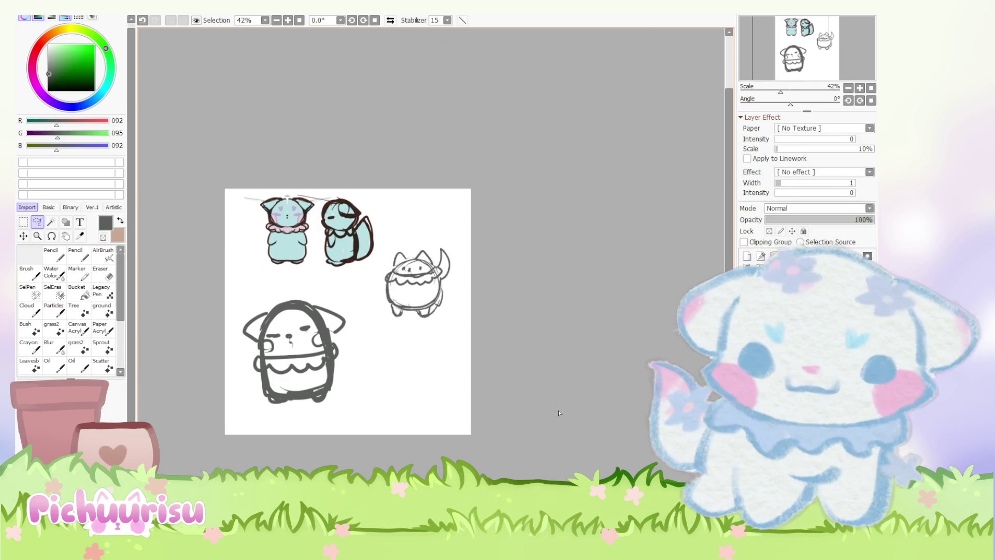
scroll(468, 303, up, 2)
- Begin a round body circle below the cat sketch with the pencil
key(n)
drag(350, 352, 371, 345)
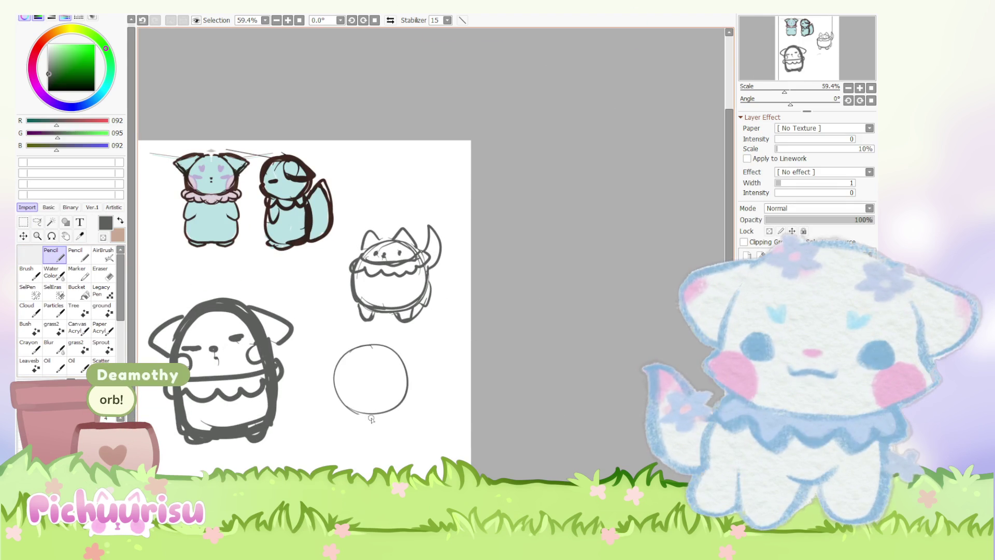
scroll(329, 317, up, 1)
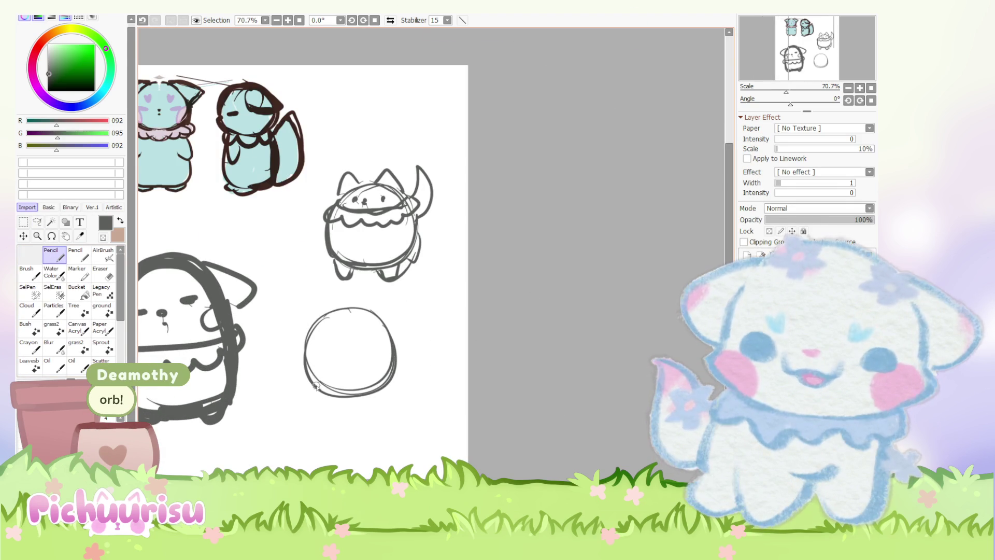
- Draw small legs, a face mark and a darker belly band on the circle, then pick light cyan
drag(346, 398, 389, 395)
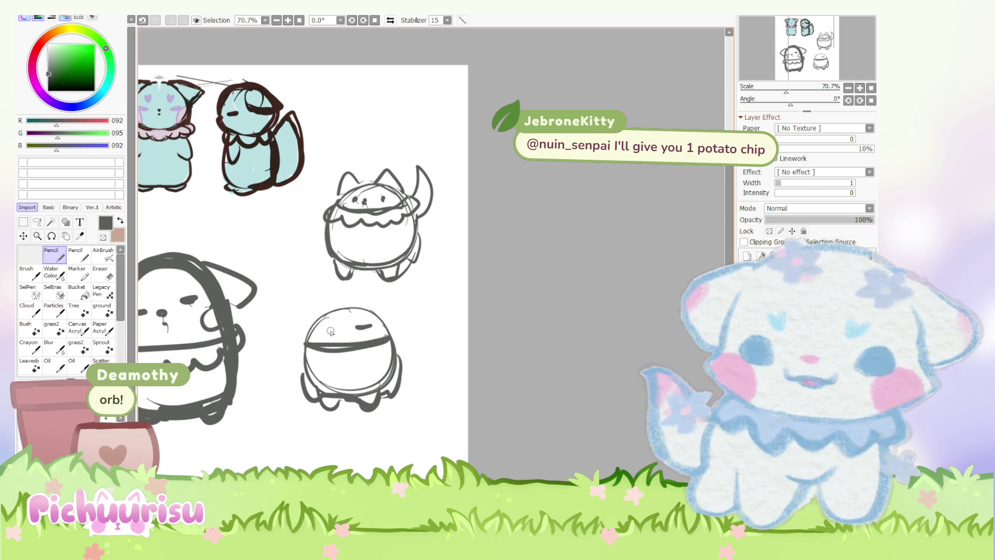
drag(341, 328, 347, 330)
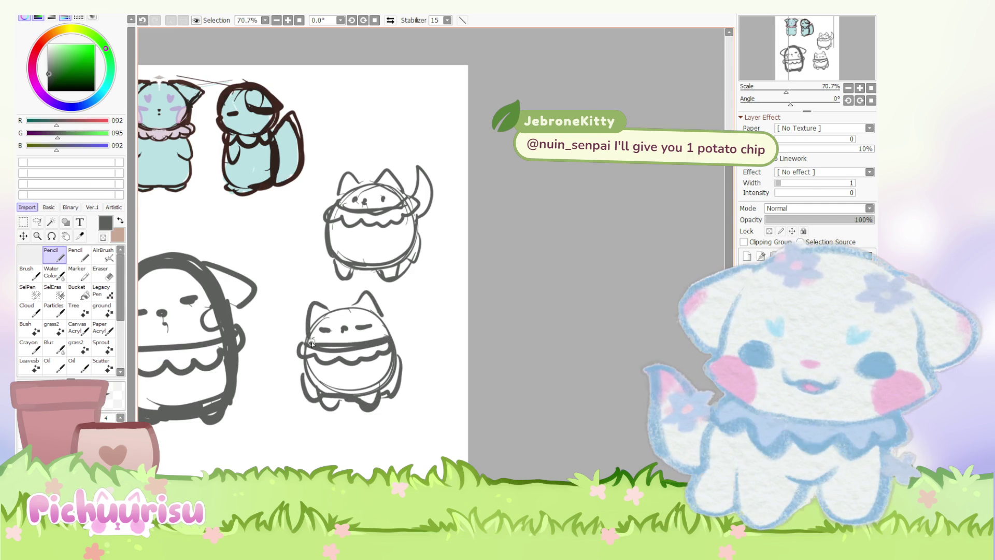
drag(307, 341, 379, 339)
drag(311, 377, 314, 402)
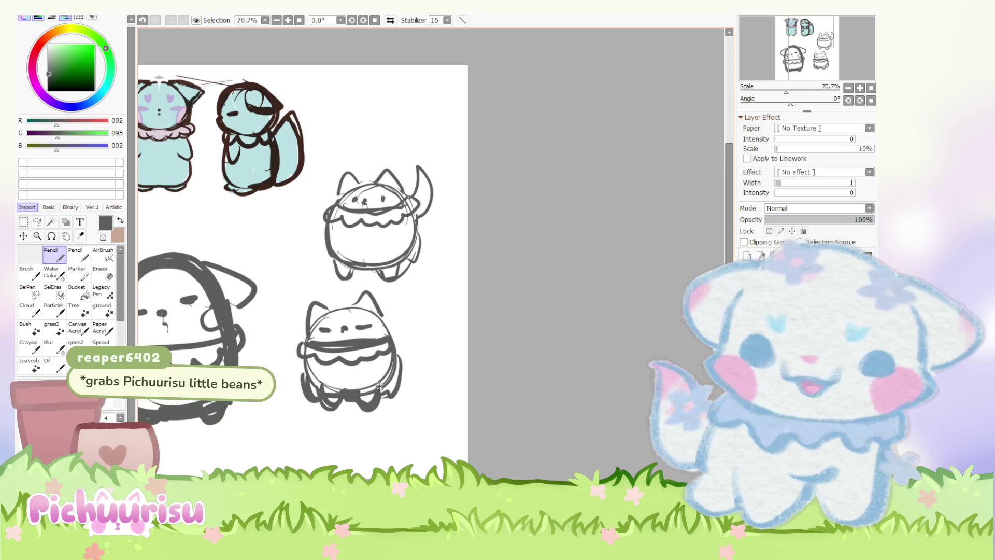
scroll(394, 359, down, 1)
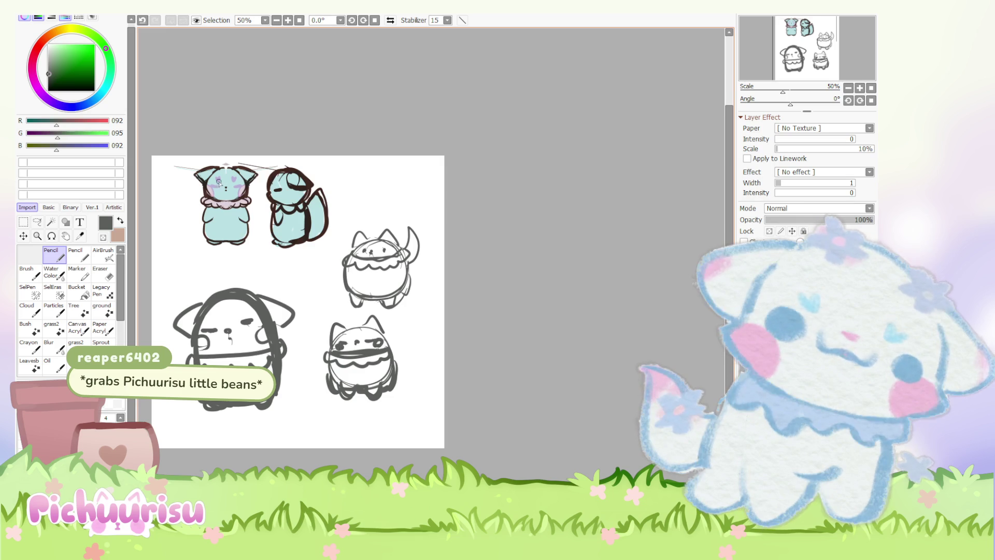
alt+click(229, 214)
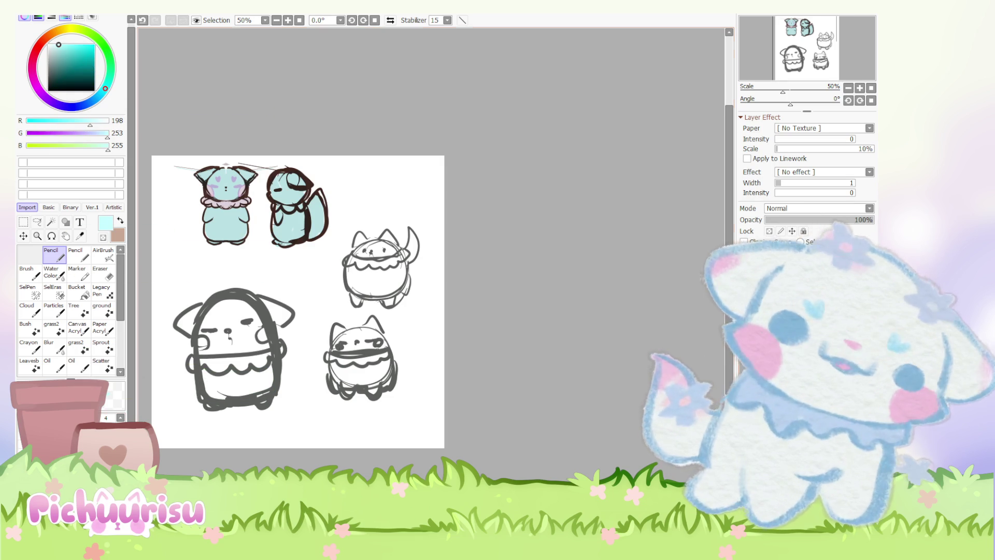
- Paint light cyan over the small cat's body and sample a light pink-grey
drag(358, 342, 343, 356)
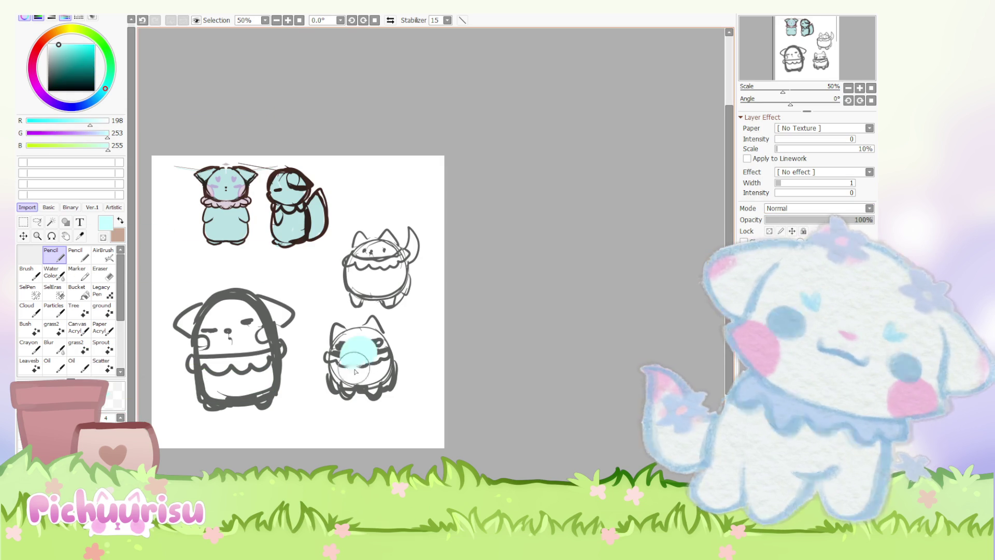
scroll(817, 208, down, 1)
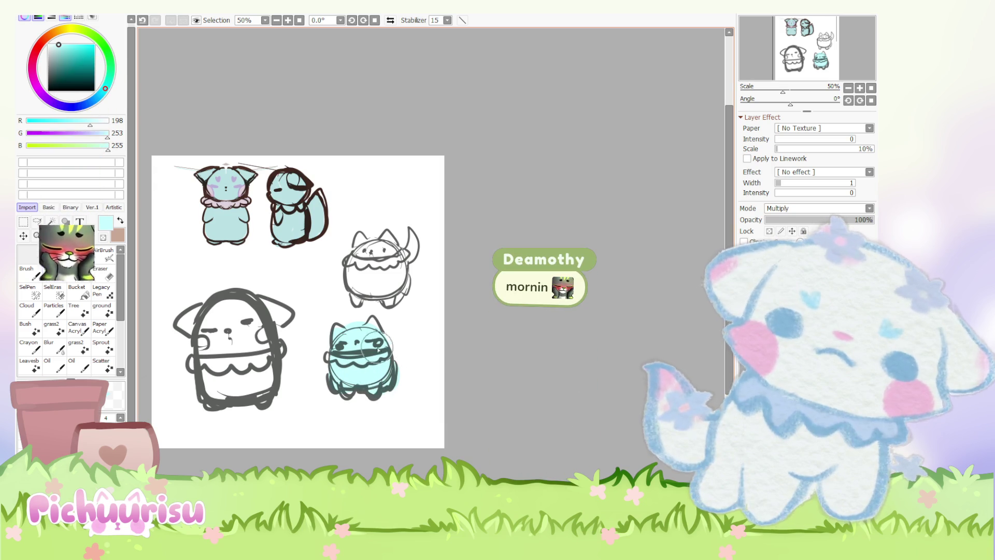
right_click(226, 206)
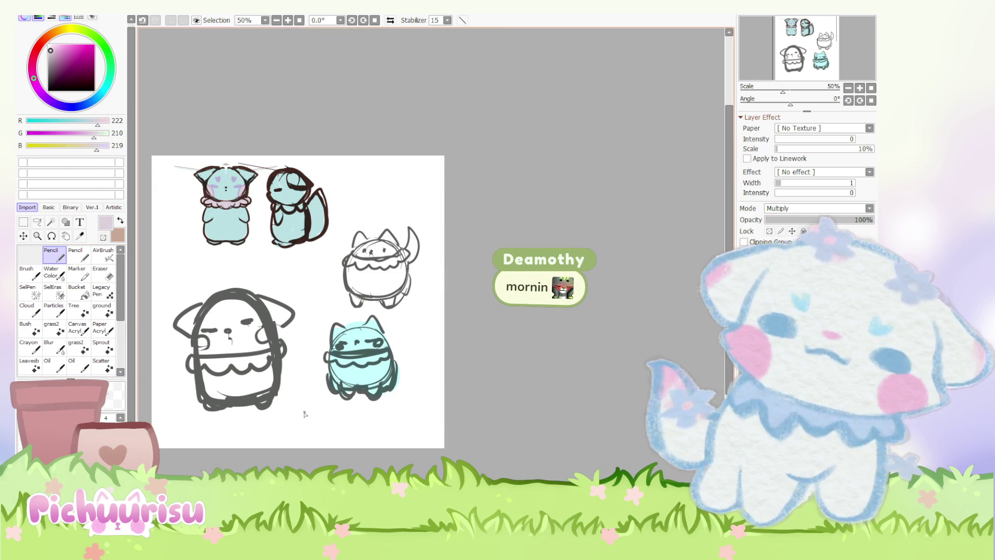
scroll(372, 349, up, 5)
scroll(283, 352, down, 5)
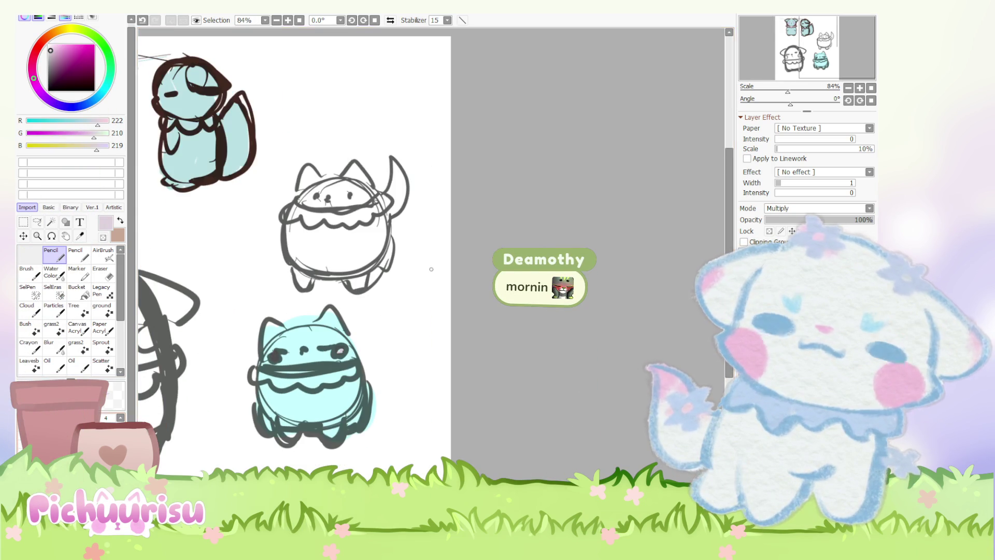
scroll(339, 351, up, 5)
scroll(250, 360, down, 3)
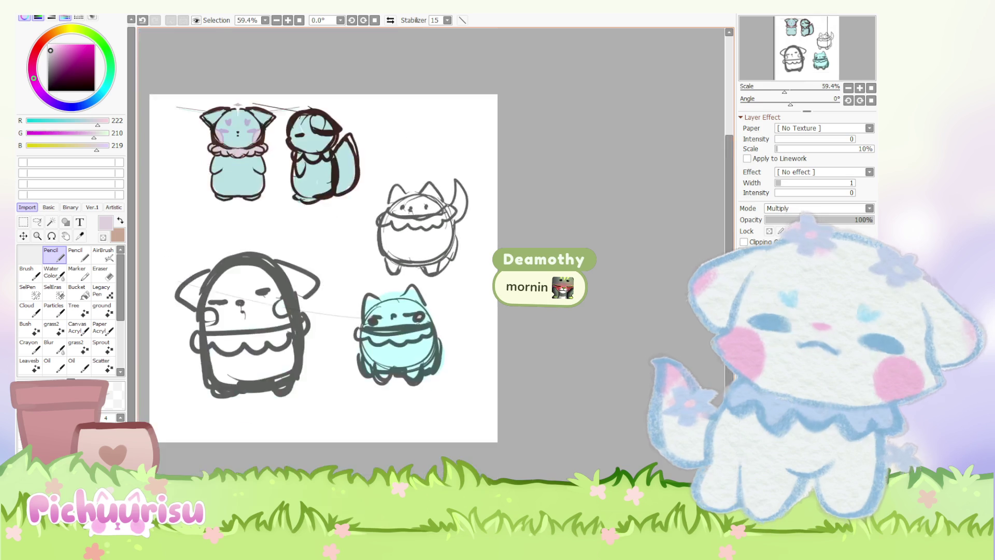
scroll(250, 360, down, 3)
scroll(491, 292, up, 4)
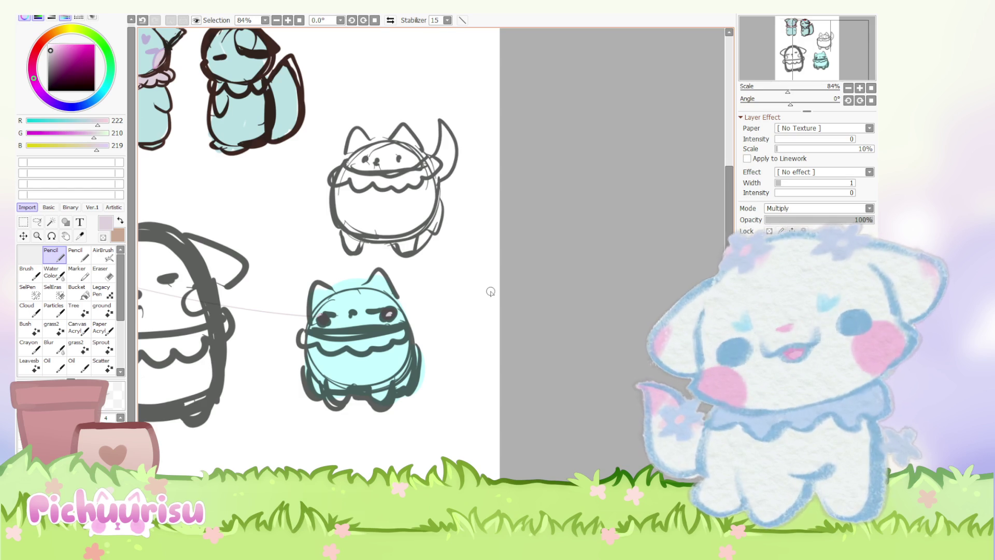
scroll(491, 291, down, 1)
scroll(490, 292, down, 1)
scroll(506, 175, up, 1)
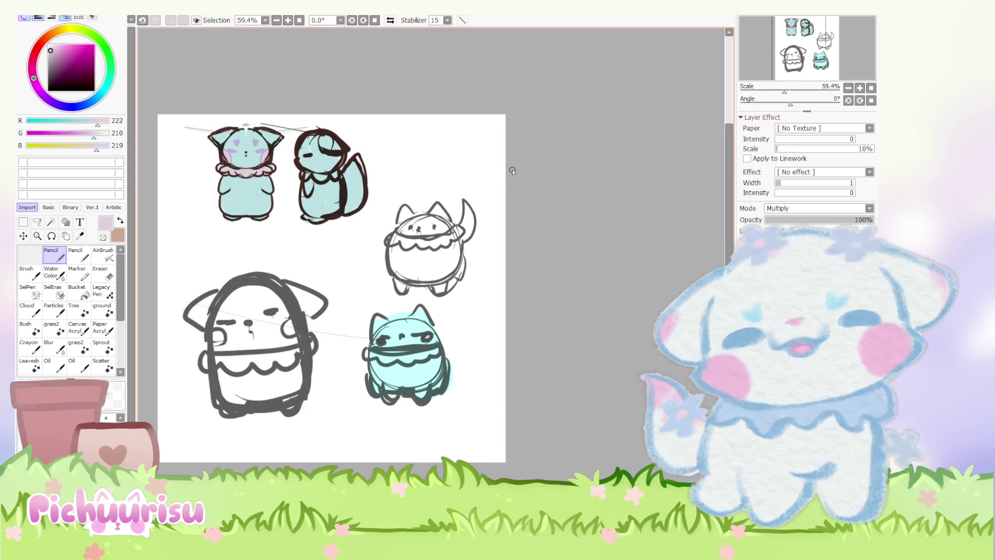
scroll(466, 311, up, 2)
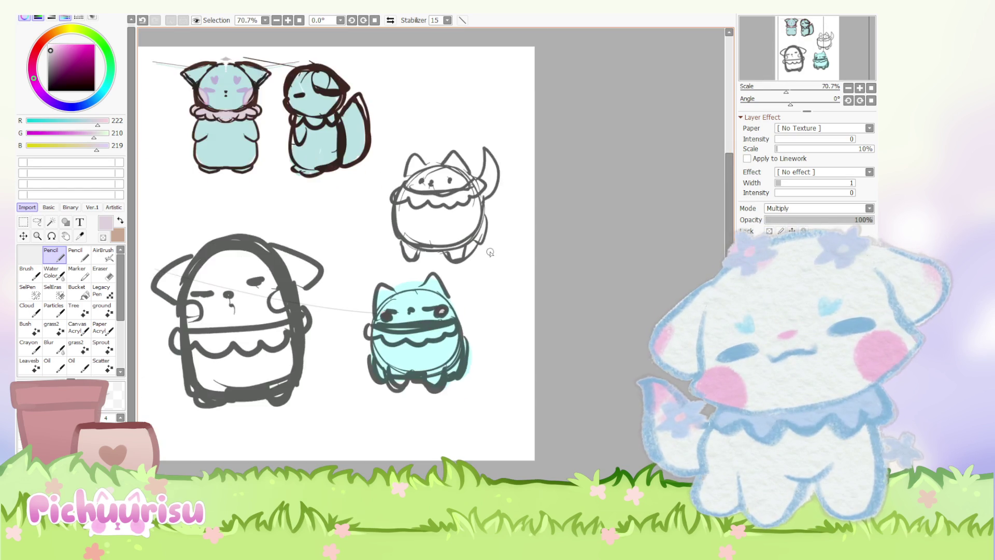
scroll(491, 251, down, 3)
scroll(491, 178, down, 1)
scroll(500, 208, up, 2)
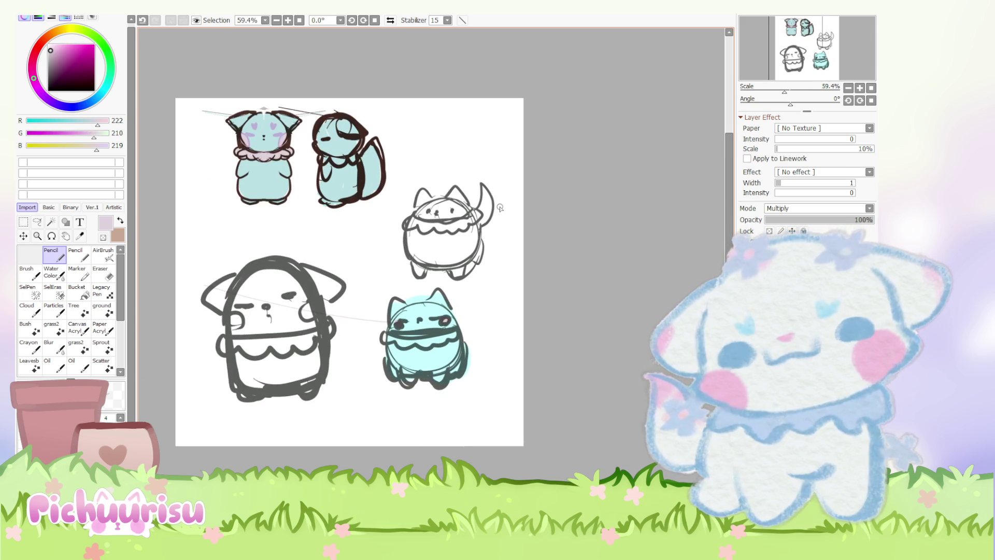
scroll(366, 187, down, 1)
scroll(496, 260, up, 1)
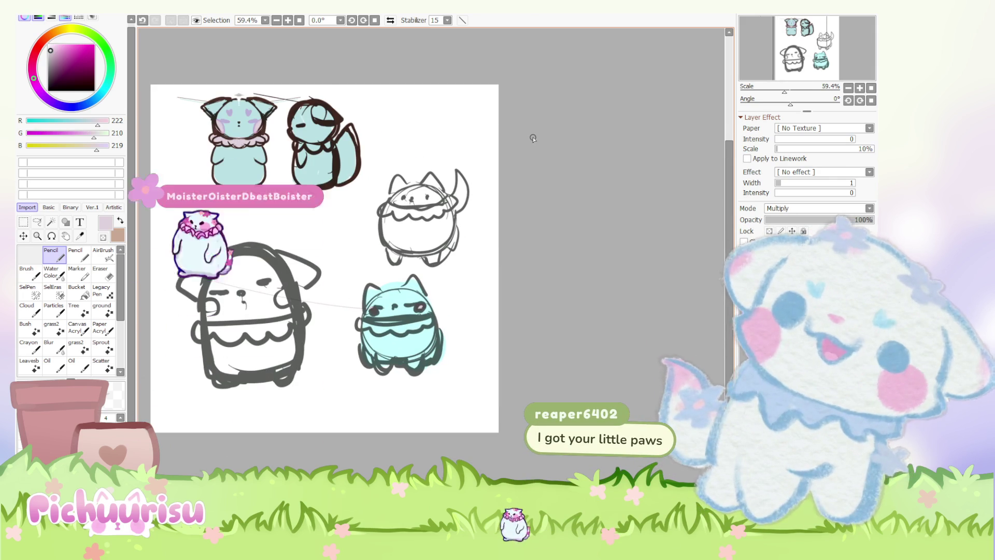
scroll(604, 295, down, 1)
scroll(604, 296, down, 1)
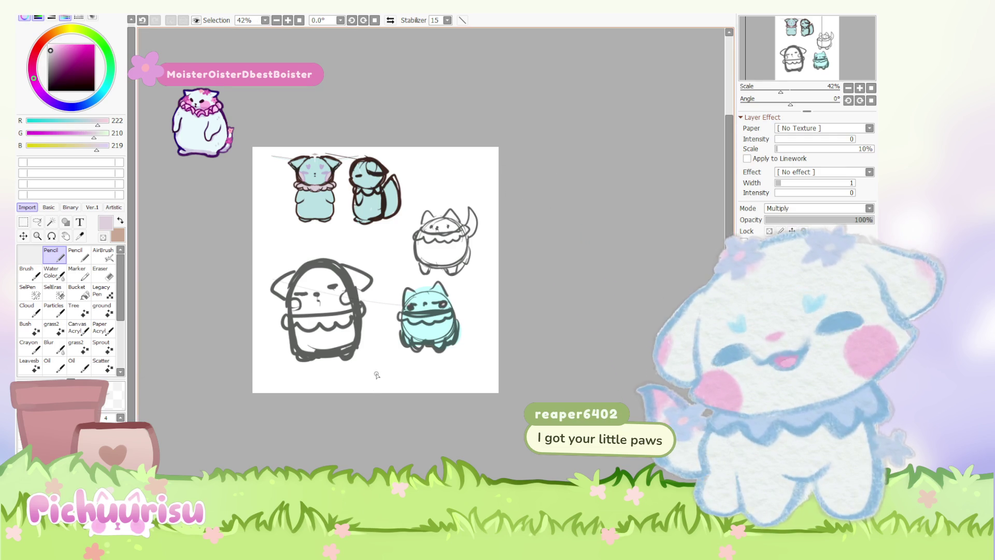
scroll(374, 378, down, 1)
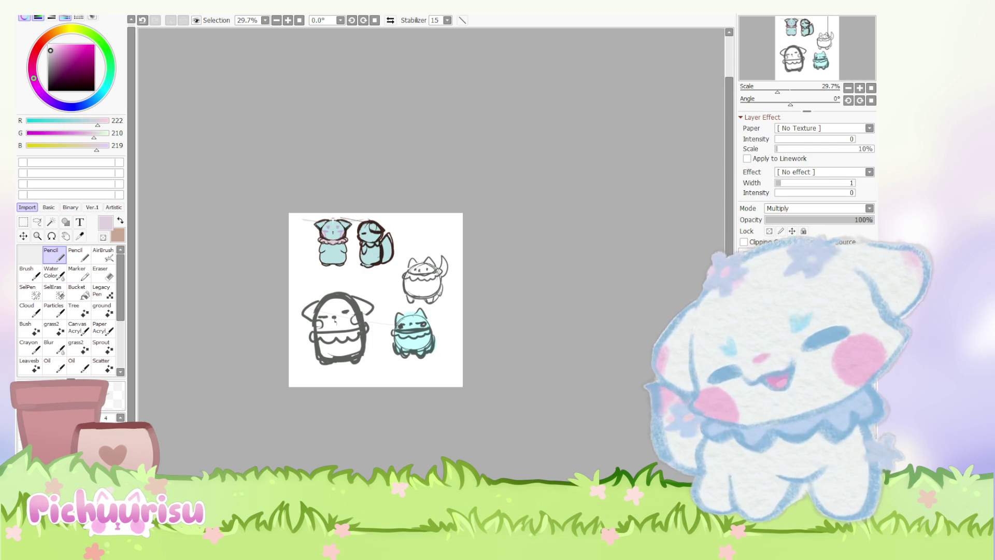
scroll(376, 301, down, 1)
scroll(375, 300, up, 1)
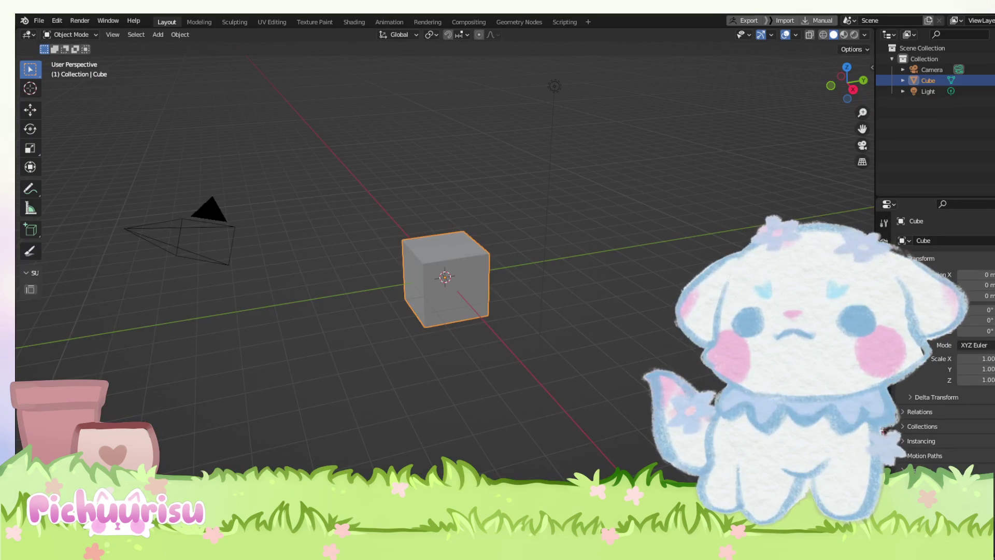
- Orbit around the default cube and deselect it
middle_drag(497, 291, 514, 292)
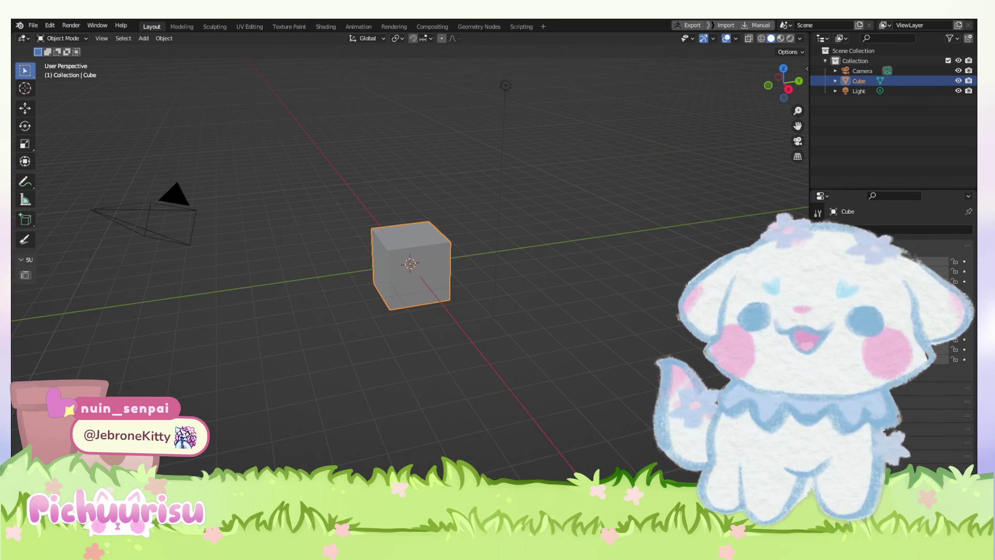
key(alt+a)
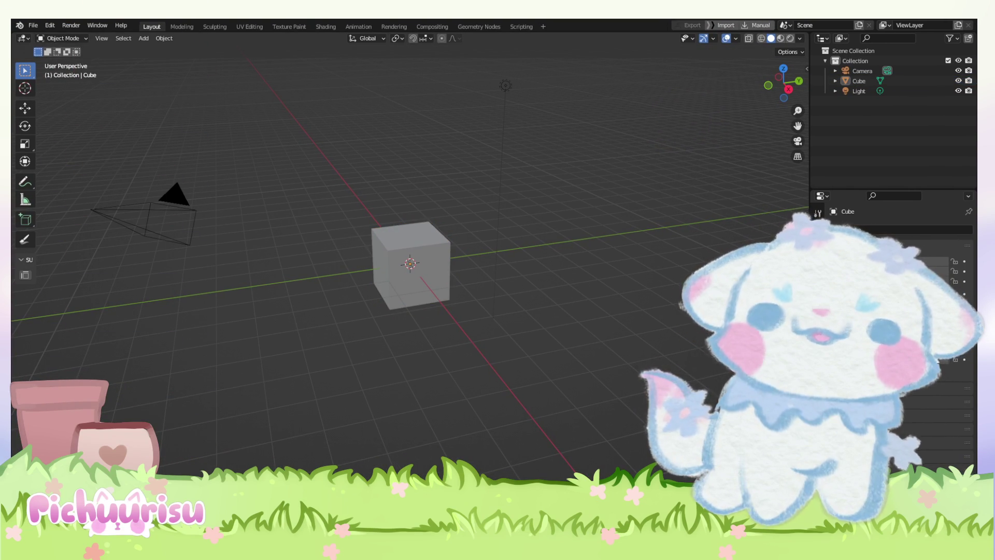
mouse_move(496, 265)
middle_down()
mouse_move(613, 311)
mouse_move(531, 365)
mouse_move(591, 269)
mouse_move(622, 349)
mouse_move(689, 217)
mouse_move(701, 234)
mouse_move(420, 428)
mouse_move(395, 192)
mouse_move(638, 250)
mouse_move(571, 319)
mouse_move(500, 338)
middle_up()
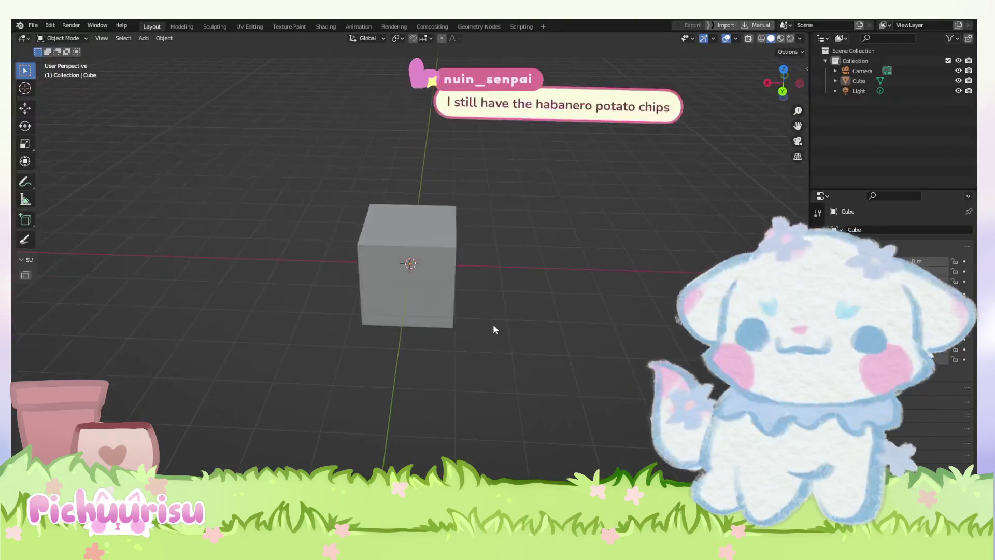
click(782, 90)
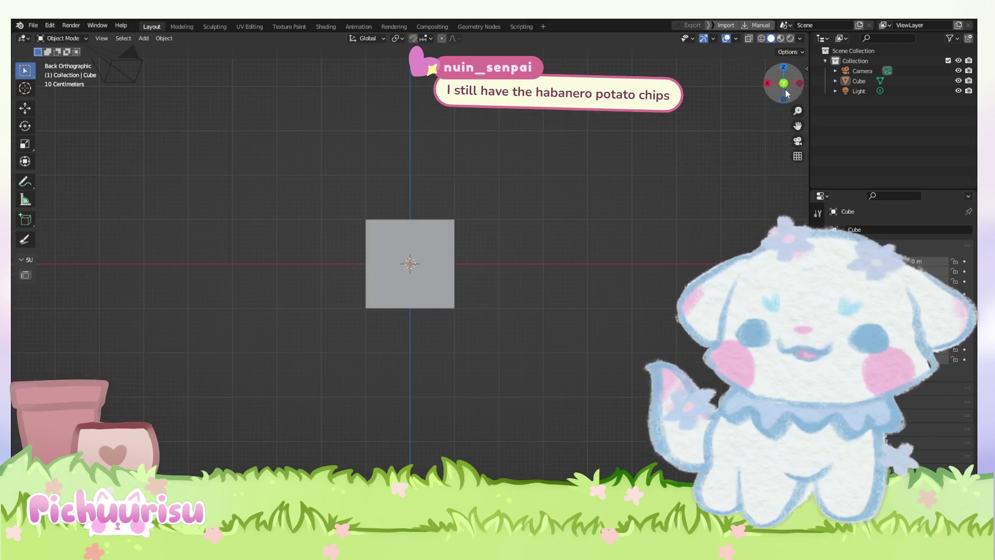
click(157, 39)
mouse_move(175, 51)
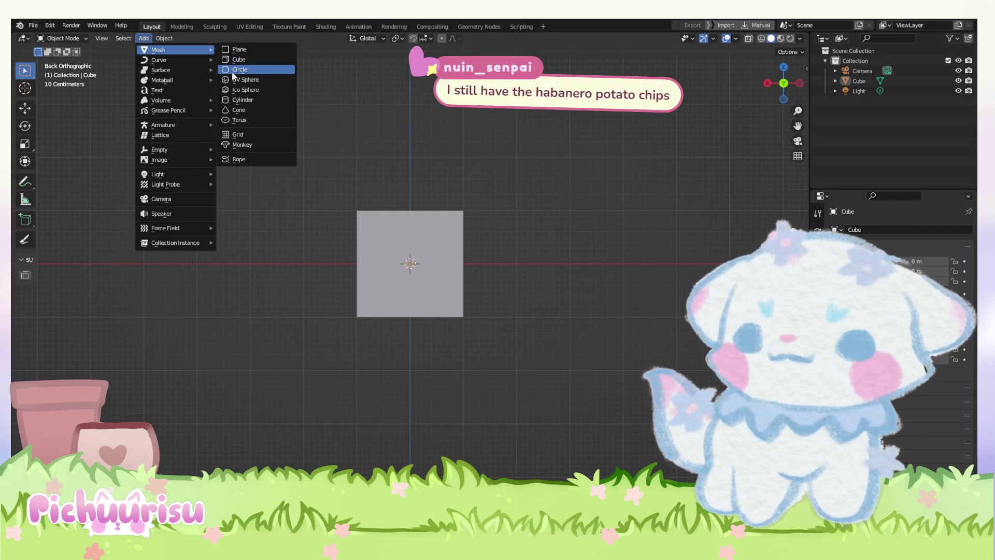
click(237, 80)
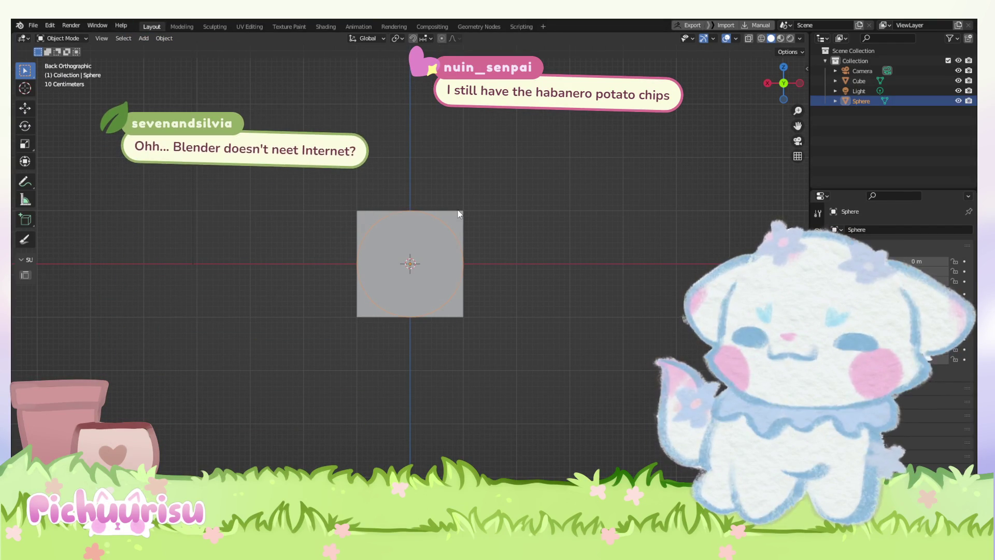
scroll(442, 275, up, 2)
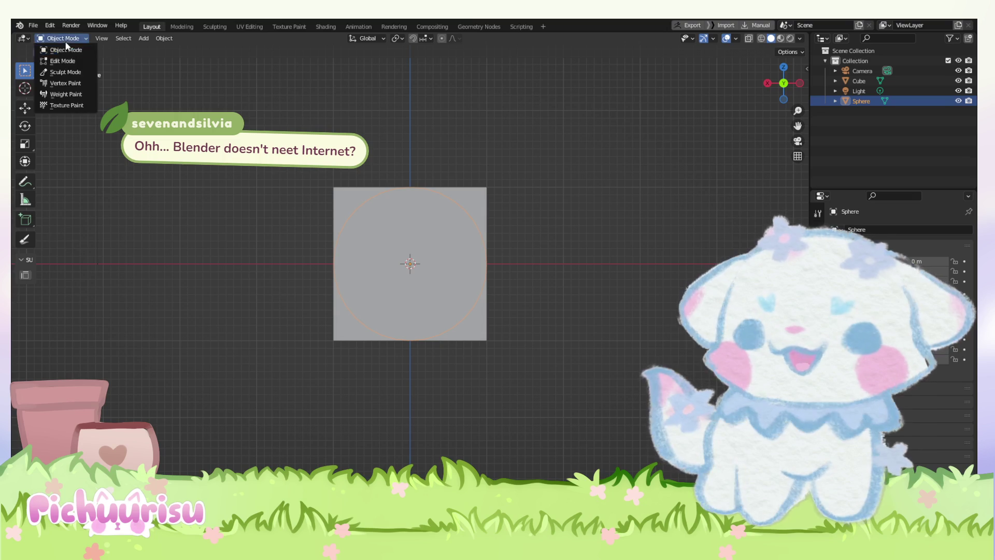
click(959, 80)
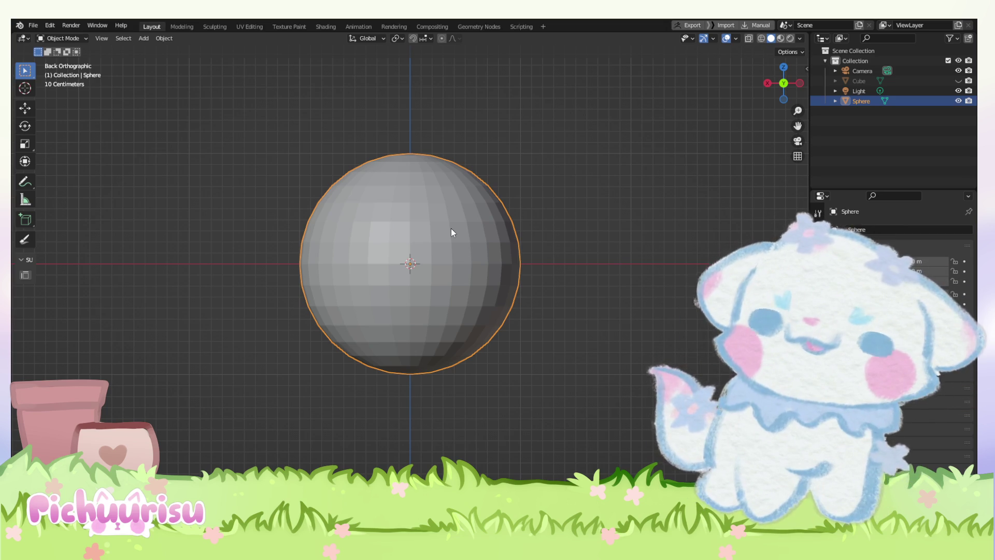
- Enter Edit Mode on the sphere and deselect all of its vertices
click(88, 38)
click(59, 51)
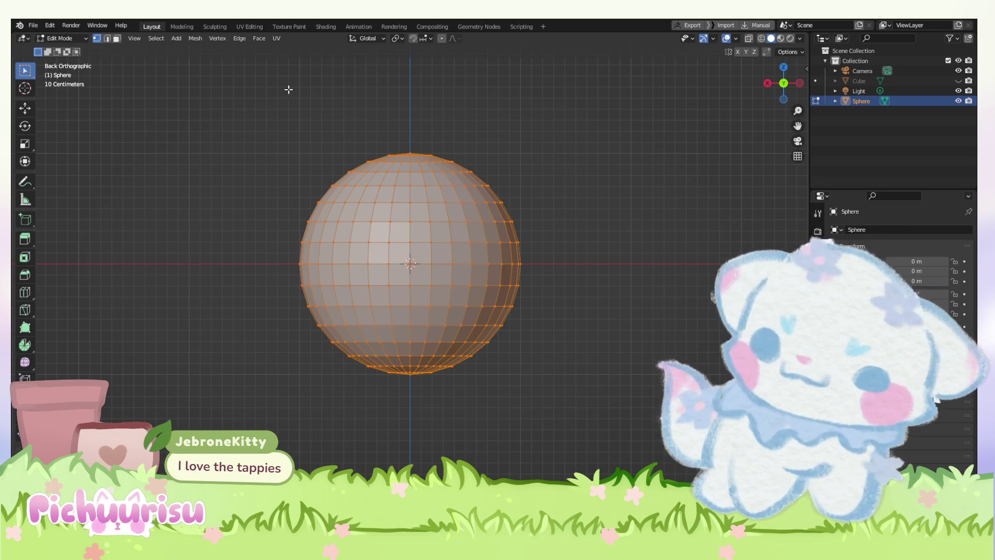
click(259, 41)
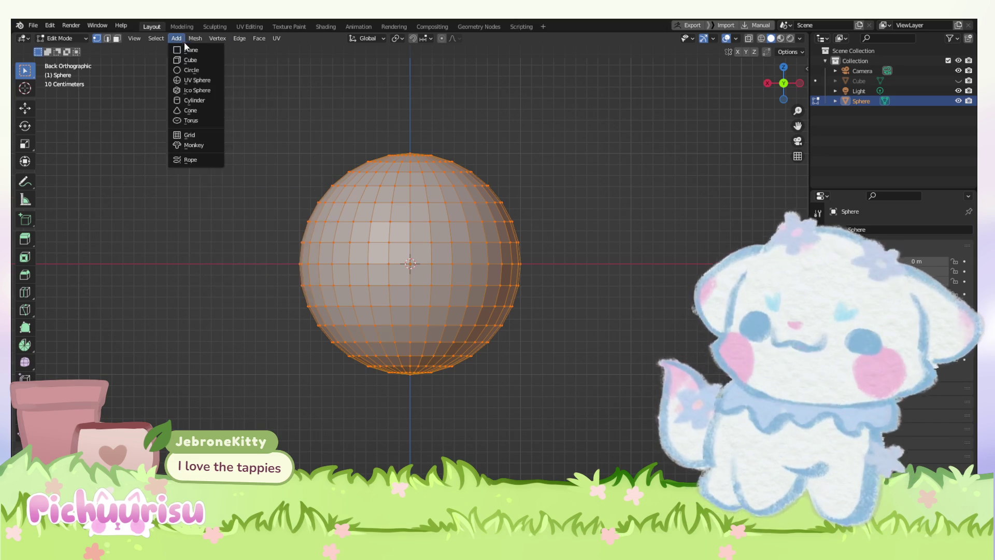
mouse_move(196, 38)
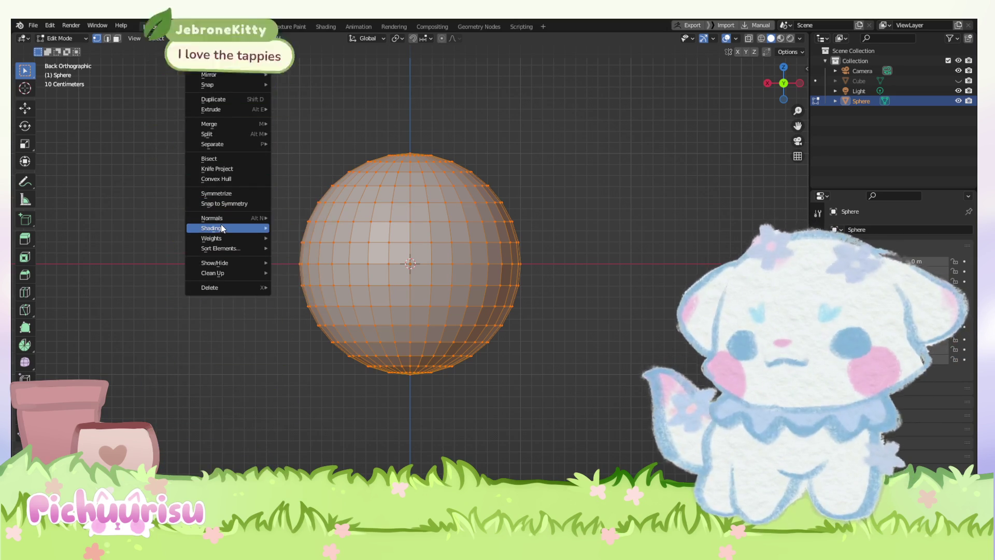
click(647, 304)
scroll(648, 305, down, 3)
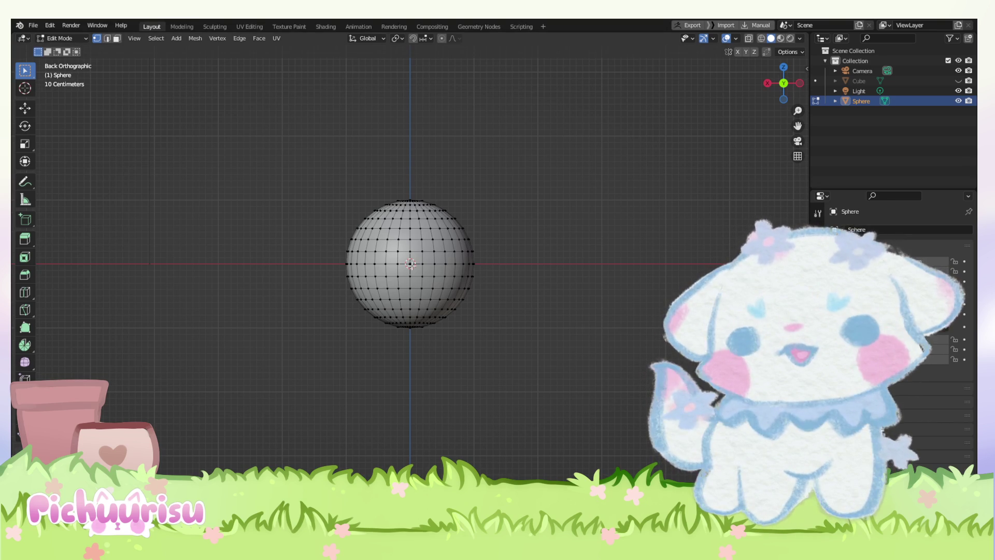
scroll(410, 265, up, 5)
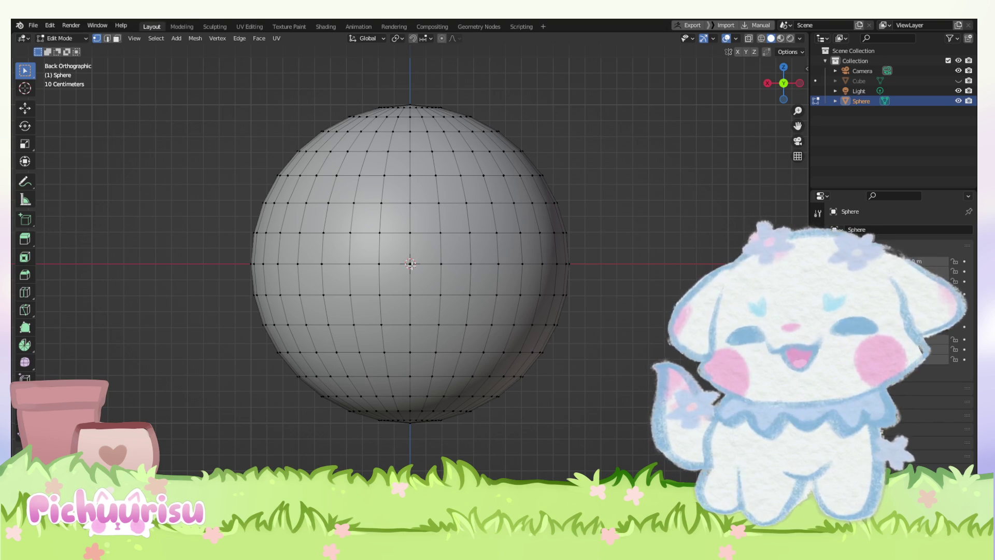
scroll(411, 265, down, 2)
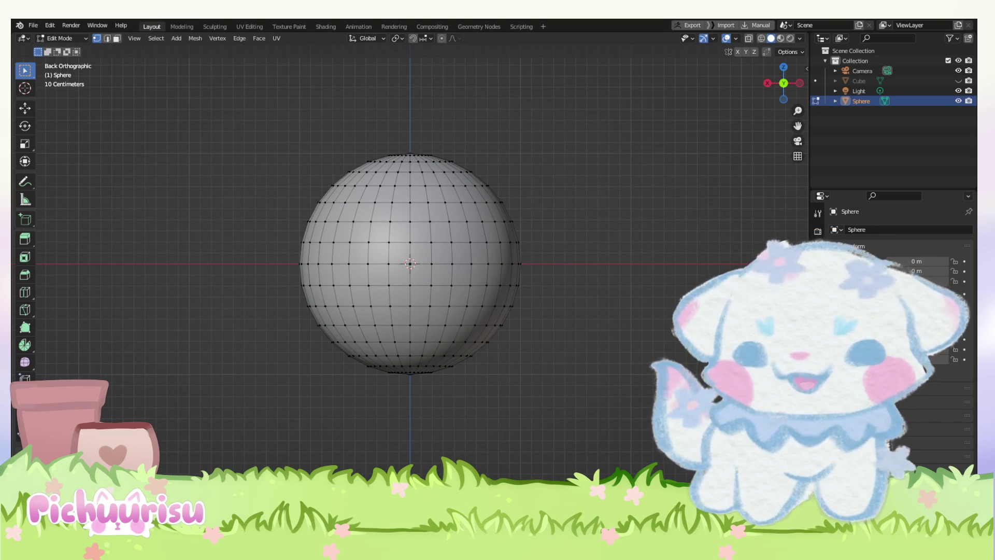
scroll(408, 166, up, 1)
scroll(407, 166, up, 1)
- In edge select, mark the sphere's upper edge loop as a UV seam
shift+middle_drag(408, 166, 419, 223)
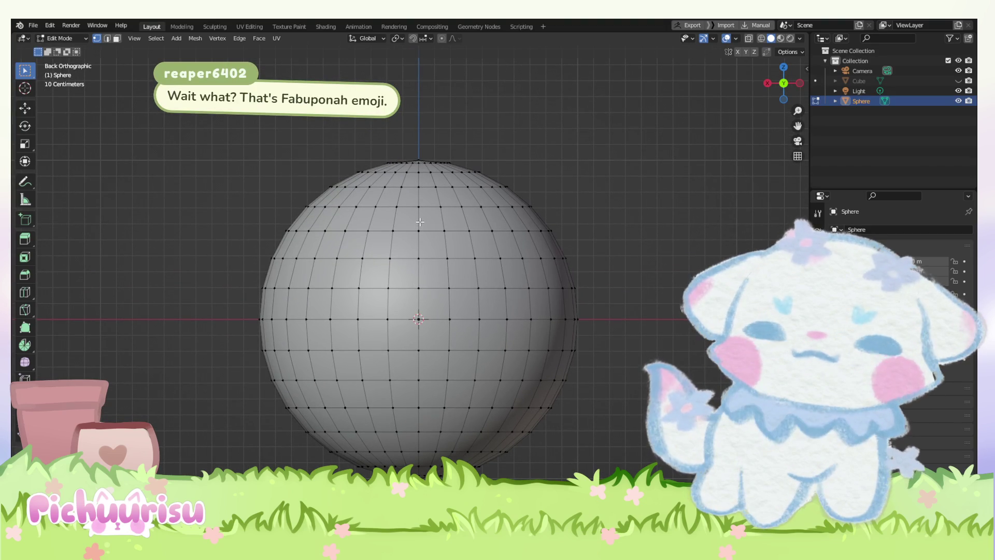
scroll(420, 223, up, 1)
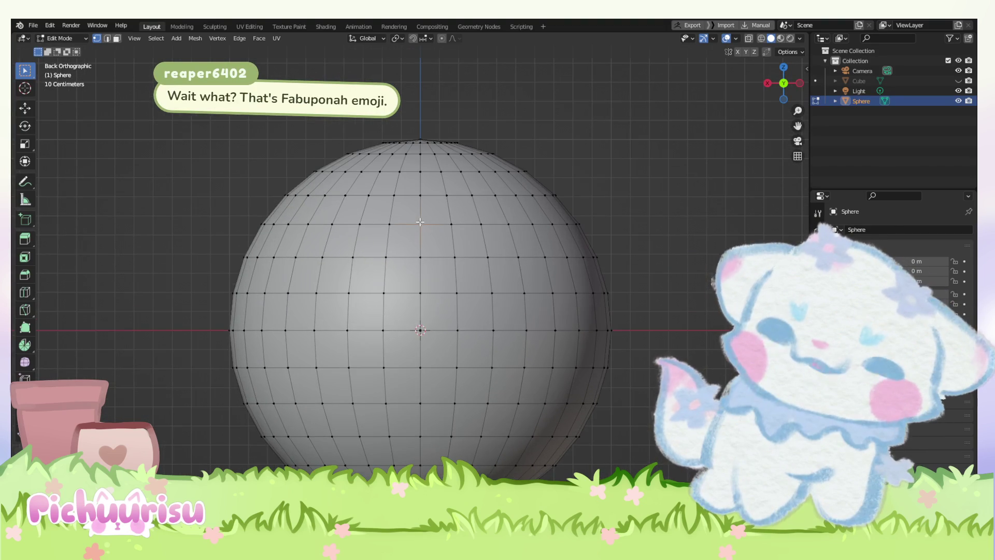
click(107, 39)
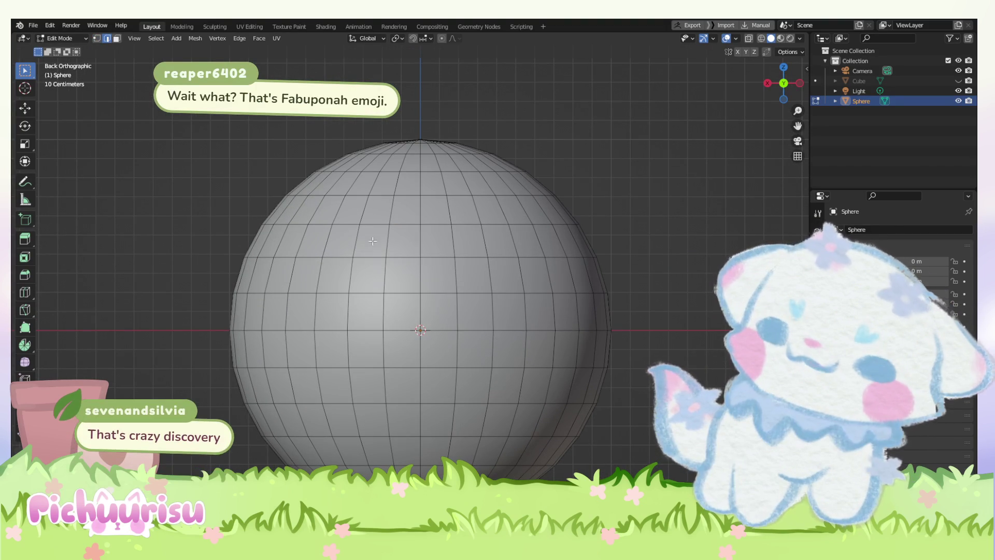
scroll(334, 223, down, 1)
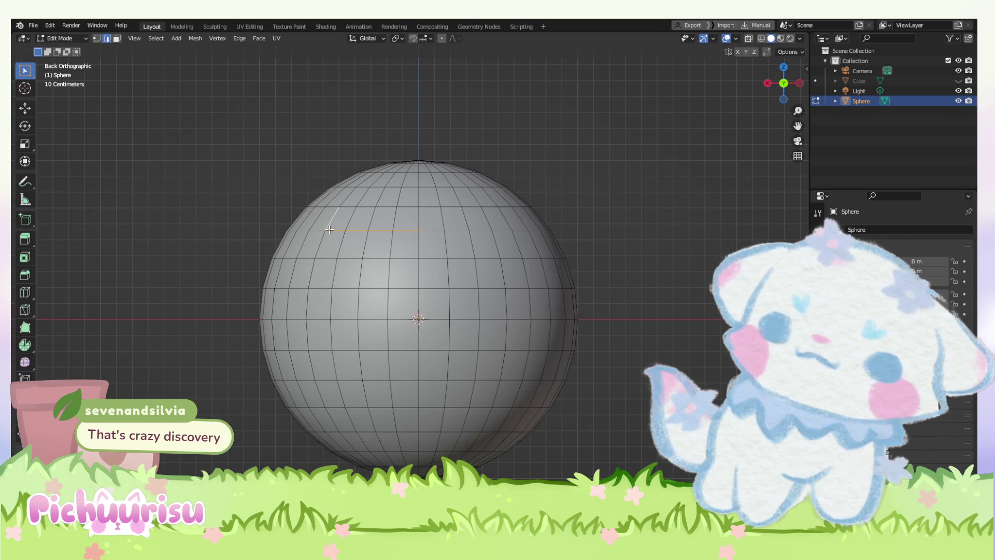
mouse_move(456, 226)
middle_down()
mouse_move(444, 274)
mouse_move(410, 273)
middle_up()
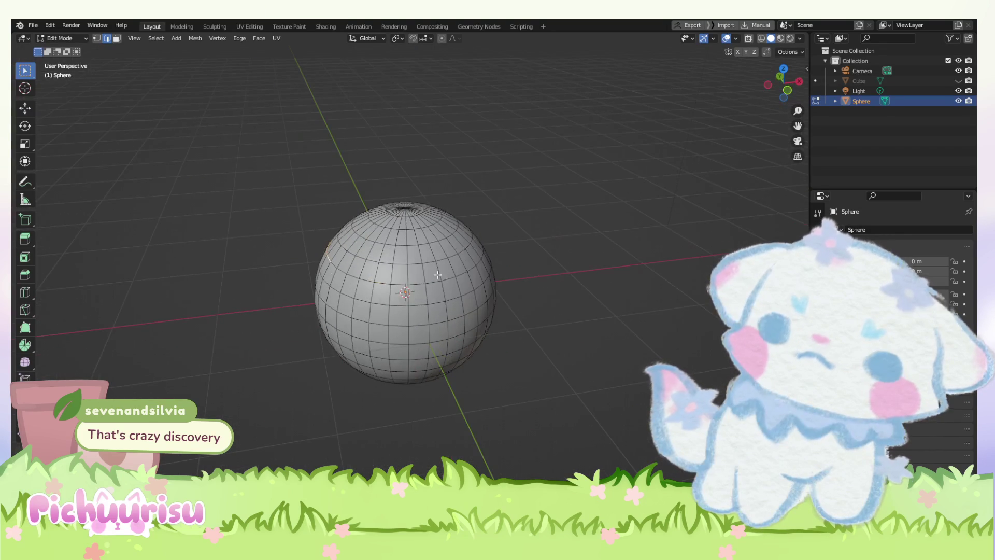
scroll(204, 257, up, 2)
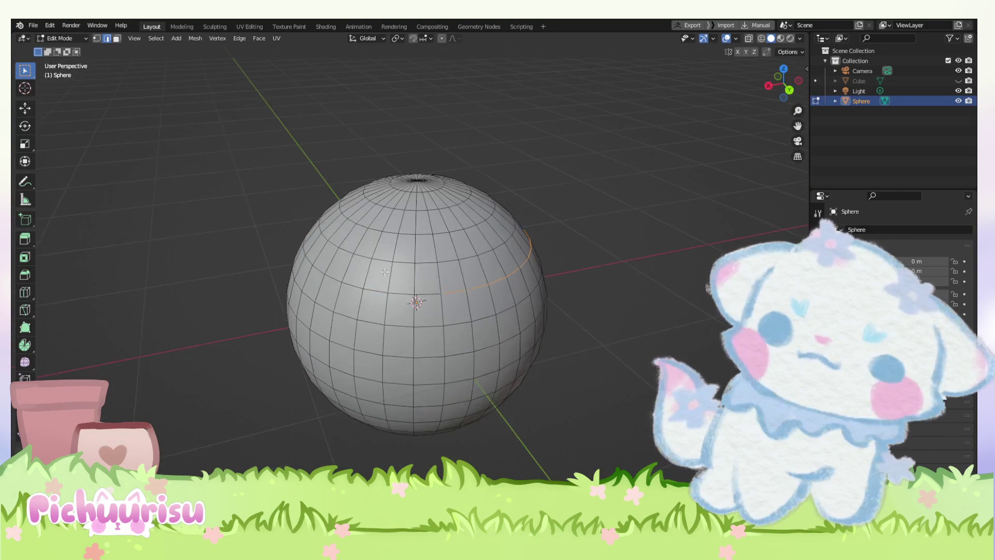
scroll(402, 304, up, 1)
key(u)
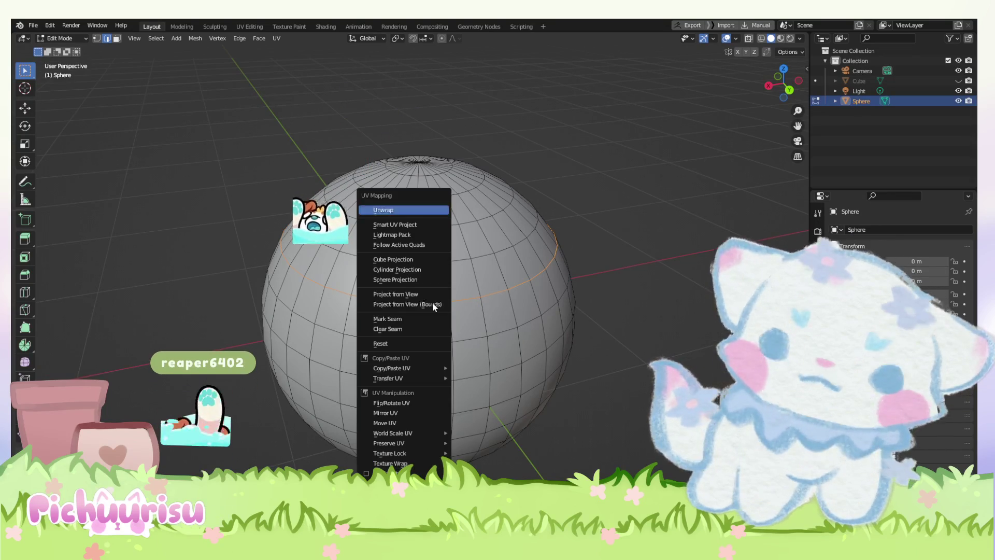
click(387, 318)
scroll(466, 311, down, 1)
scroll(526, 301, down, 1)
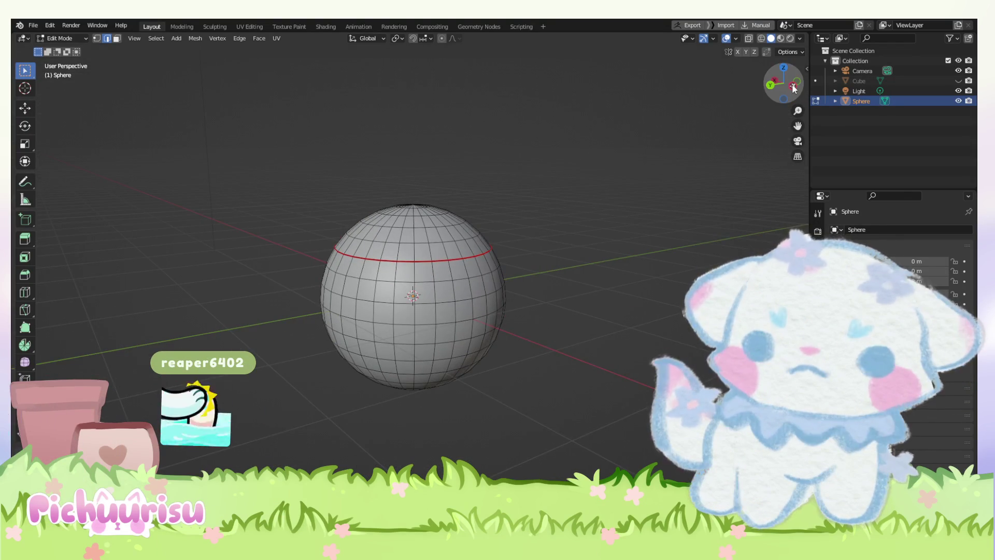
- Check the seam from side, front and top views around the sphere
key(ctrl+KP_3)
scroll(376, 237, up, 1)
scroll(466, 241, up, 1)
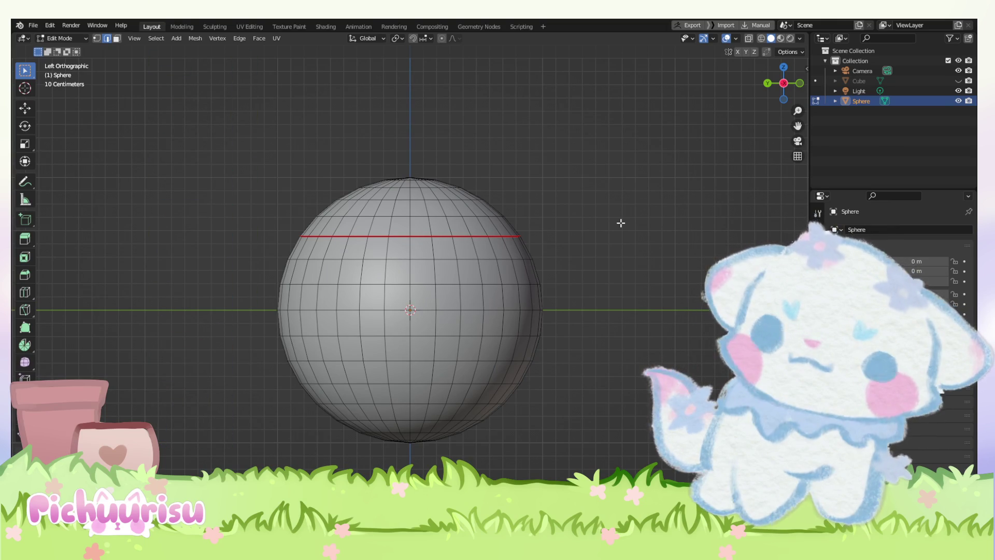
middle_drag(620, 223, 560, 262)
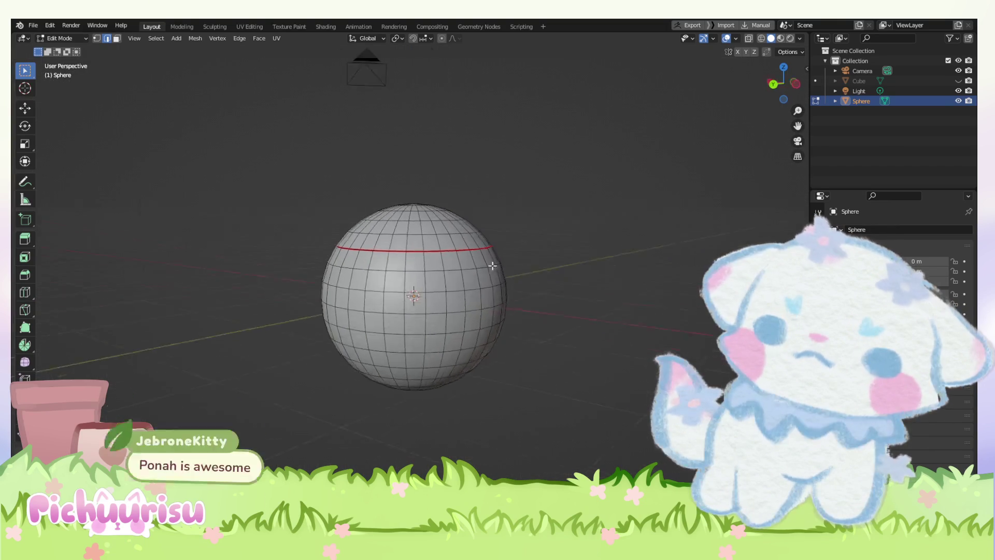
mouse_move(352, 270)
middle_down()
mouse_move(406, 259)
mouse_move(430, 276)
middle_up()
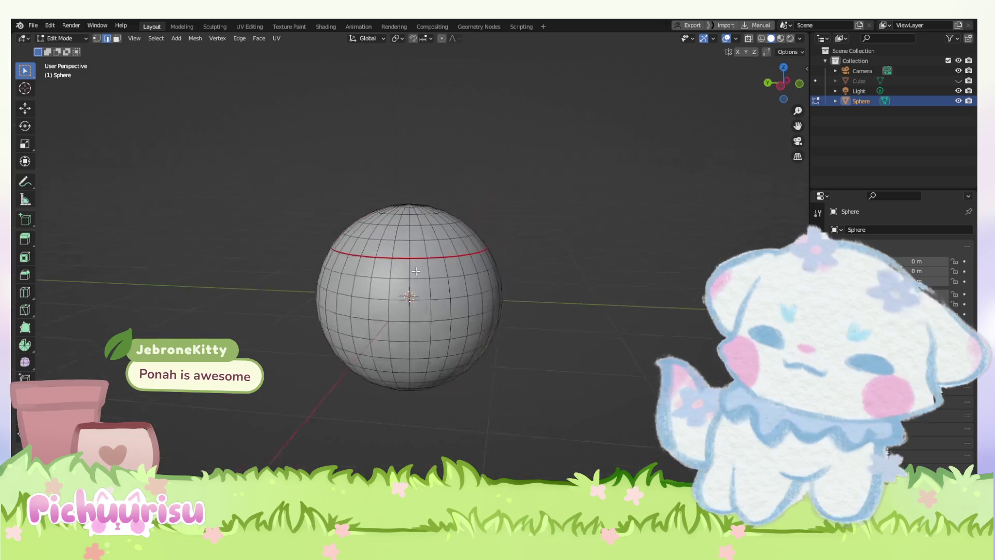
mouse_move(431, 276)
middle_down()
mouse_move(242, 268)
mouse_move(402, 252)
mouse_move(568, 290)
middle_up()
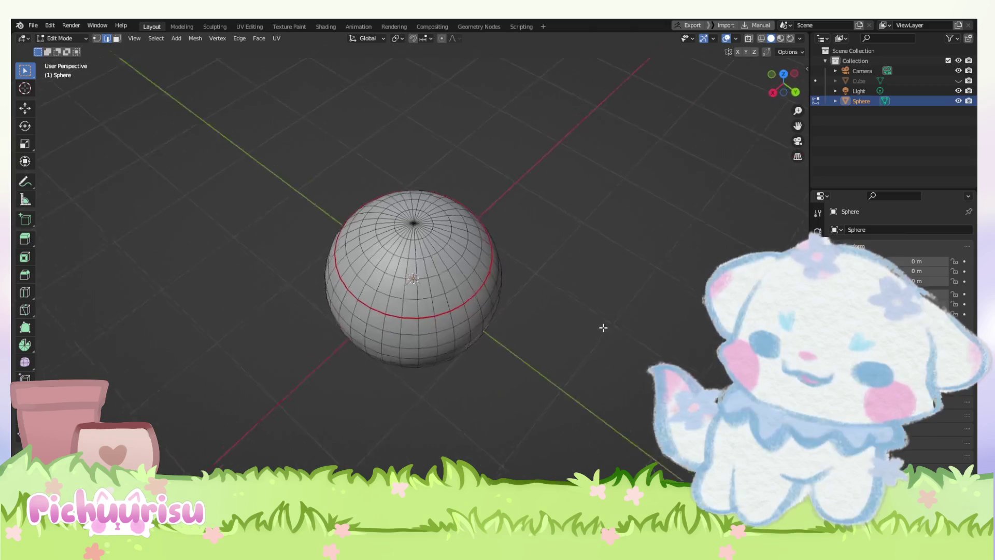
mouse_move(567, 289)
middle_down()
mouse_move(630, 332)
mouse_move(425, 273)
mouse_move(435, 269)
middle_up()
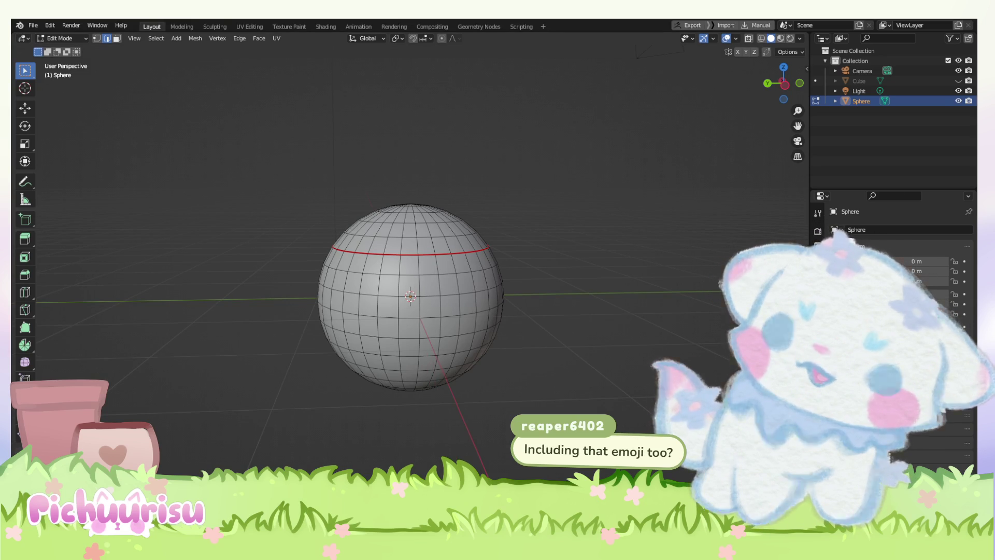
scroll(486, 370, up, 2)
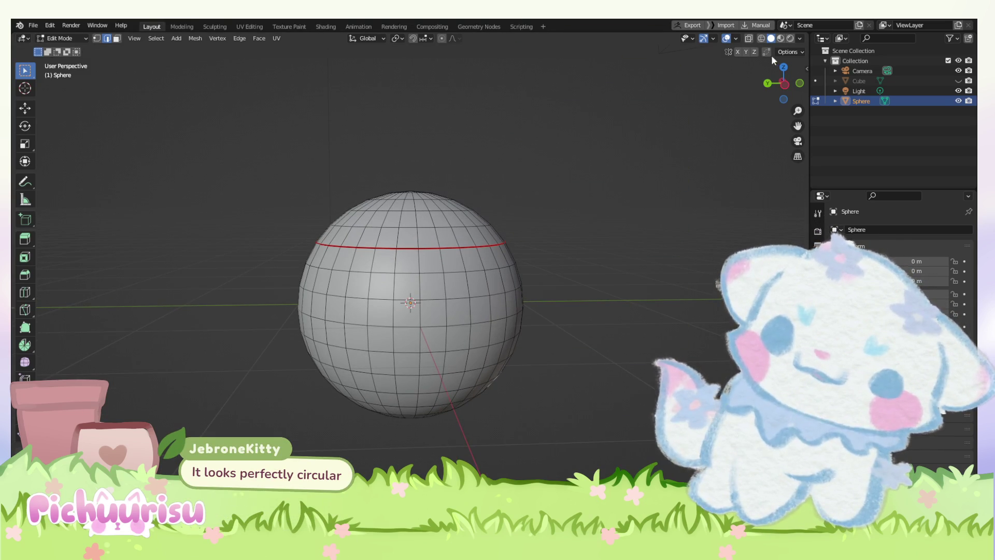
click(783, 82)
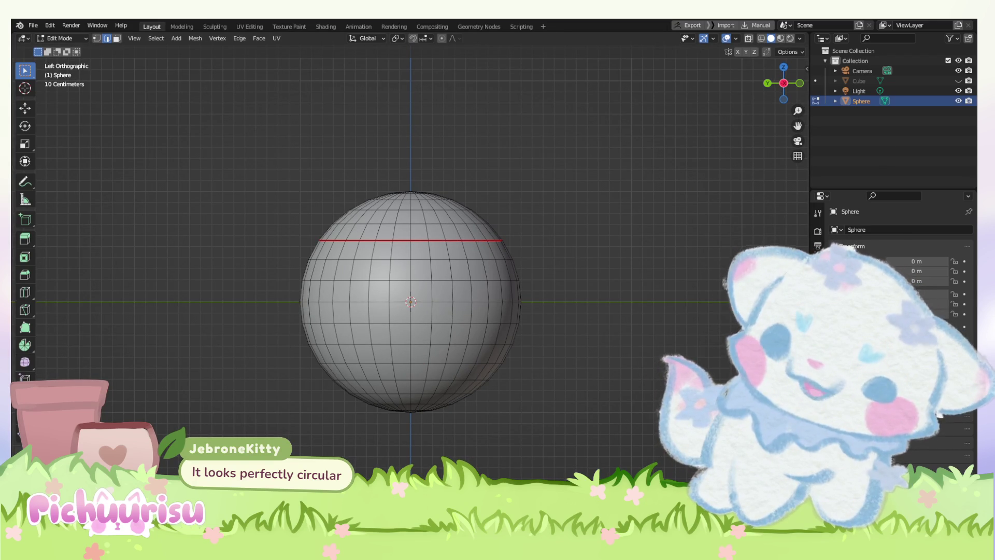
middle_drag(367, 282, 374, 234)
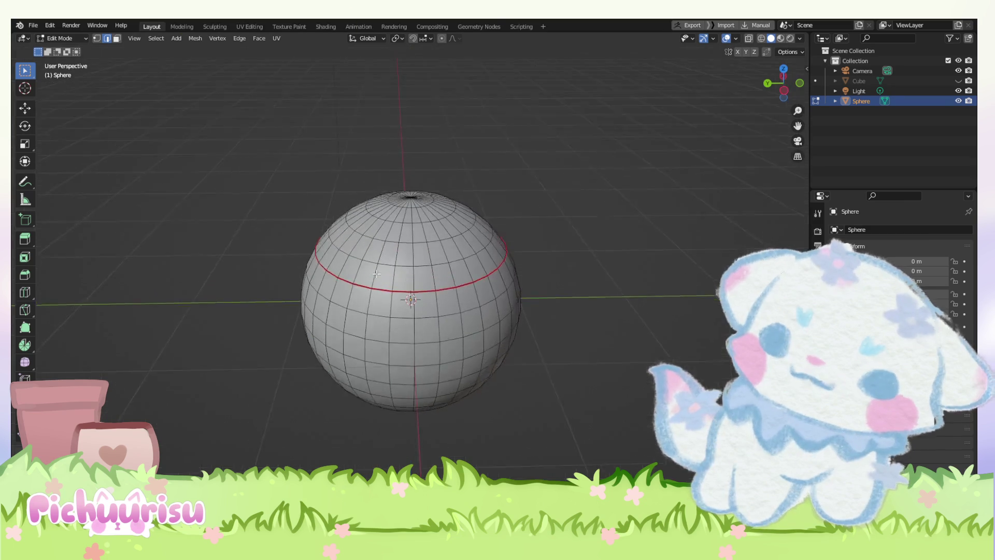
click(259, 39)
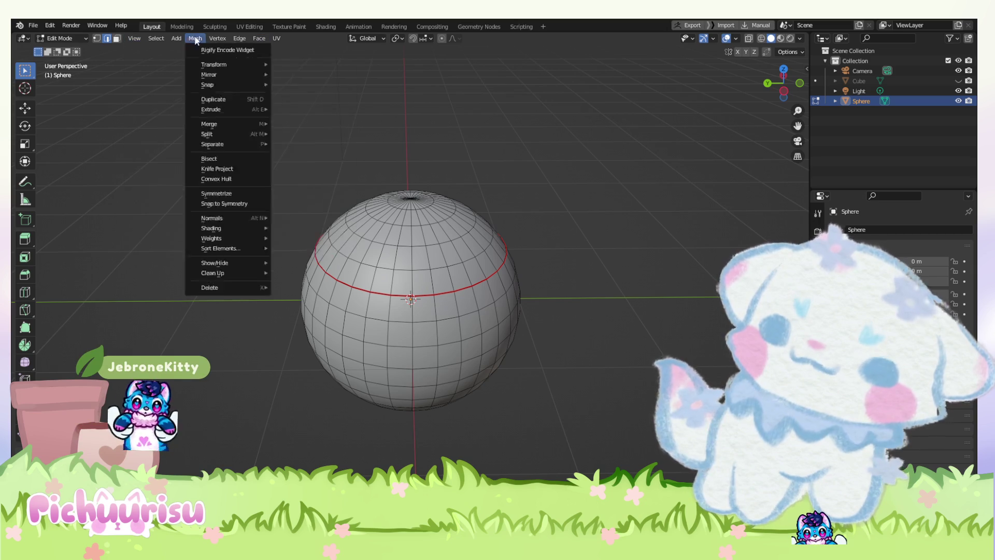
- Back in Object Mode, add a circle mesh and raise it to the top of the sphere
click(77, 38)
click(160, 39)
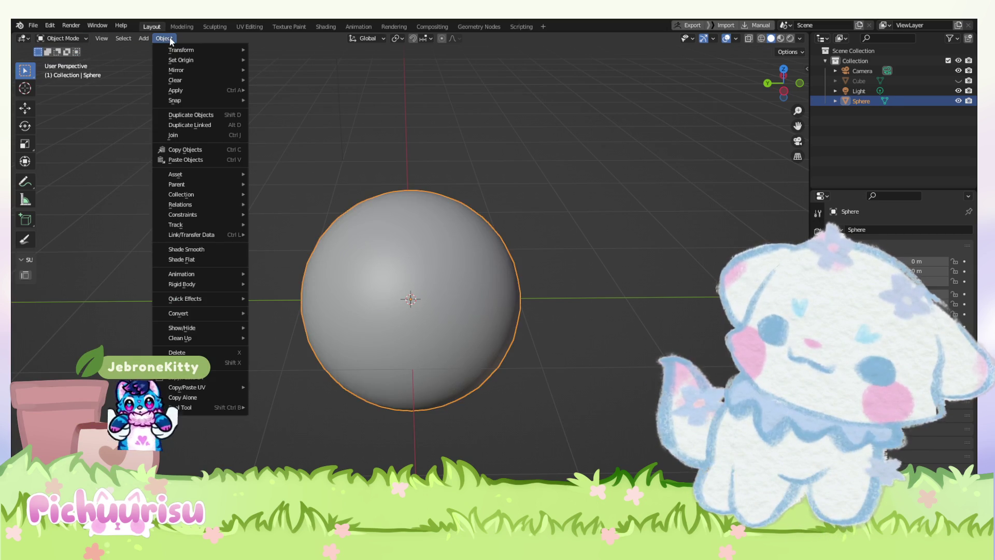
mouse_move(143, 38)
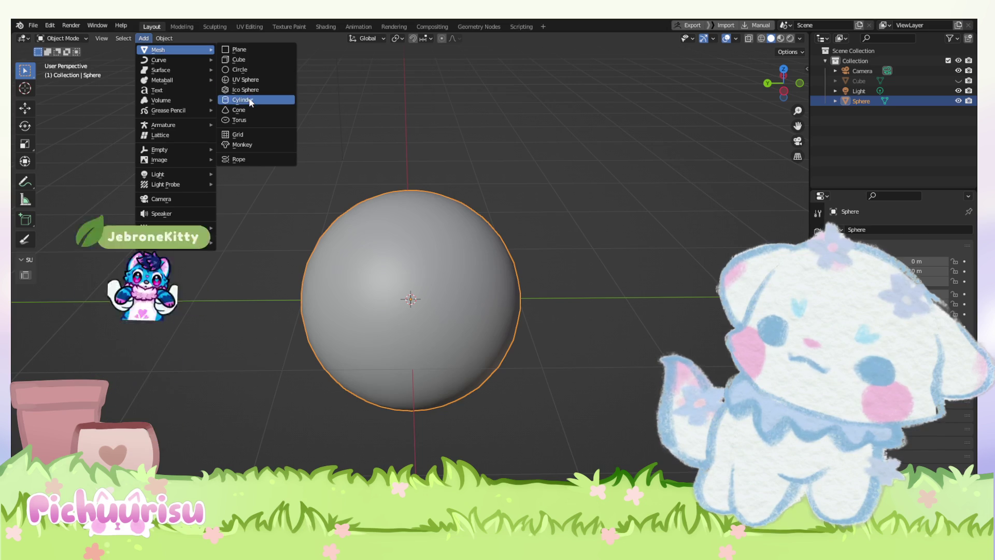
click(244, 70)
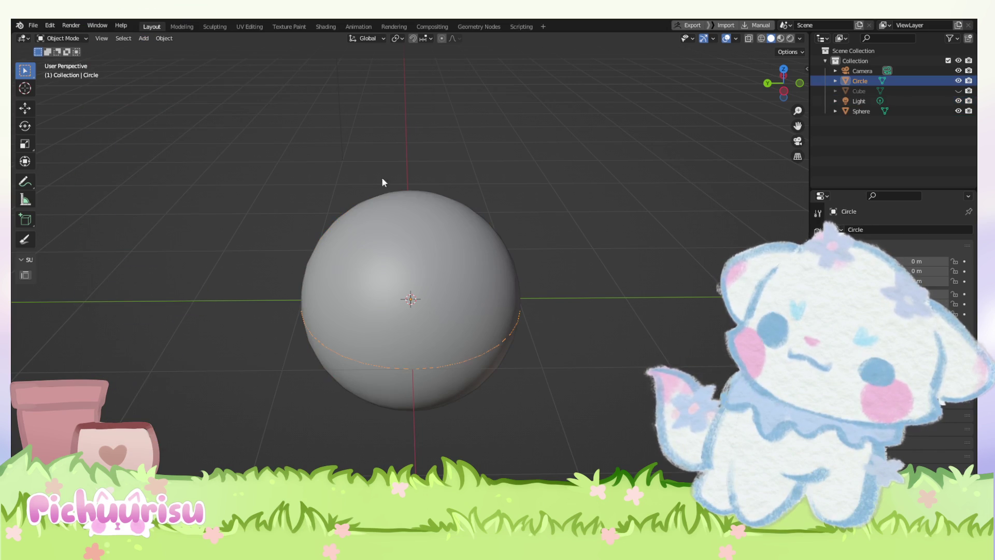
click(23, 106)
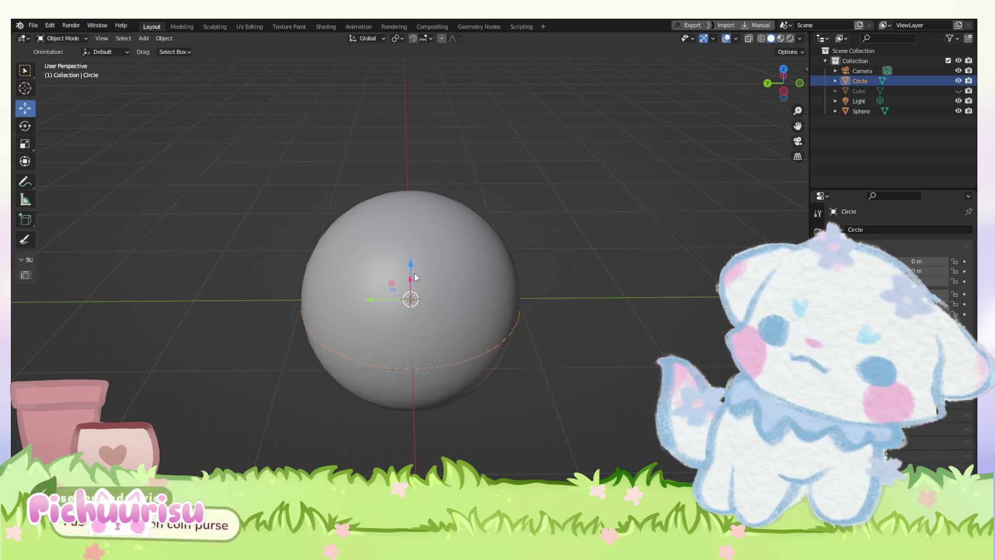
middle_drag(428, 310, 431, 279)
drag(412, 265, 410, 205)
middle_drag(397, 192, 117, 70)
- Briefly edit the circle's mesh, then return to Object Mode and delete the circle
click(66, 40)
click(70, 67)
middle_drag(405, 248, 436, 212)
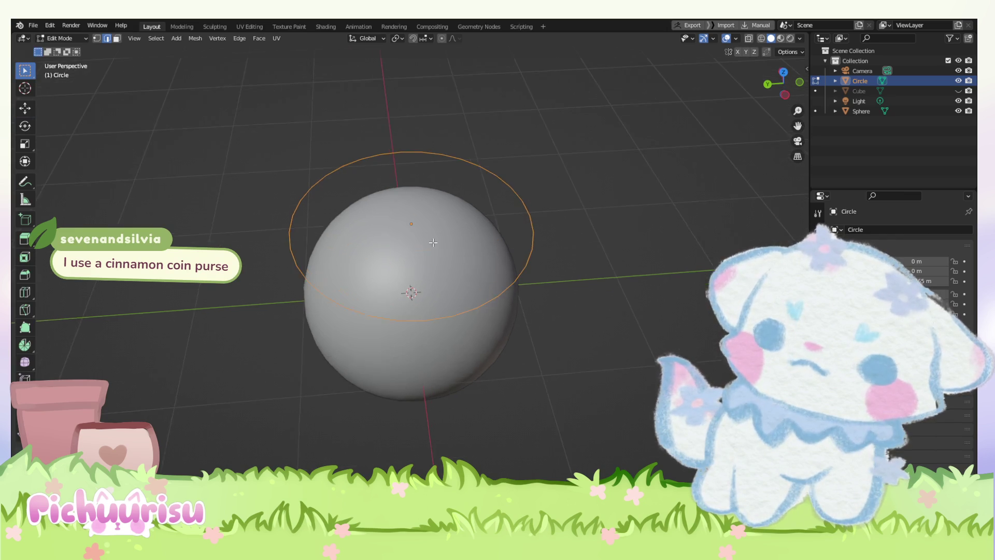
key(x)
click(444, 195)
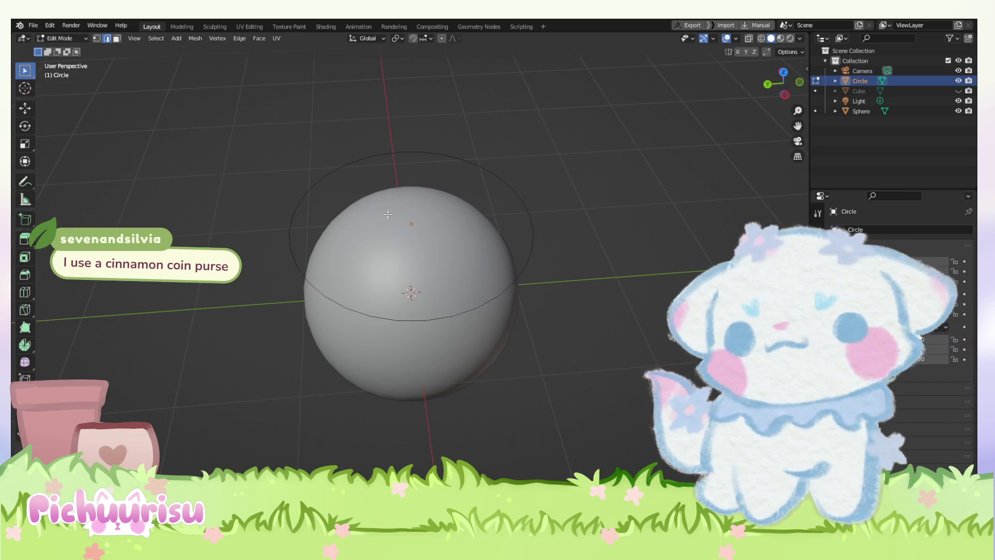
click(26, 110)
click(63, 38)
key(Delete)
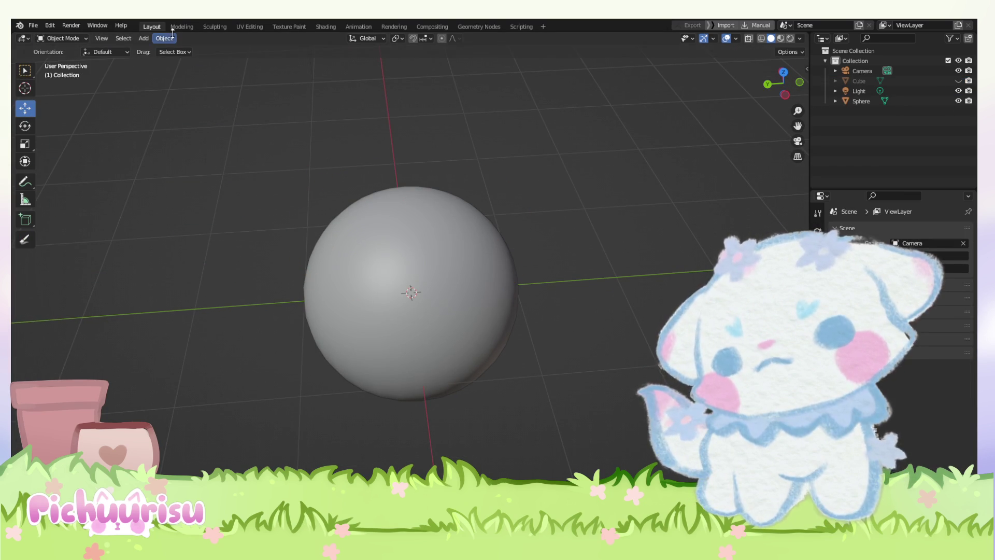
- Add a cylinder mesh and enter Edit Mode on it, viewing it from below
click(165, 38)
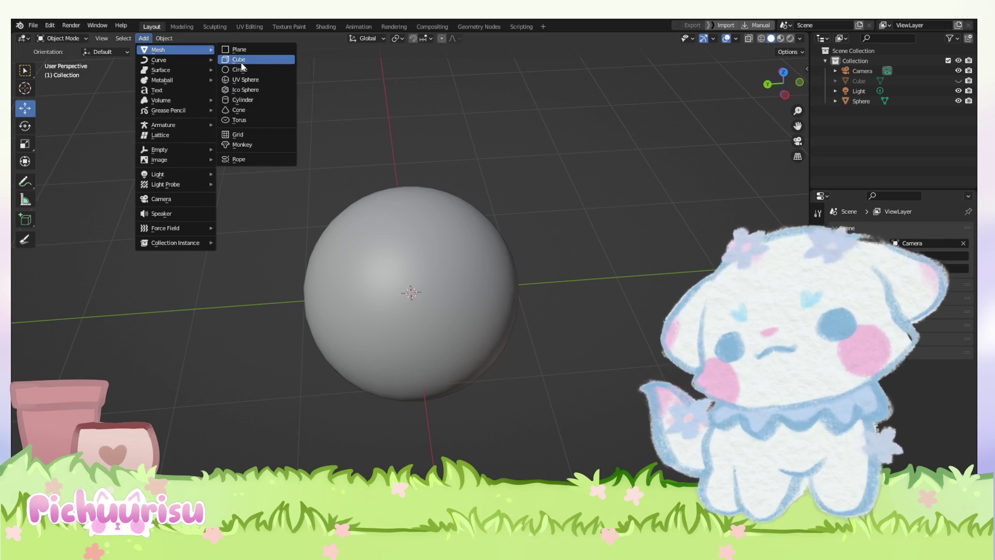
click(244, 99)
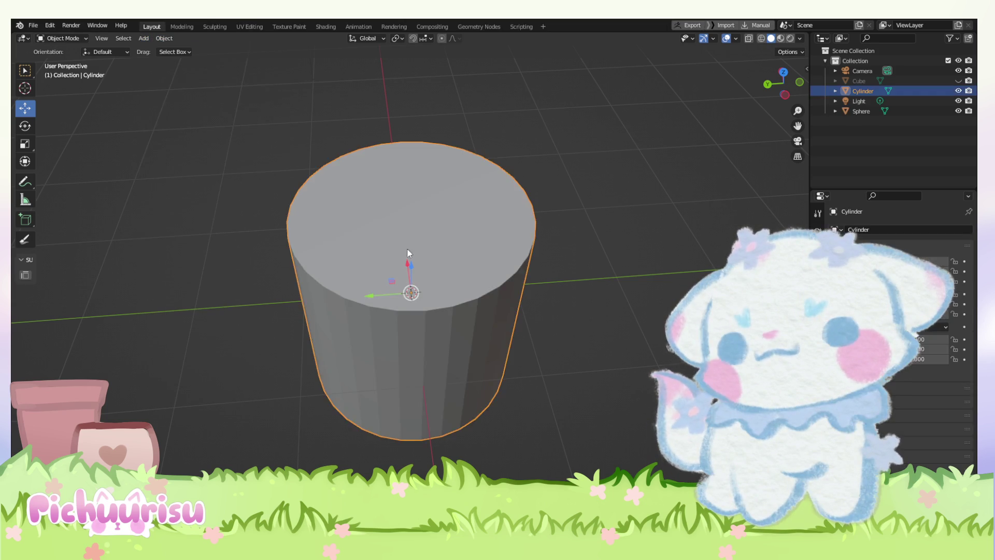
middle_drag(406, 247, 401, 206)
scroll(401, 206, down, 3)
scroll(405, 222, up, 2)
click(63, 39)
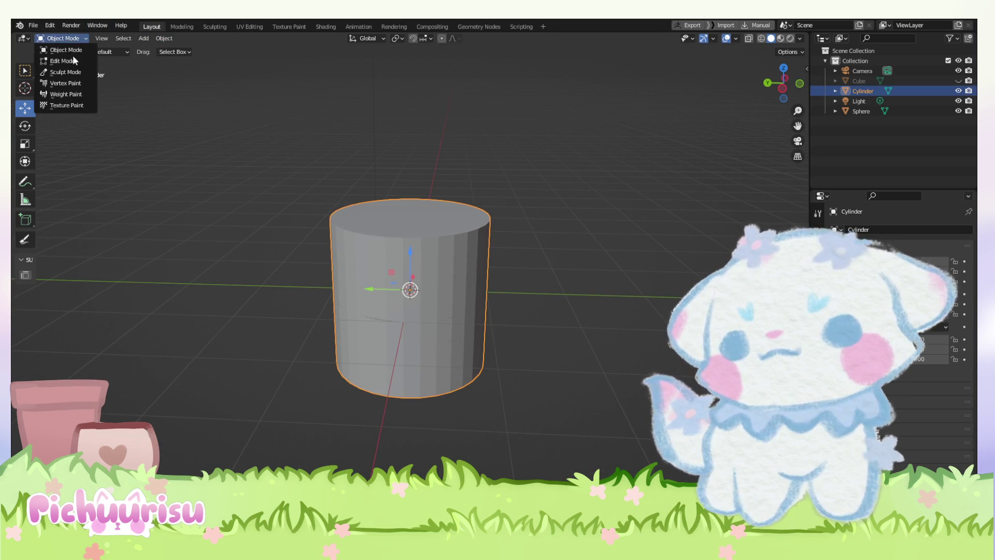
click(63, 59)
mouse_move(100, 87)
middle_down()
mouse_move(667, 256)
mouse_move(471, 365)
mouse_move(495, 342)
middle_up()
middle_drag(577, 312, 521, 271)
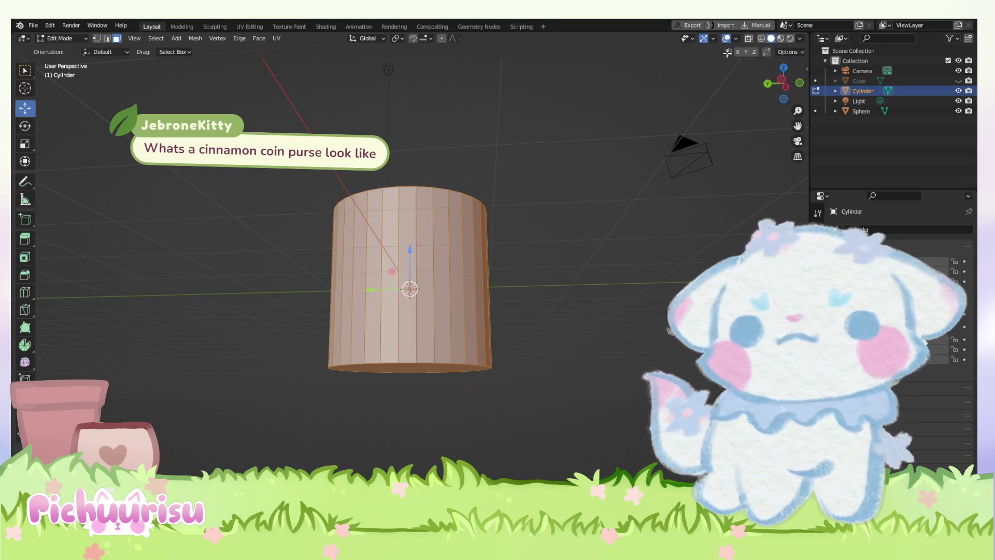
- With X-ray on, box-select and delete the cylinder's side faces, leaving only the top disc
click(749, 38)
drag(611, 411, 266, 283)
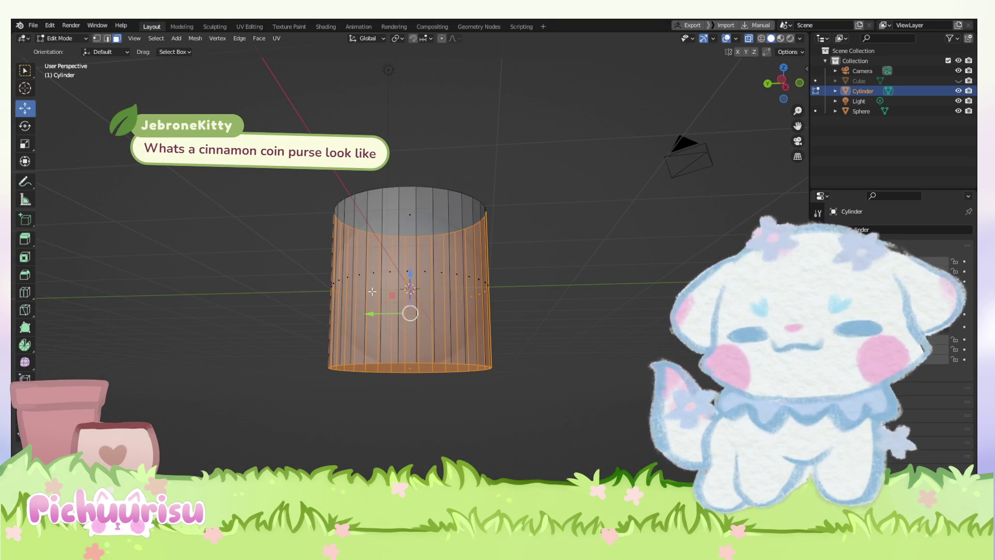
key(x)
click(351, 314)
mouse_move(351, 314)
middle_down()
mouse_move(390, 297)
mouse_move(560, 400)
middle_up()
drag(587, 418, 292, 272)
key(x)
click(459, 342)
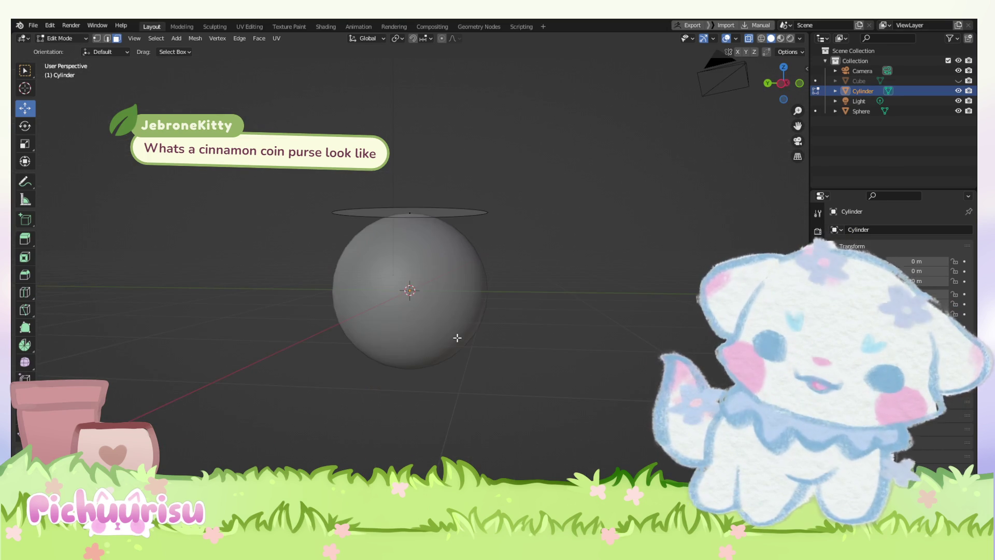
middle_drag(456, 338, 482, 360)
scroll(482, 360, up, 3)
click(72, 36)
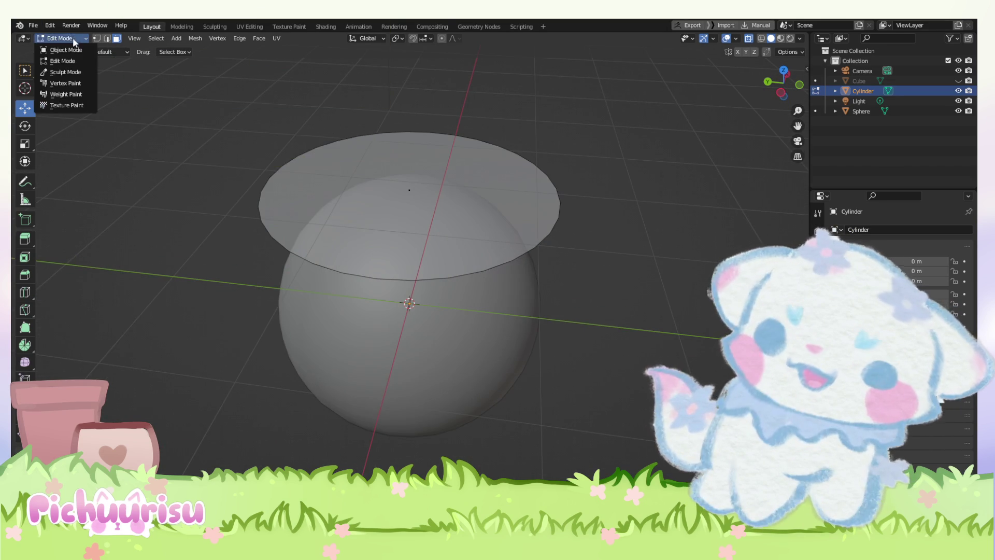
- Select the disc's top face and inset it to a small central face
middle_drag(463, 193, 166, 72)
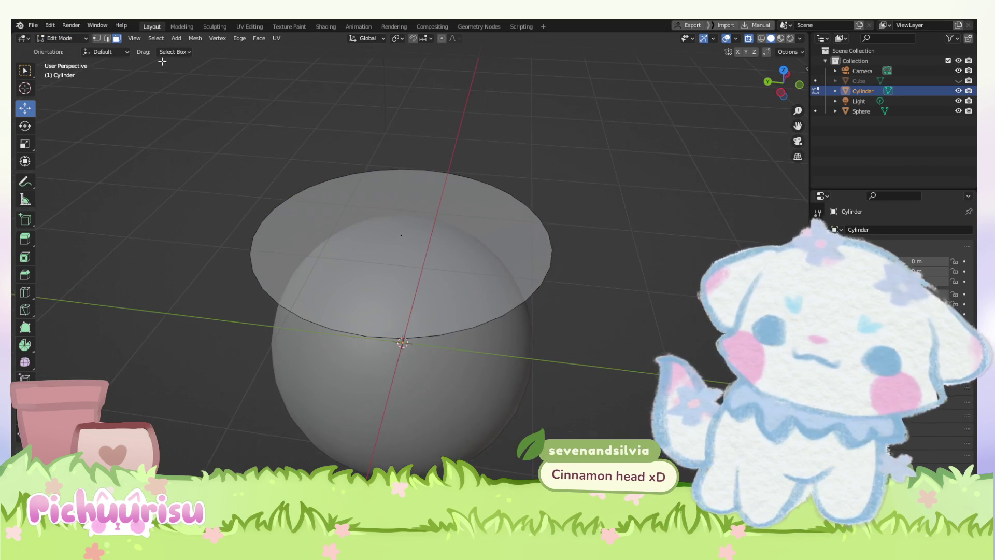
key(a)
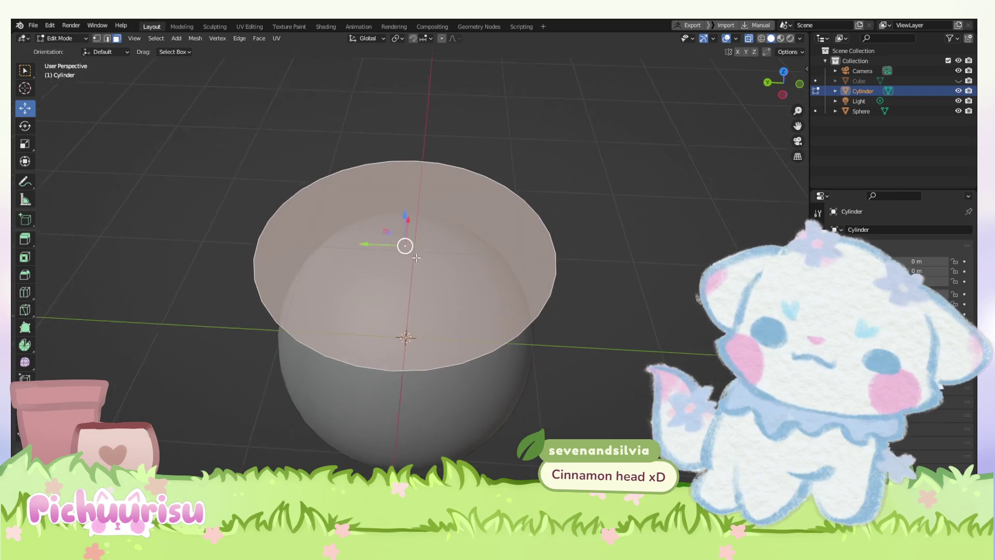
middle_drag(403, 232, 30, 93)
click(151, 170)
click(397, 248)
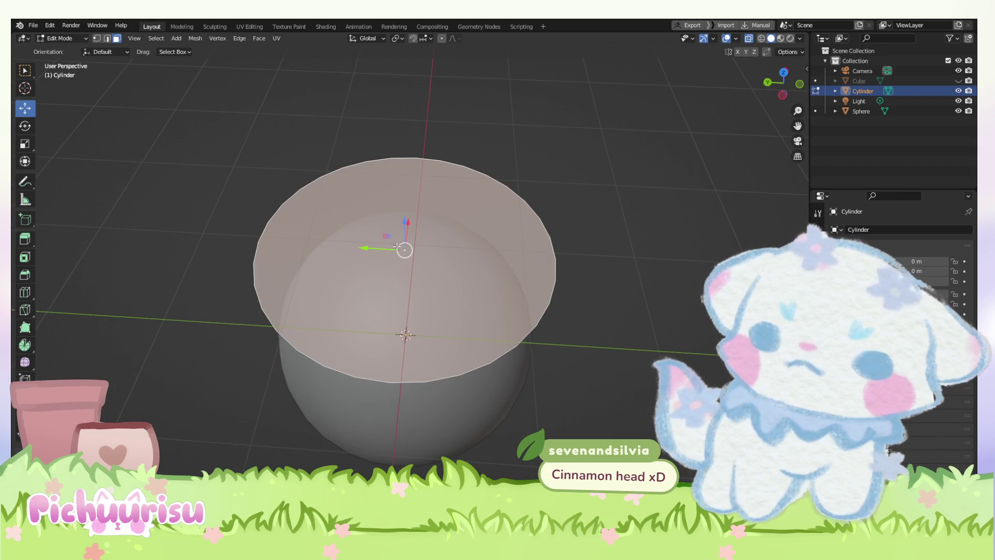
key(i)
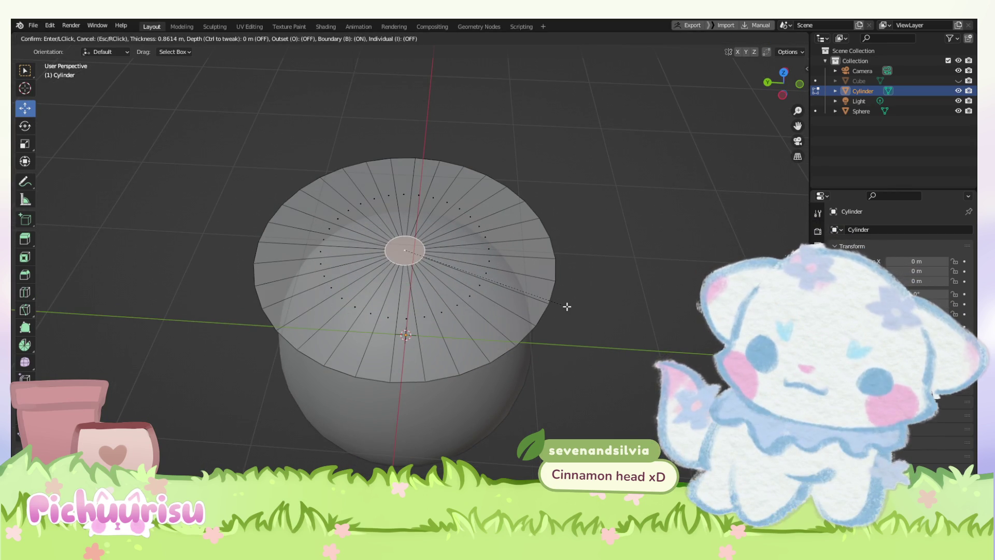
click(571, 305)
- Switch to a top orthographic view centred on the disc
middle_drag(421, 246, 427, 290)
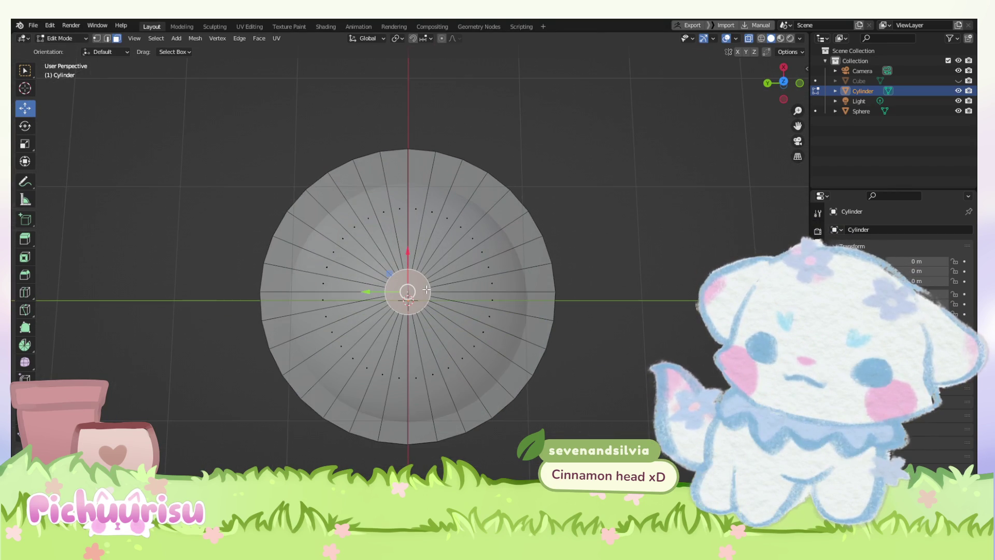
click(784, 83)
shift+middle_drag(440, 224, 488, 247)
scroll(489, 249, up, 2)
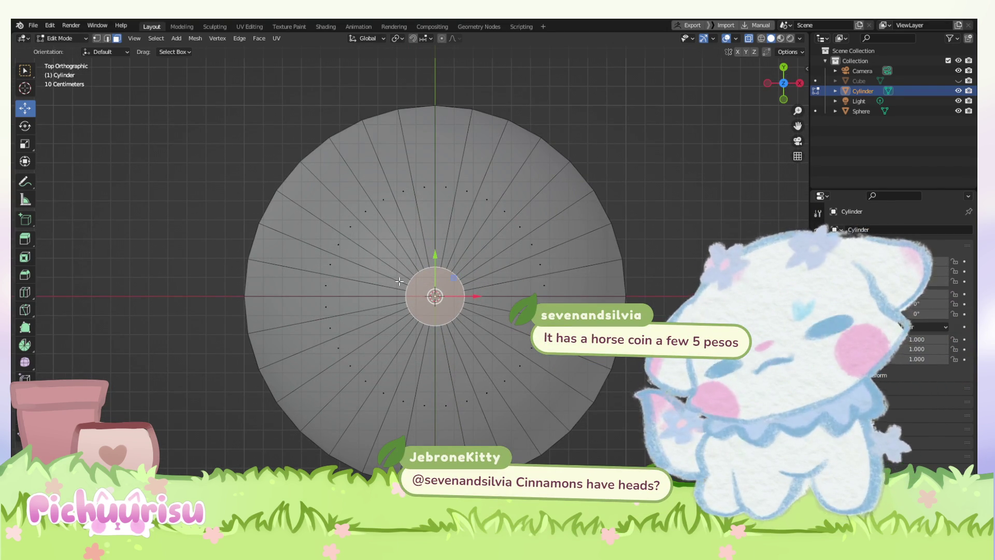
- Scale the centre face up about 4.5x, leaving a narrow outer ring
key(s)
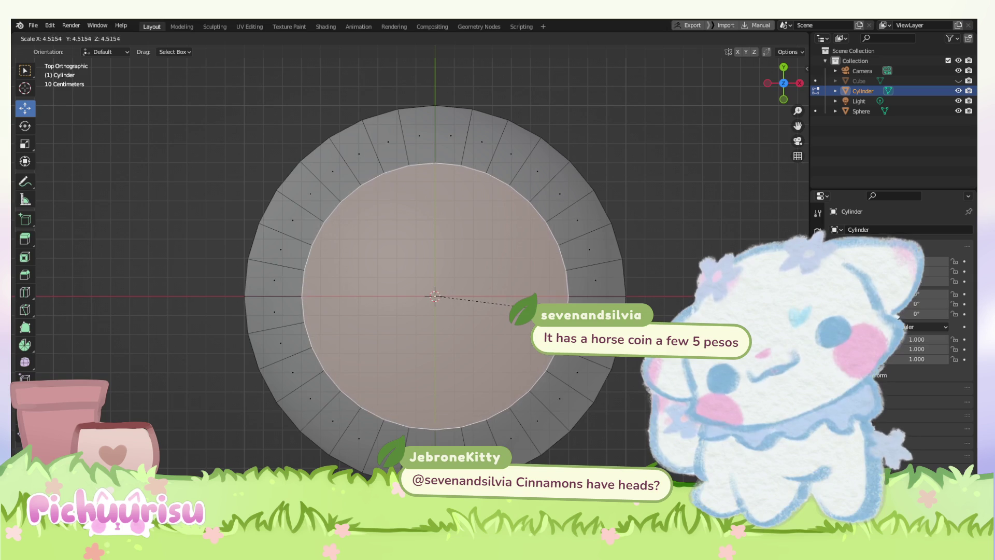
click(520, 307)
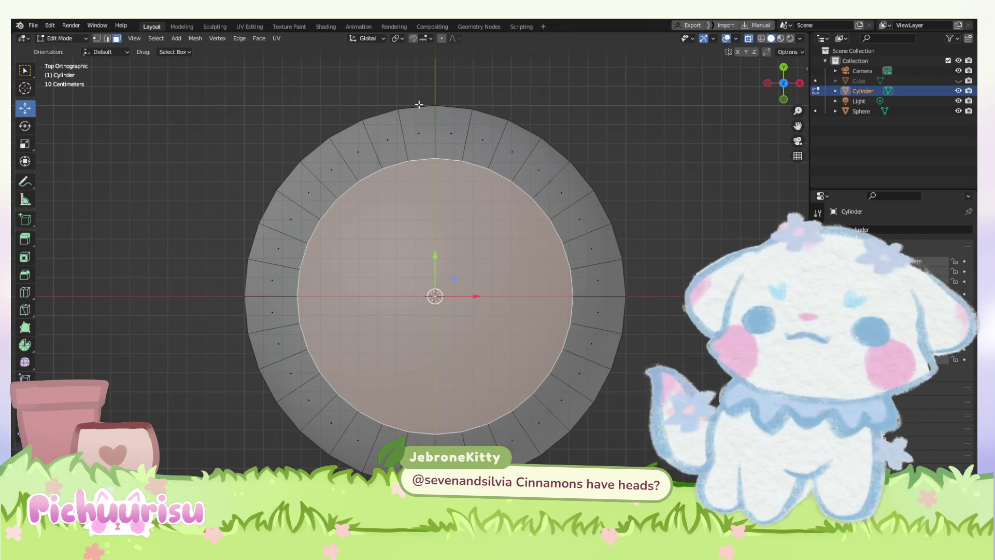
click(95, 39)
- Select alternating outer rim vertices and start scaling them inward
click(395, 110)
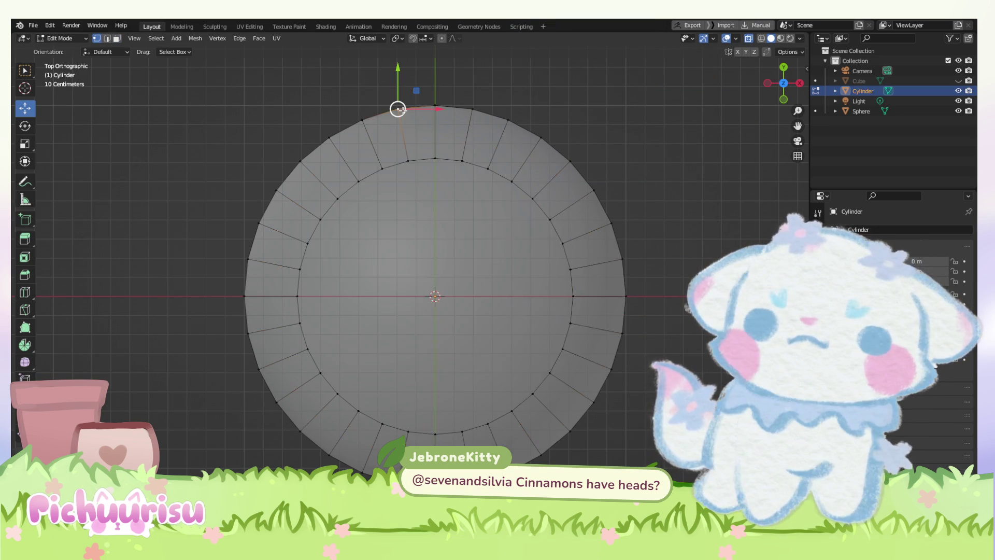
click(360, 116)
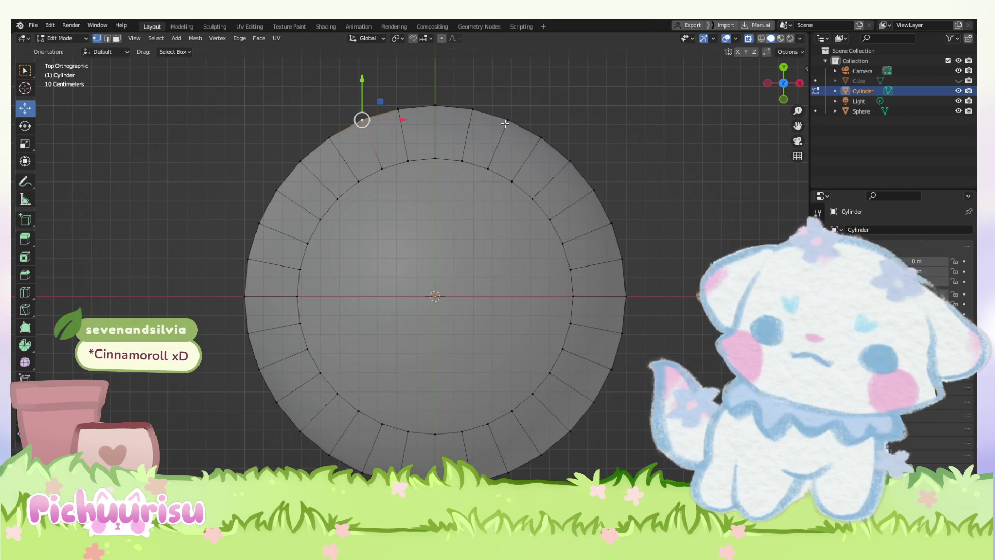
ctrl+click(509, 124)
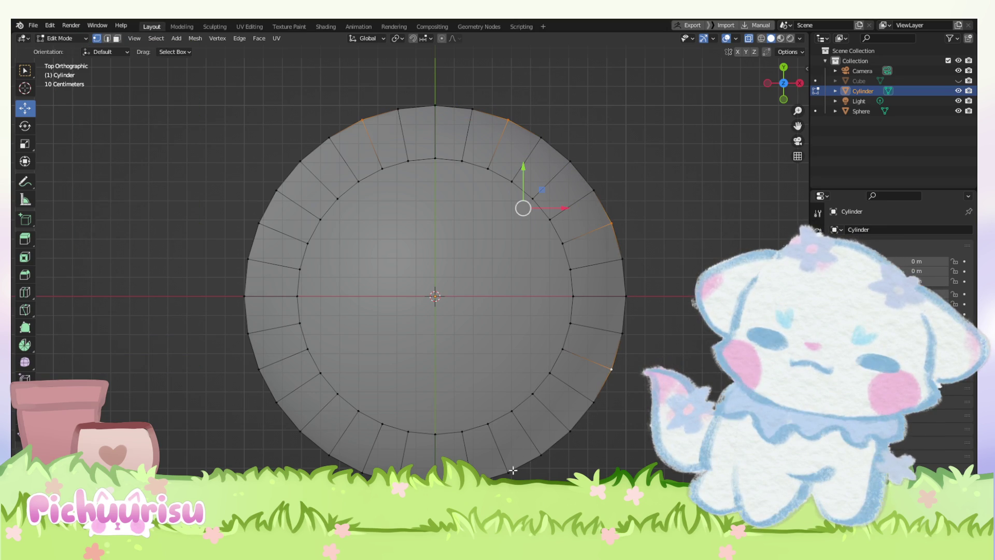
scroll(464, 337, down, 1)
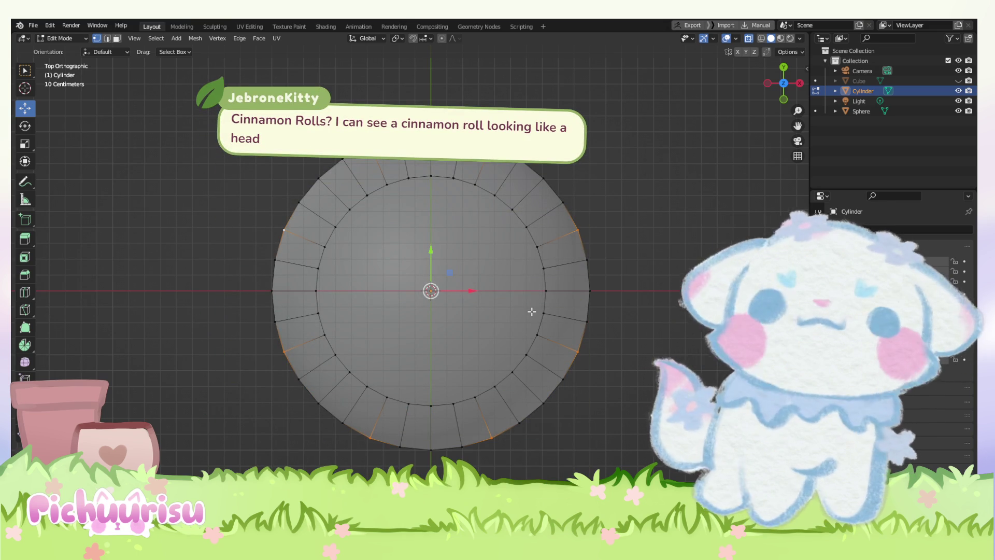
key(s)
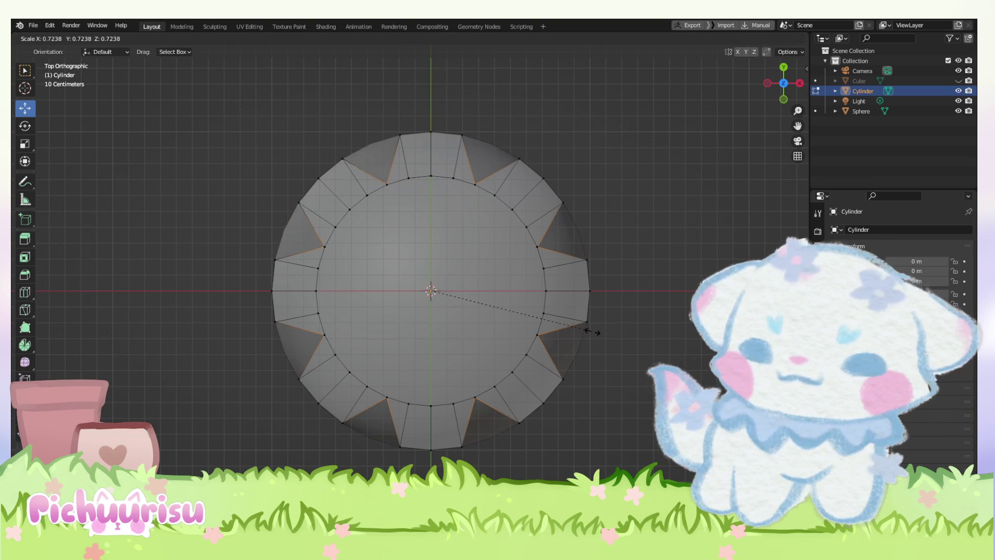
- Scale the selected rim vertices inward with proportional falloff, forming the scalloped edge, and return to object mode
key(Escape)
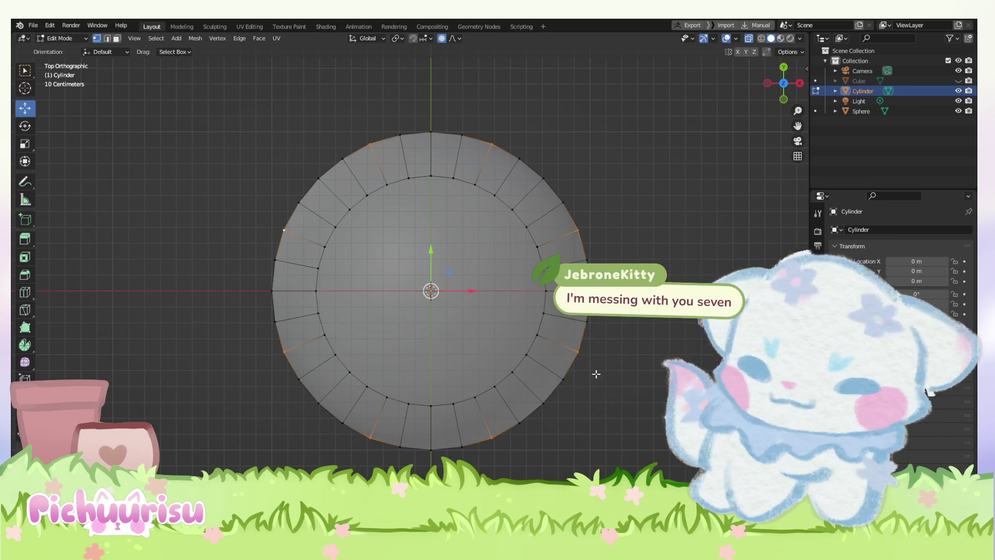
key(s)
scroll(575, 364, up, 10)
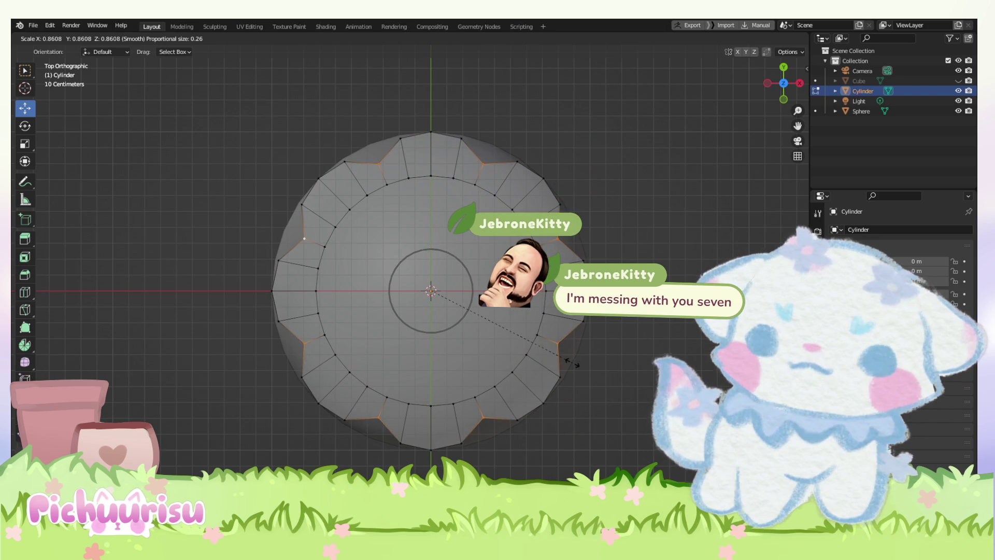
click(575, 364)
mouse_move(576, 364)
middle_down()
mouse_move(591, 257)
mouse_move(544, 233)
middle_up()
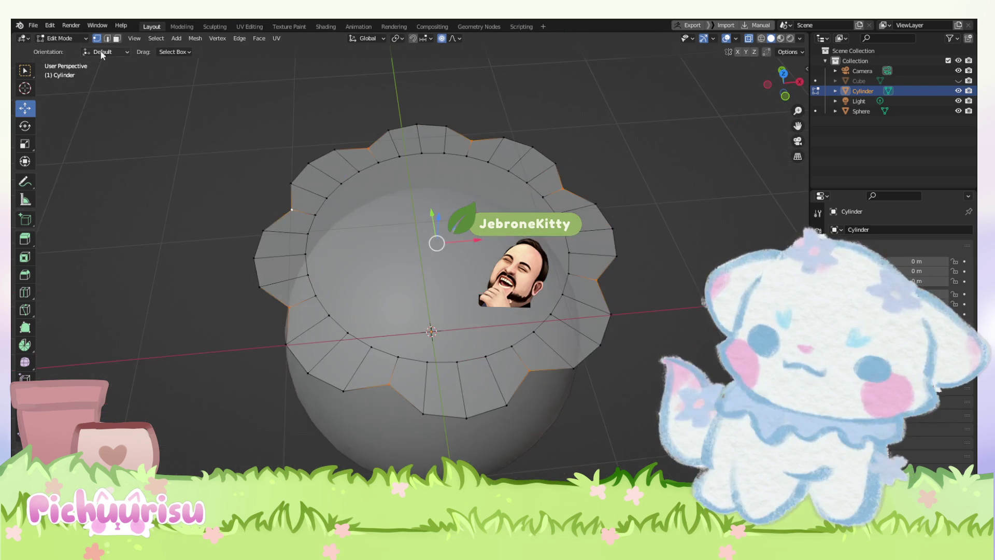
click(62, 37)
- Set the scalloped disc's origin to its geometry, then select the sphere
middle_drag(314, 239, 344, 222)
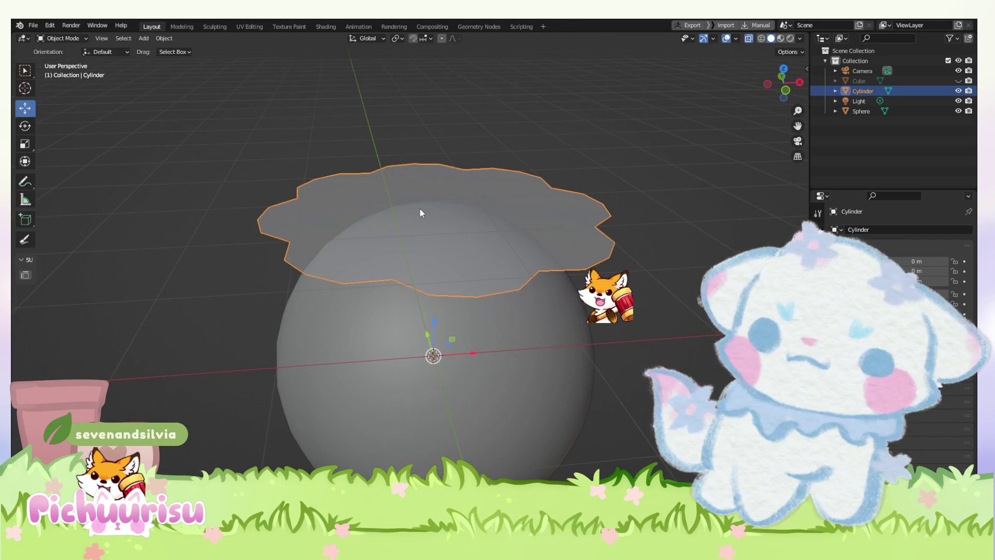
middle_drag(420, 219, 420, 256)
click(621, 243)
click(585, 245)
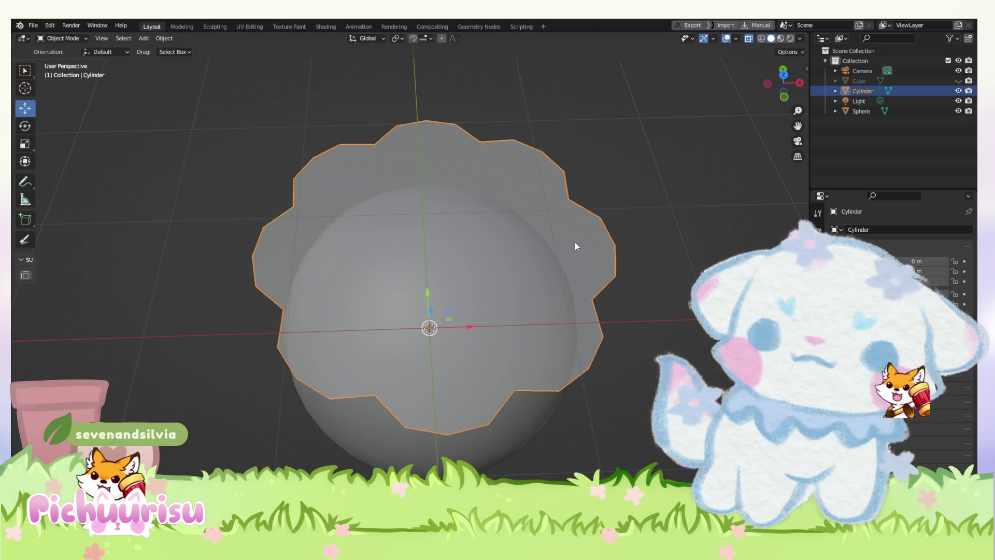
right_click(335, 186)
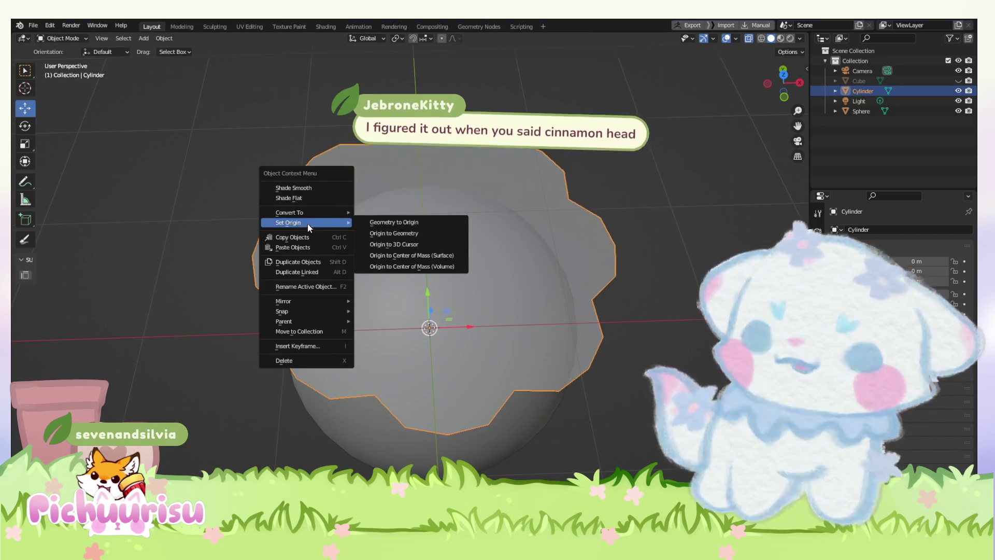
click(413, 233)
middle_drag(631, 312, 469, 217)
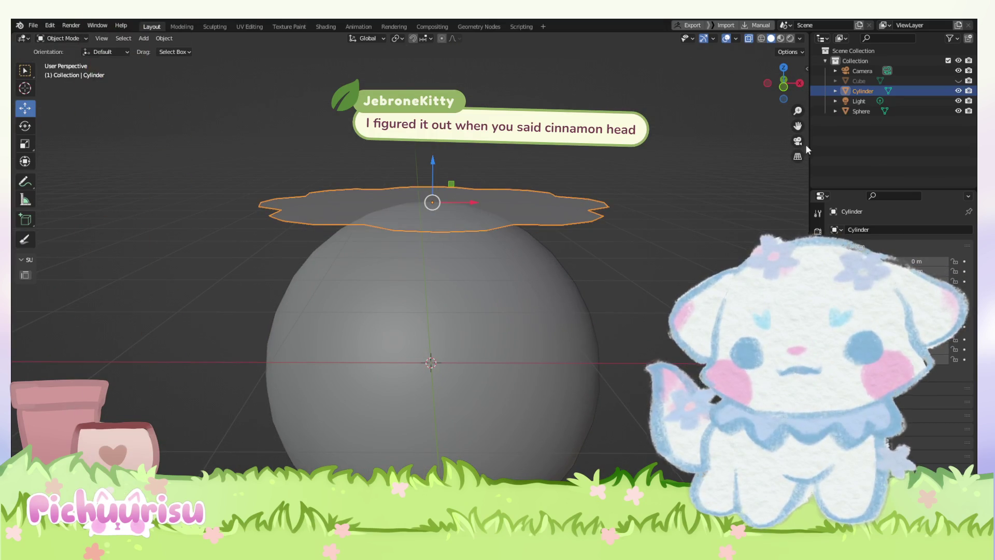
click(380, 380)
click(66, 39)
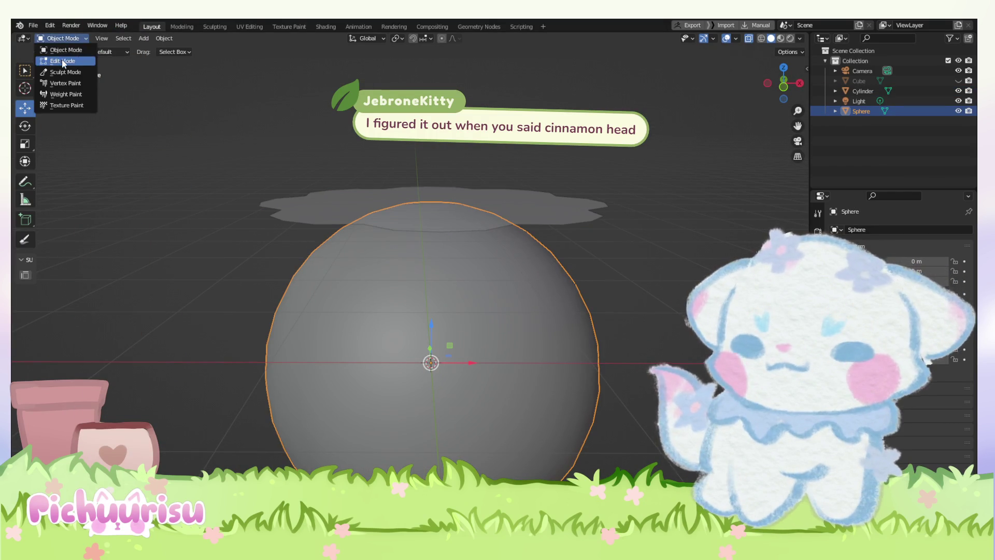
- Edit the sphere's mesh and make a first separate-by-selection attempt on its top region
click(63, 61)
key(a)
middle_drag(433, 249, 435, 241)
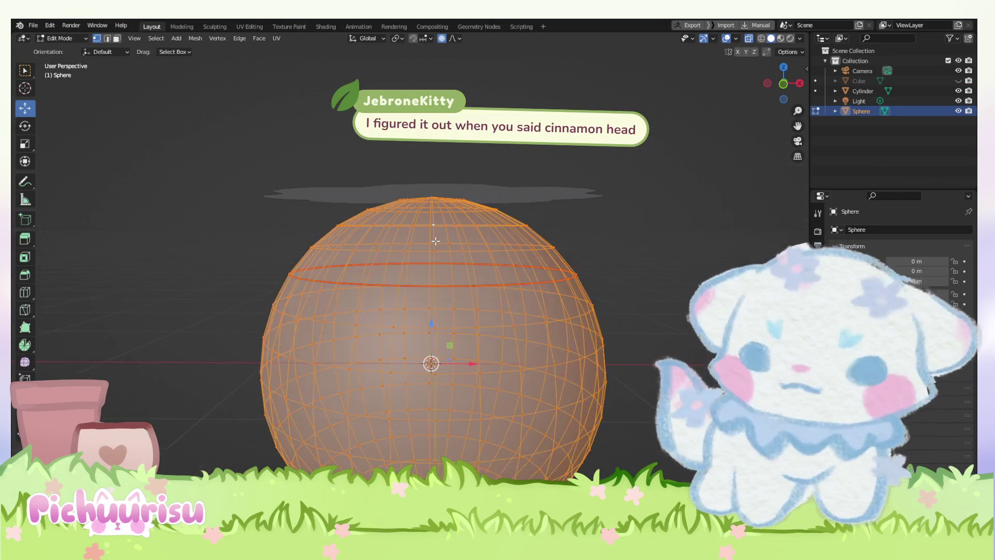
click(436, 241)
key(p)
key(p)
click(393, 228)
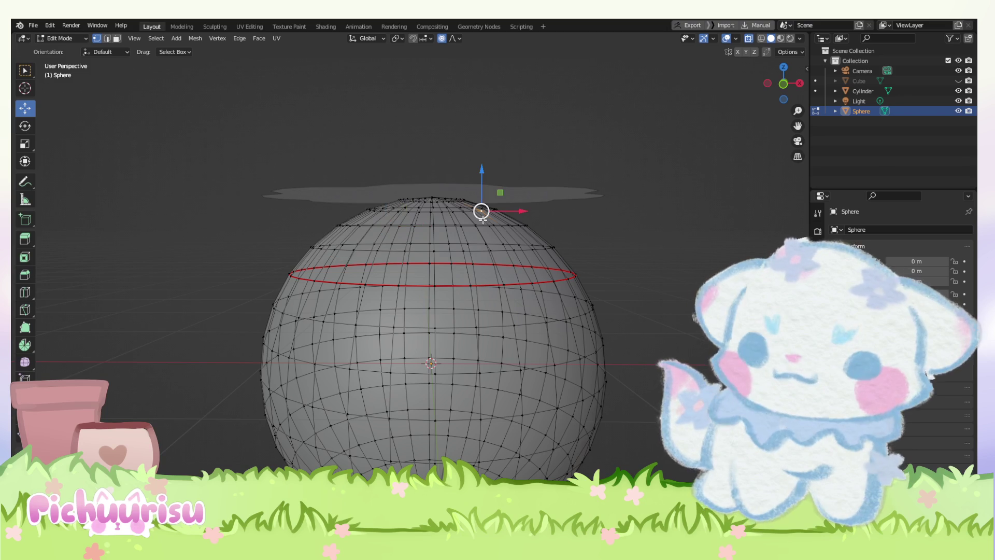
- Select the top cap faces above the edge loop and separate them into Sphere.001, then reselect the disc
click(115, 40)
key(l)
middle_drag(436, 233, 449, 249)
key(p)
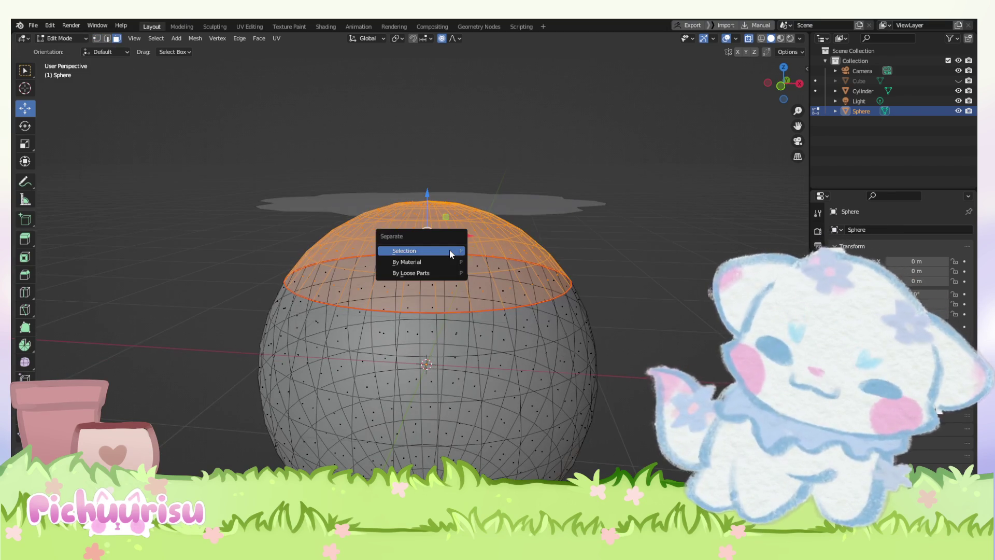
click(450, 250)
click(63, 39)
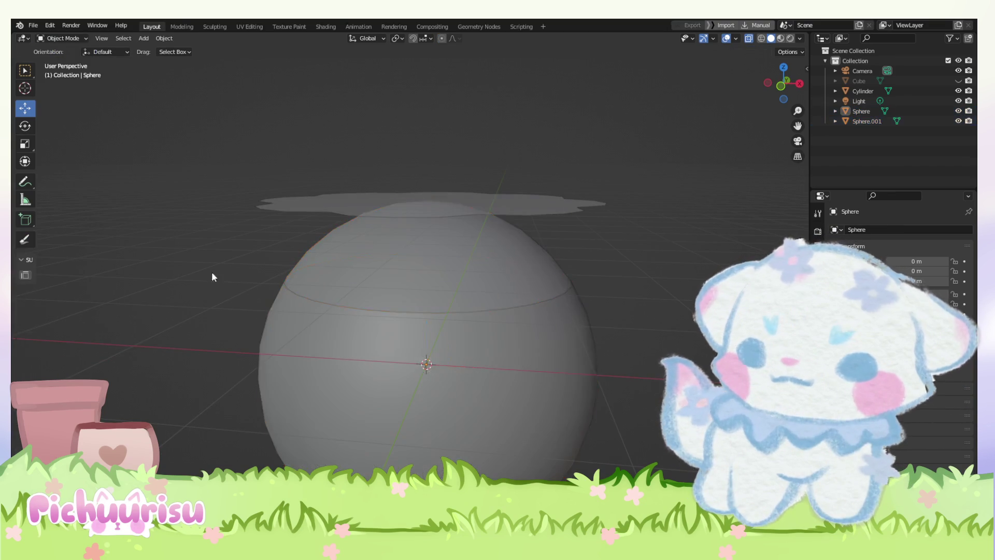
click(383, 213)
middle_drag(513, 266, 529, 249)
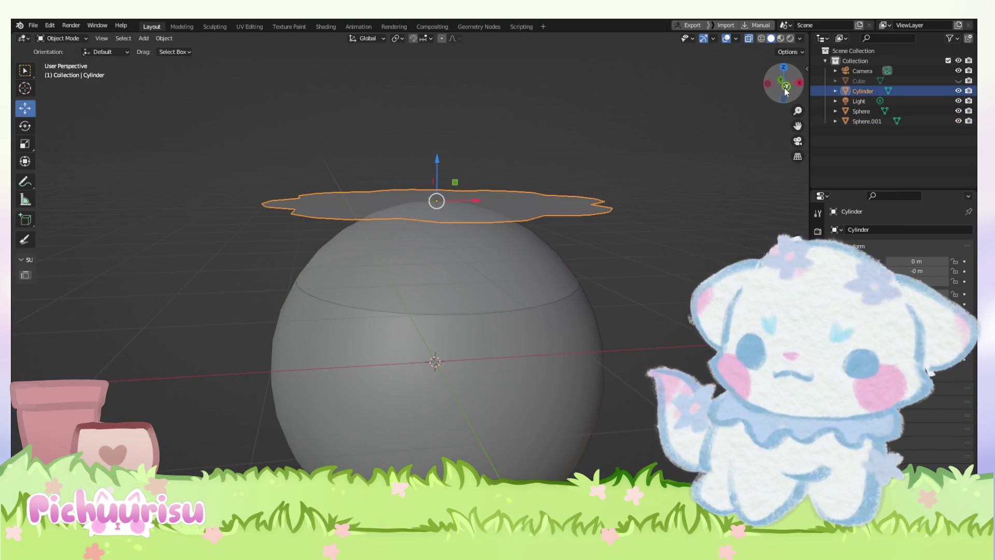
- Move the scalloped disc straight down along Z so it sits lower on the sphere
click(785, 91)
key(g)
key(z)
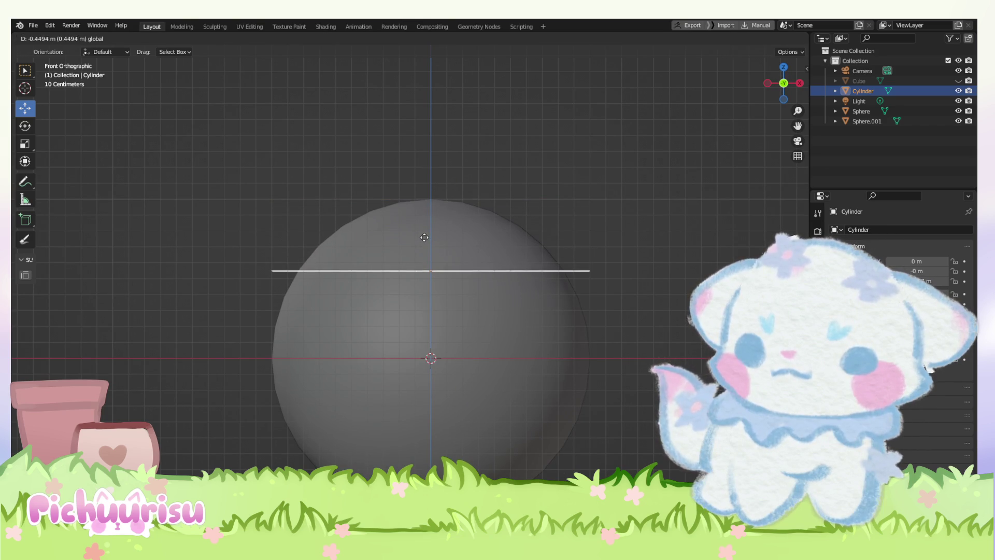
click(424, 237)
mouse_move(422, 234)
middle_down()
mouse_move(429, 316)
mouse_move(398, 290)
mouse_move(403, 335)
mouse_move(412, 264)
mouse_move(412, 274)
middle_up()
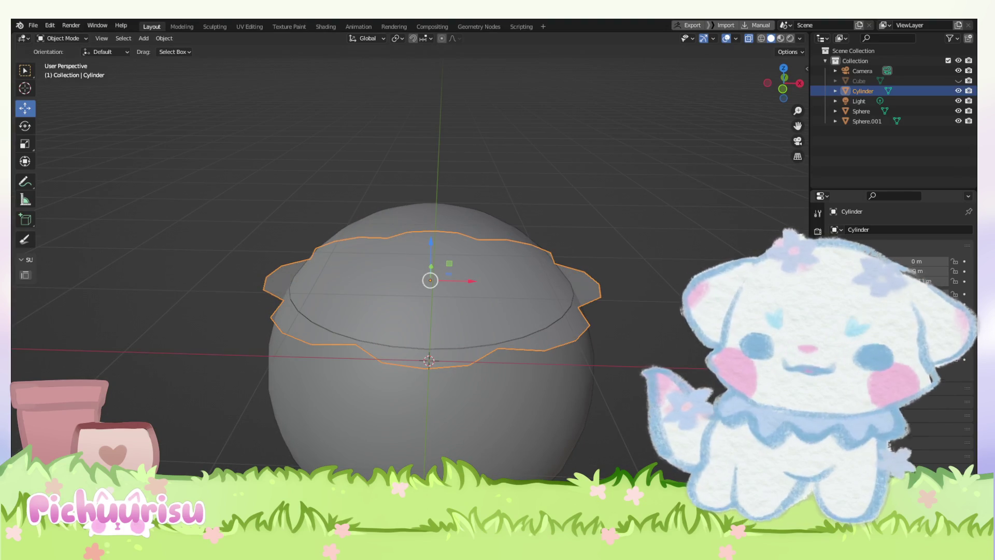
- Add a Subdivision Surface modifier to the collar cylinder and switch into editing its mesh
click(818, 424)
click(818, 354)
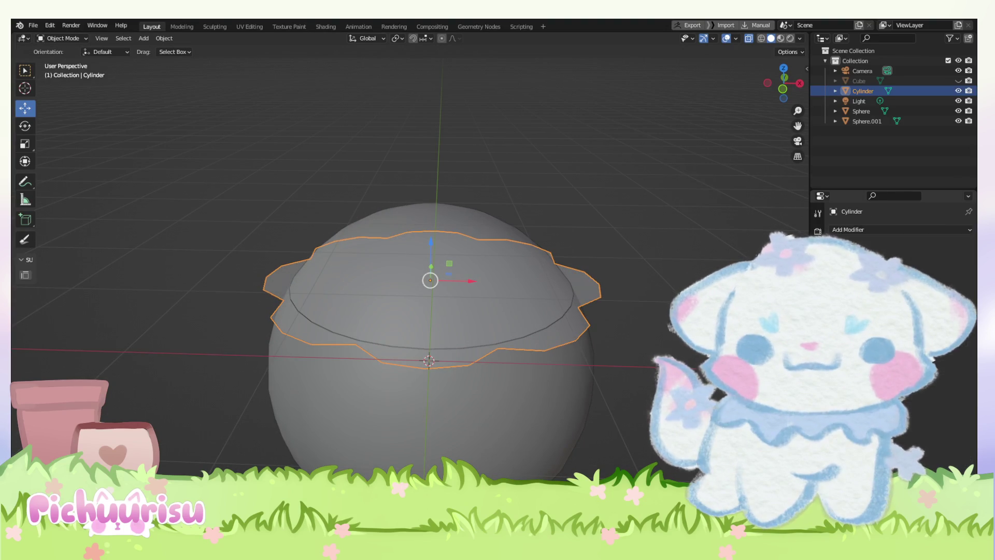
click(878, 229)
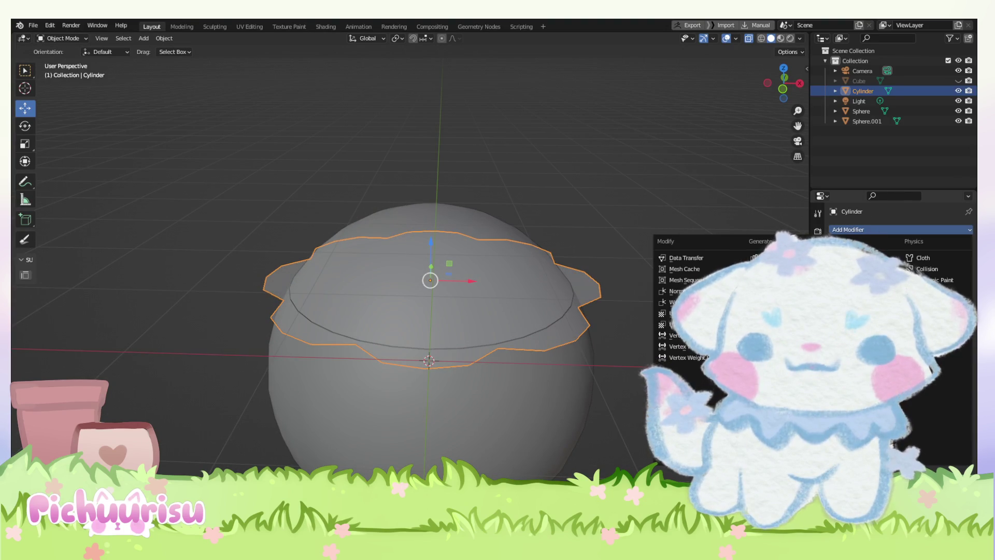
click(786, 428)
middle_drag(536, 353, 458, 313)
click(63, 39)
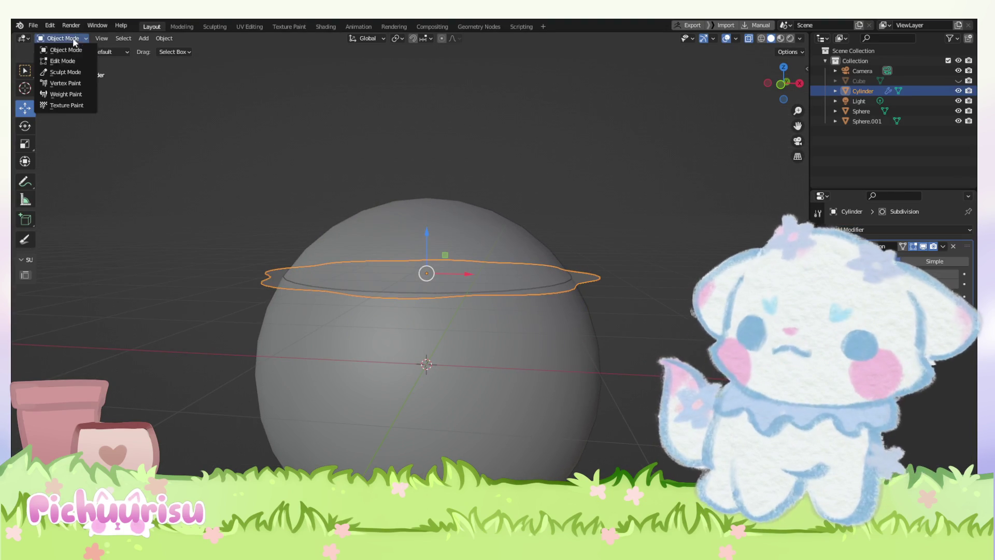
click(67, 62)
middle_drag(67, 70, 102, 54)
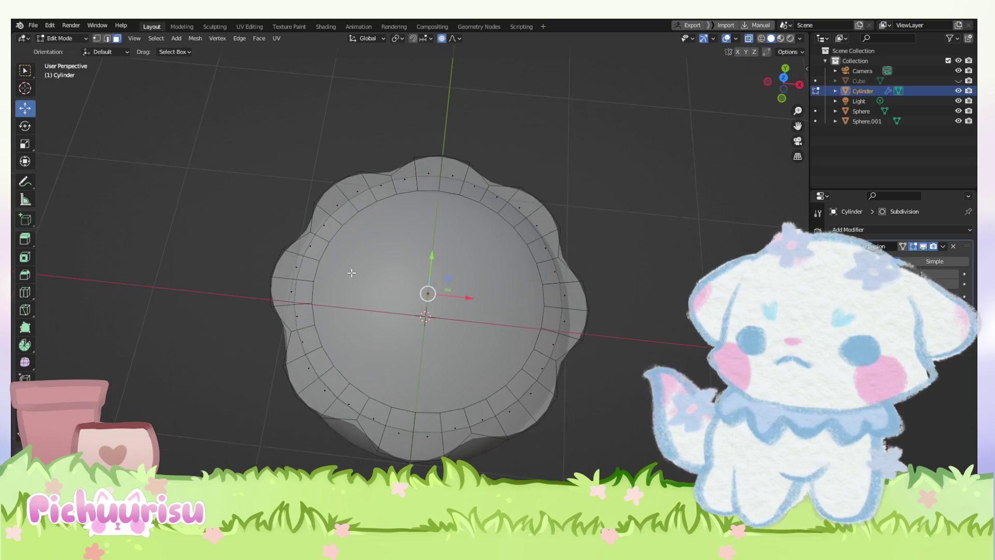
- Try the Bevel, Inset and scale tools on the collar mesh without keeping any change
click(96, 38)
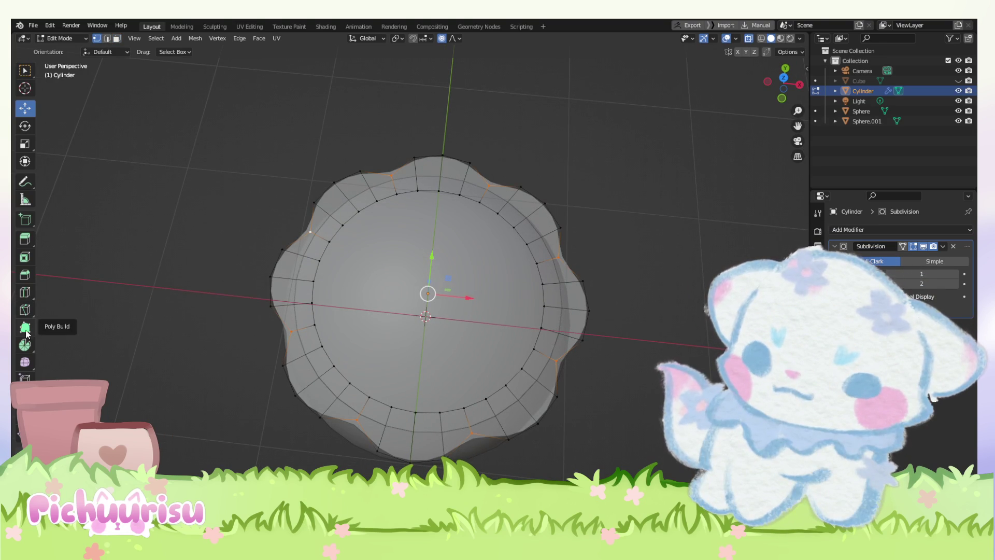
click(25, 274)
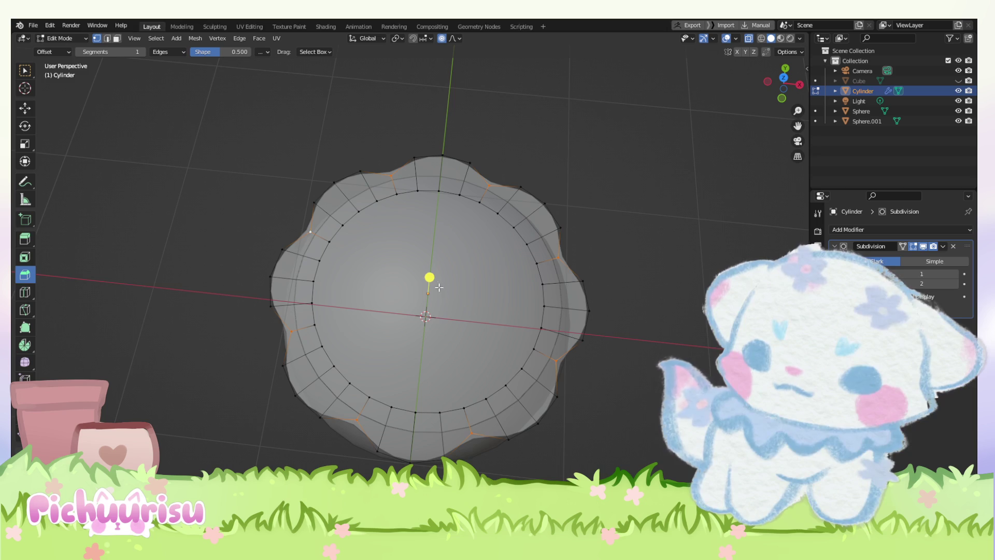
click(24, 259)
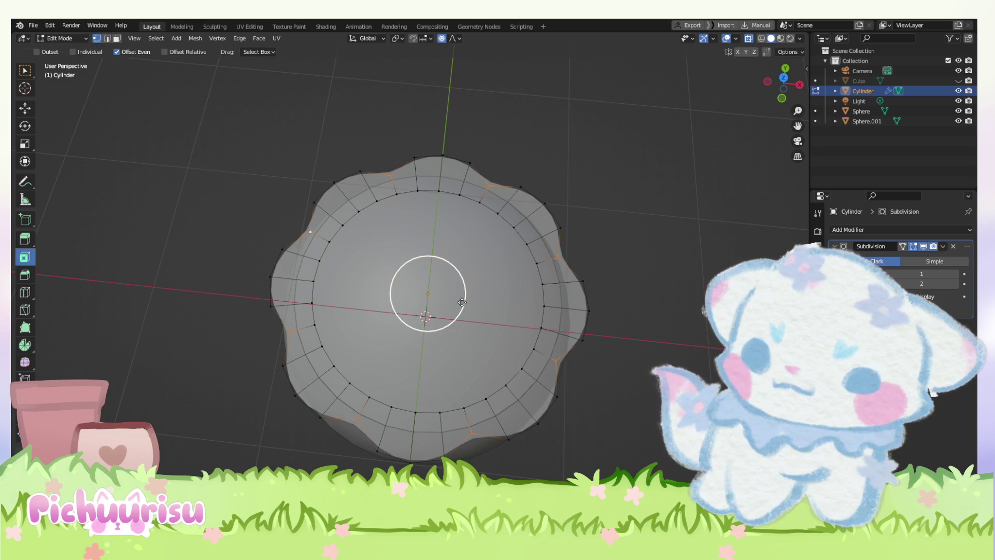
drag(472, 288, 351, 294)
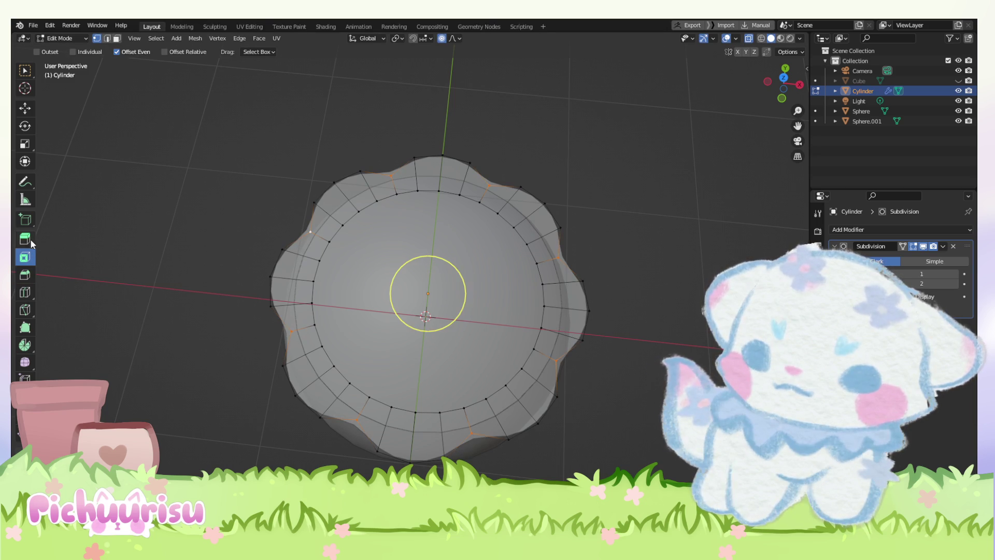
key(s)
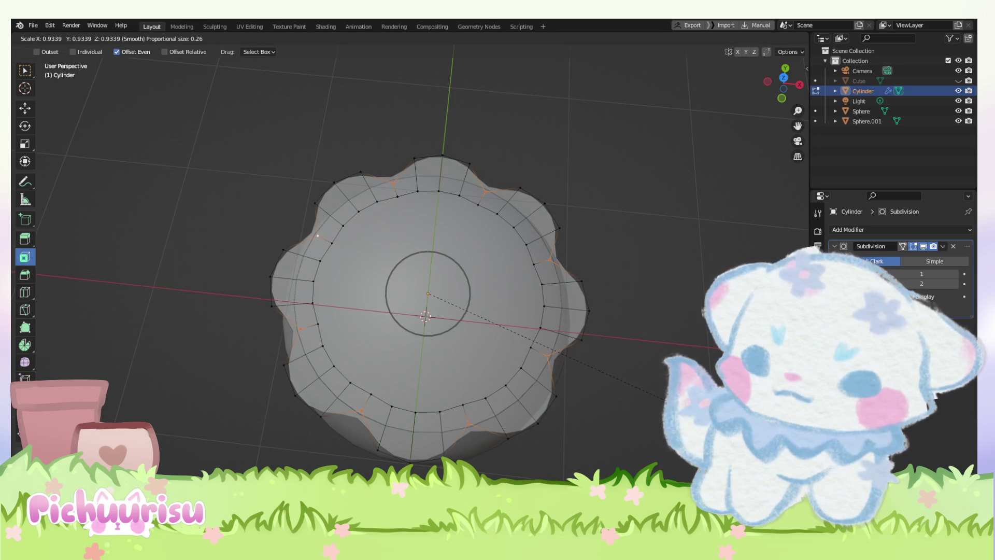
click(663, 391)
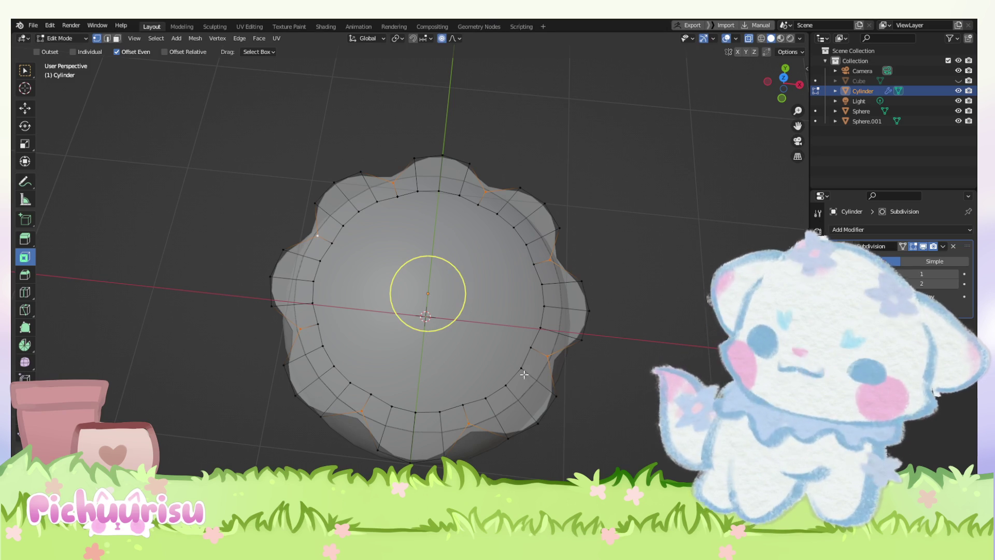
click(109, 39)
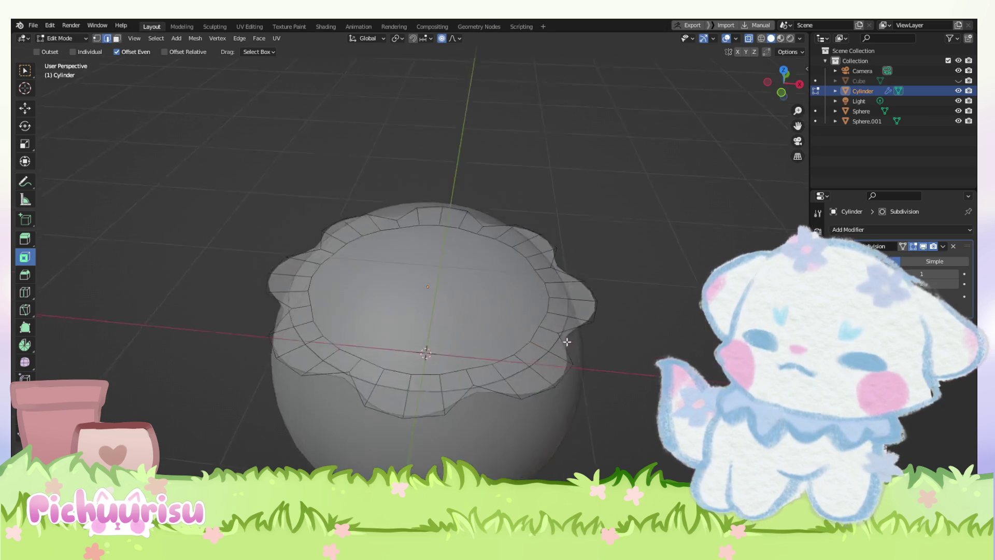
- Return to object mode and briefly preview the collar in material shading before solid shading again
middle_drag(536, 451, 562, 329)
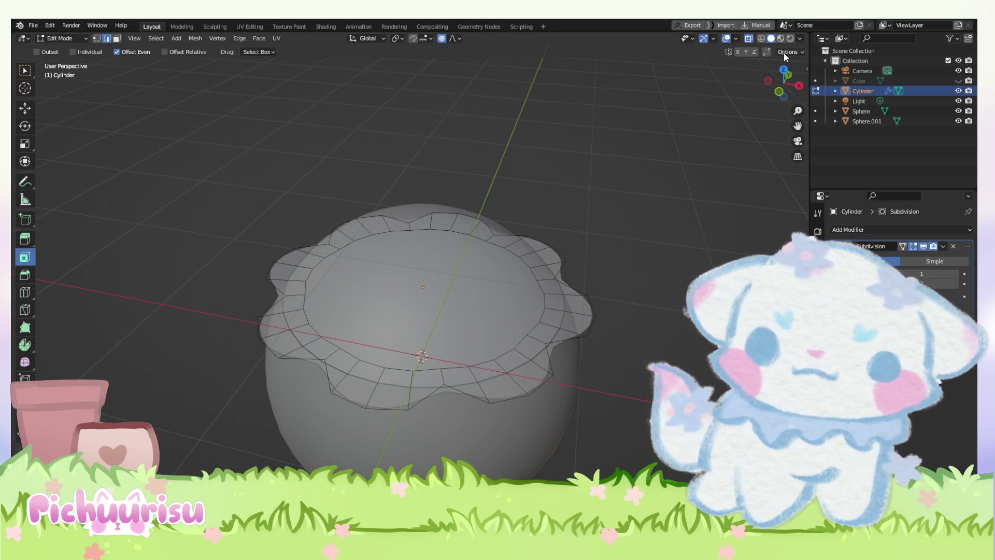
click(72, 35)
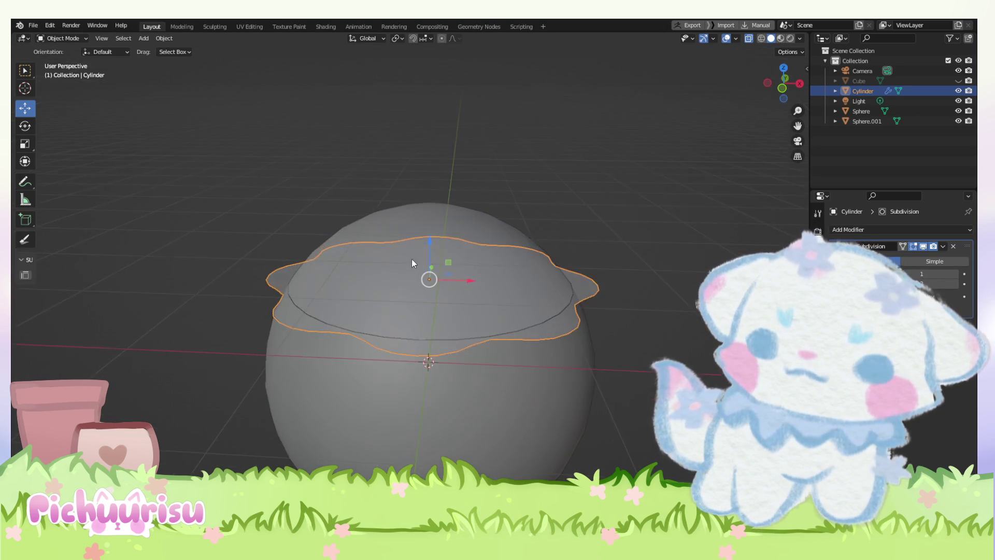
click(781, 39)
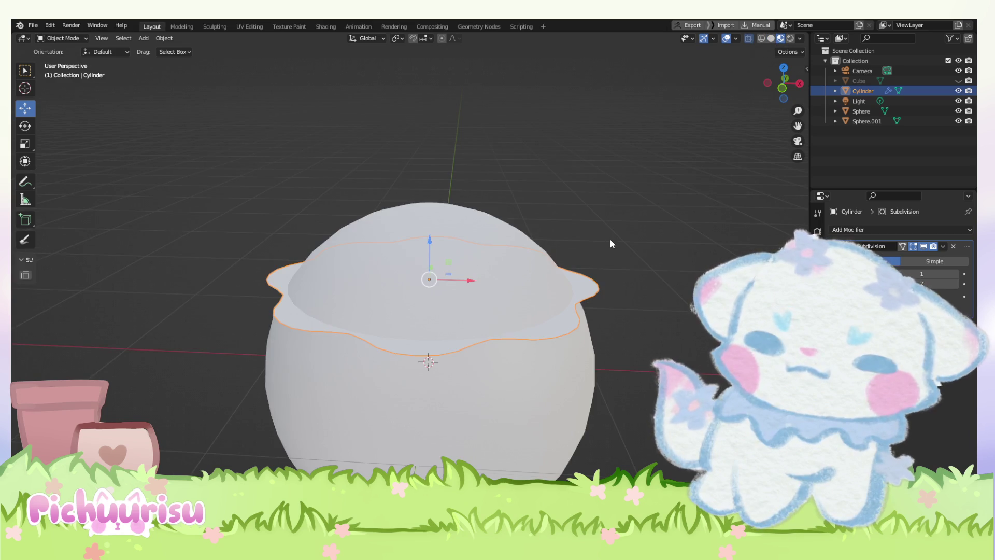
click(771, 38)
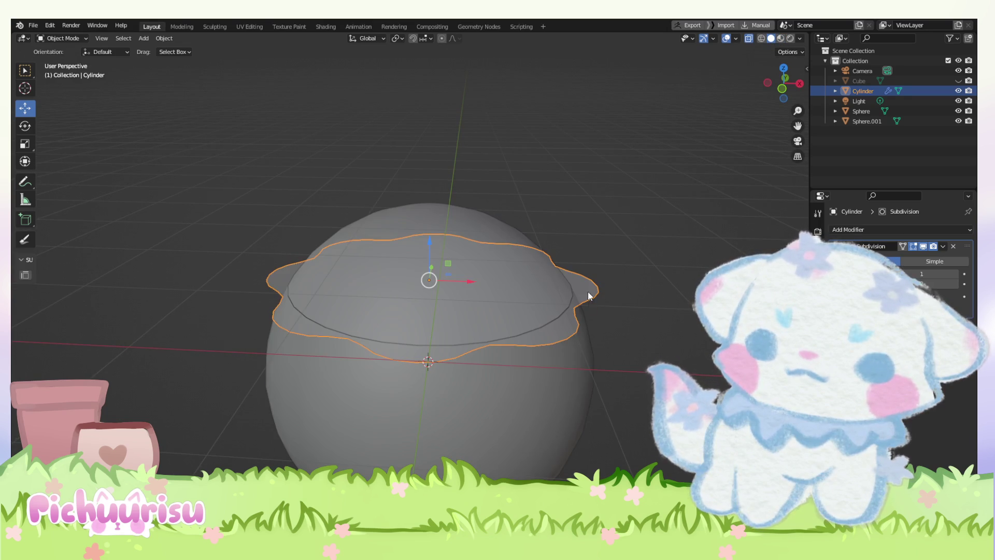
middle_drag(589, 297, 579, 261)
click(49, 38)
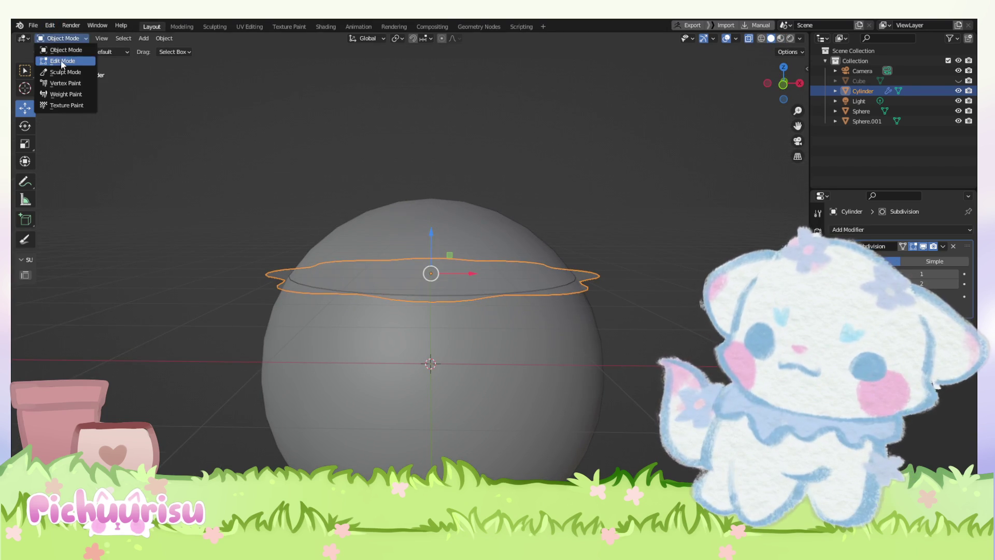
- Select the whole collar mesh and lower the ring onto the sphere with proportional falloff
click(62, 64)
scroll(390, 314, up, 1)
key(a)
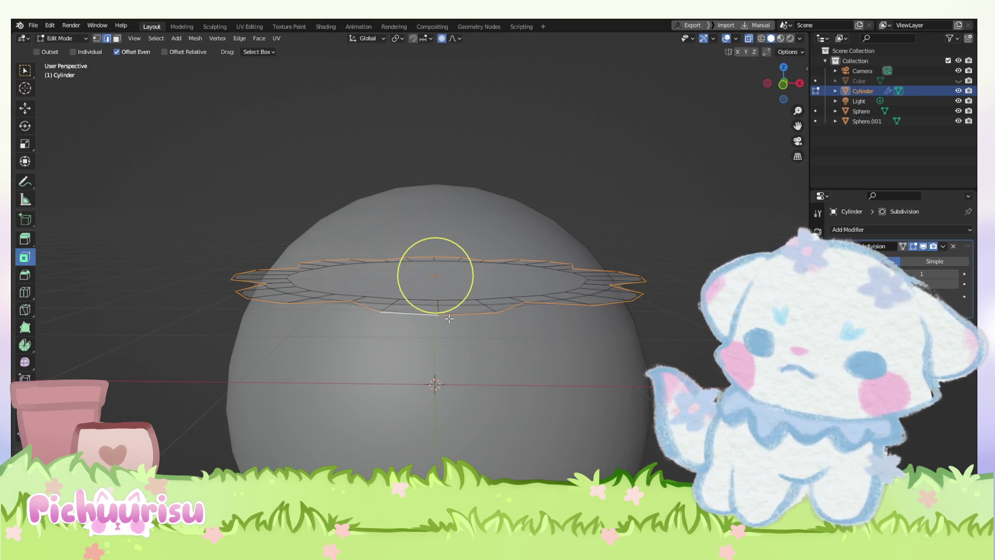
middle_drag(447, 311, 447, 300)
click(25, 108)
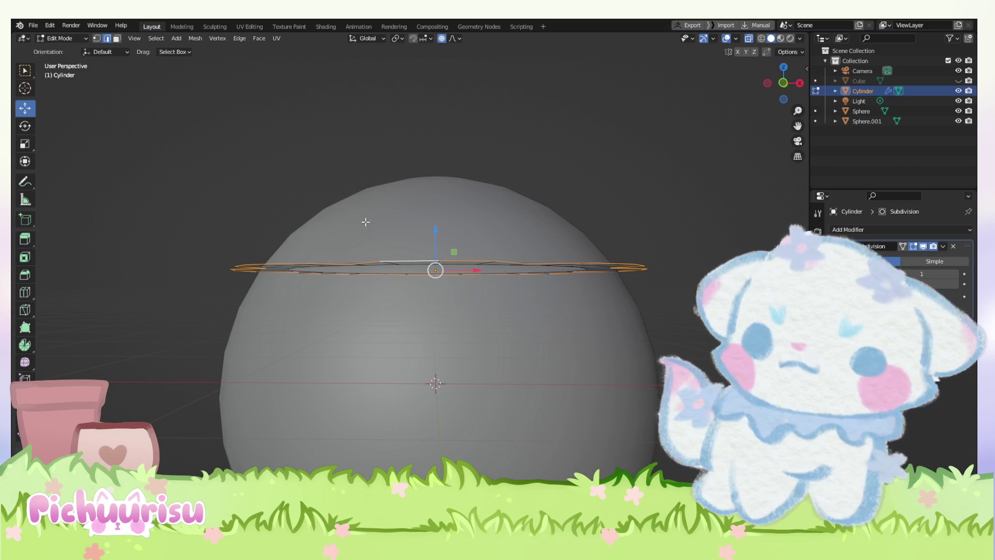
drag(440, 243, 440, 308)
mouse_move(441, 307)
middle_down()
mouse_move(443, 349)
mouse_move(455, 306)
middle_up()
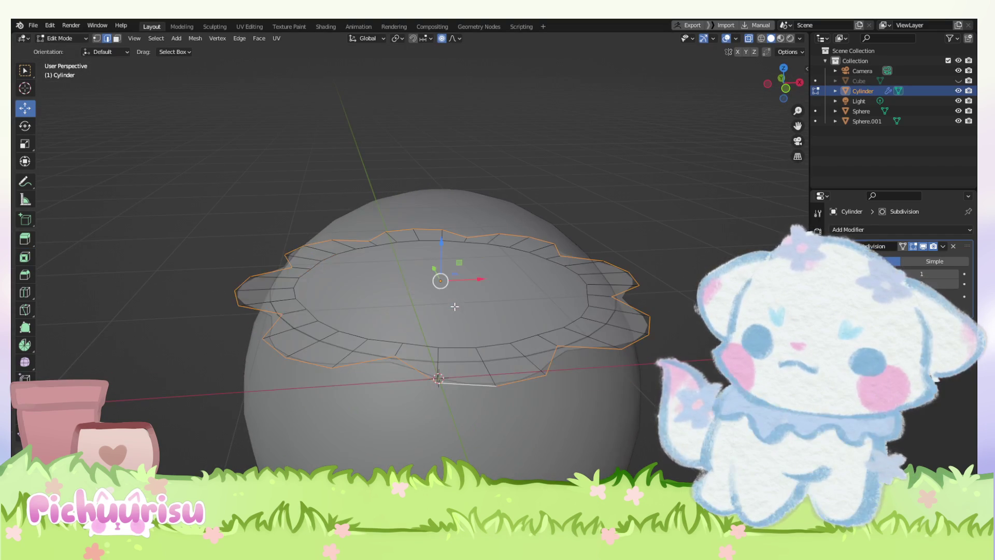
- From an inner-loop edge, pull the ring down into a drooping skirt (undoing once), then return to object mode
click(393, 345)
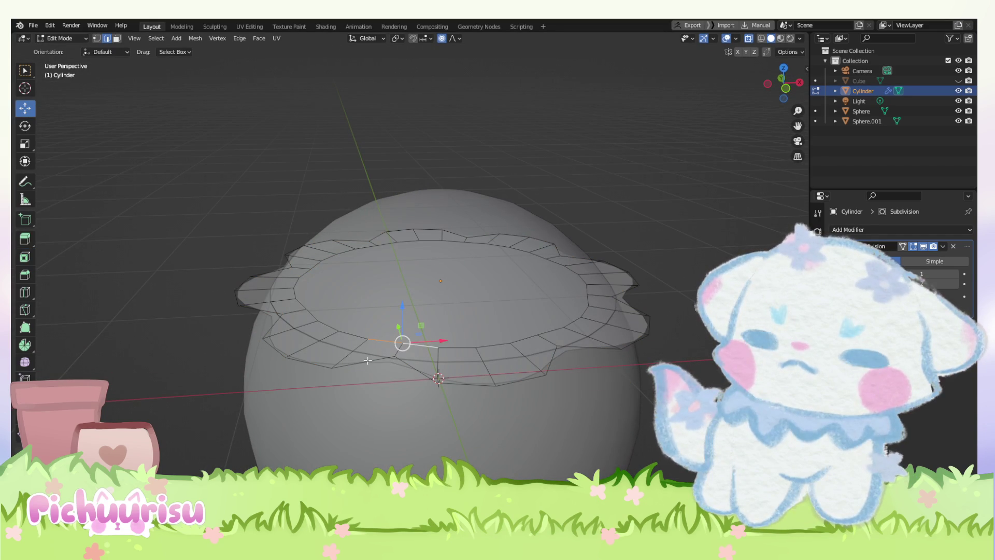
mouse_move(509, 380)
middle_down()
mouse_move(589, 339)
mouse_move(467, 454)
middle_up()
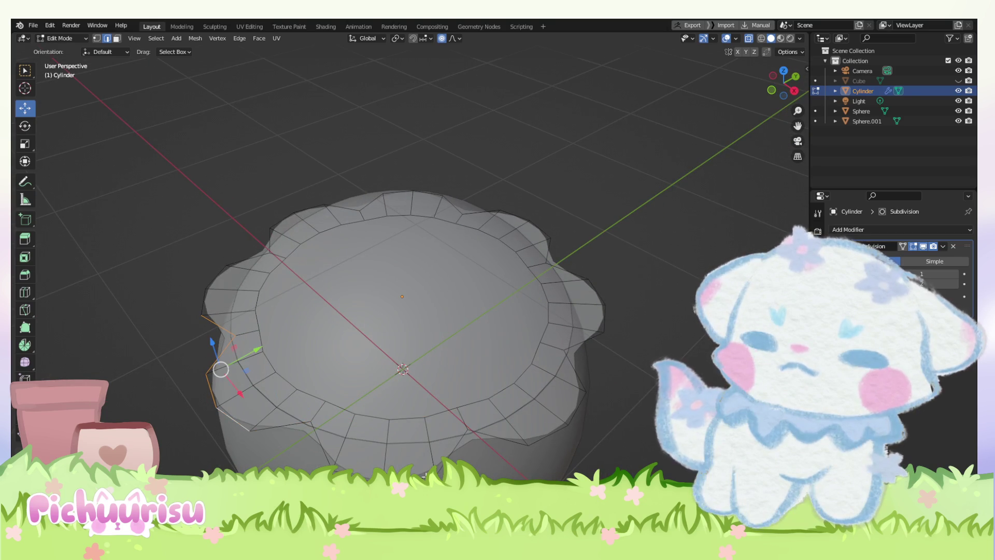
mouse_move(574, 393)
middle_down()
mouse_move(530, 399)
mouse_move(494, 386)
middle_up()
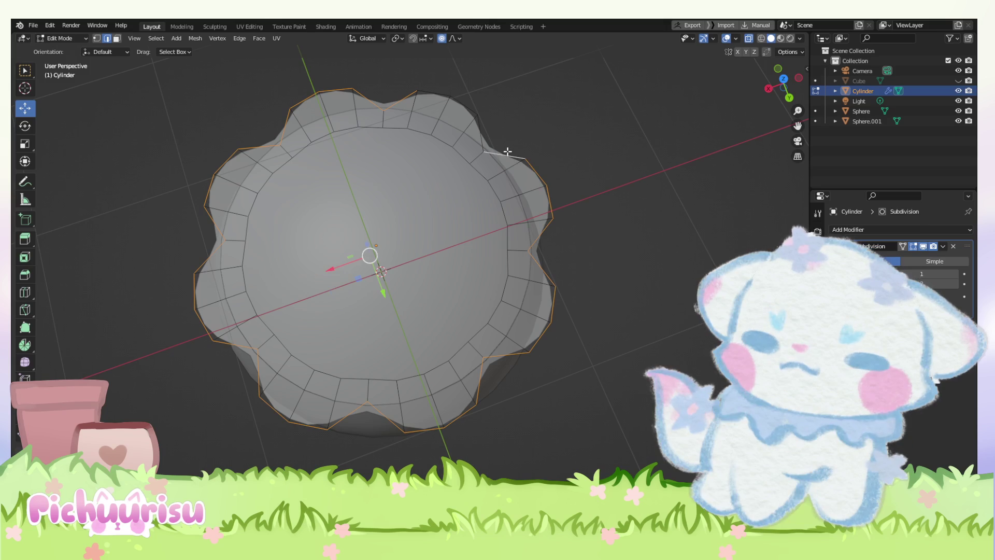
middle_drag(439, 104, 473, 262)
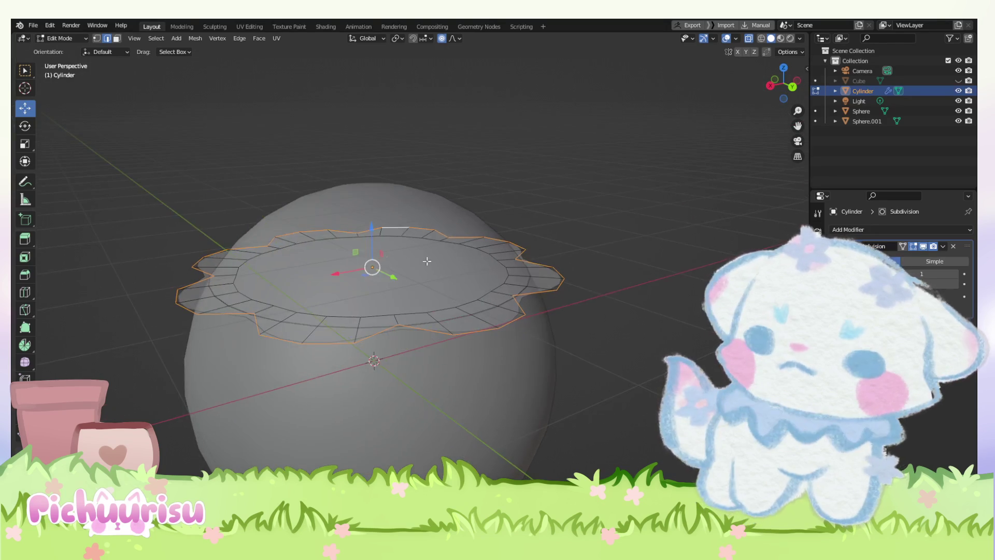
drag(367, 244, 373, 288)
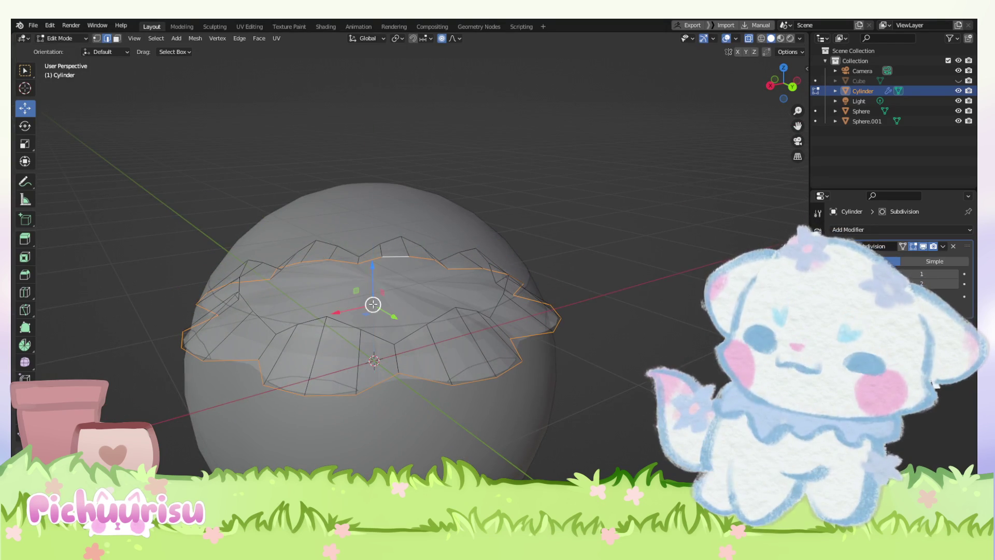
key(ctrl+z)
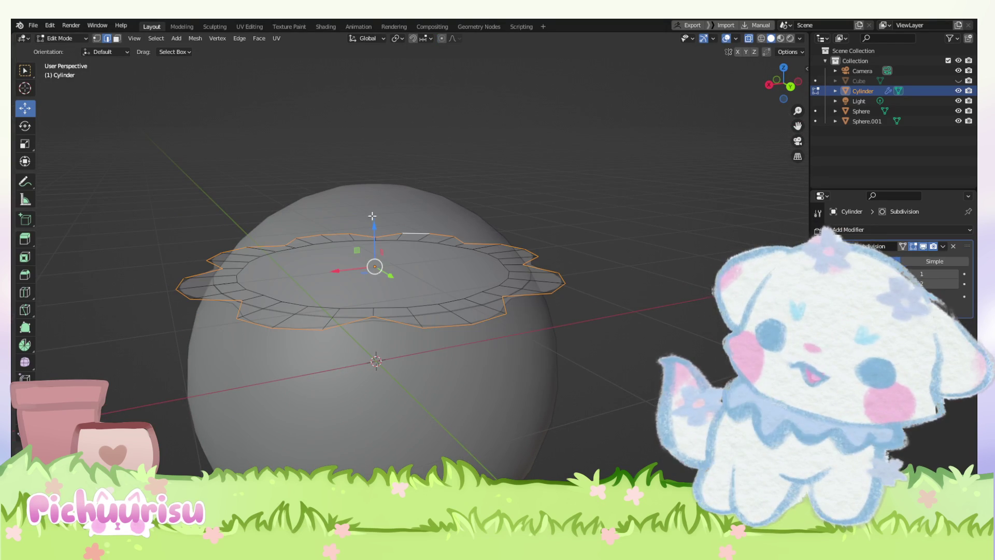
drag(372, 211, 374, 256)
mouse_move(374, 256)
middle_down()
mouse_move(455, 284)
mouse_move(459, 269)
mouse_move(438, 301)
mouse_move(469, 294)
middle_up()
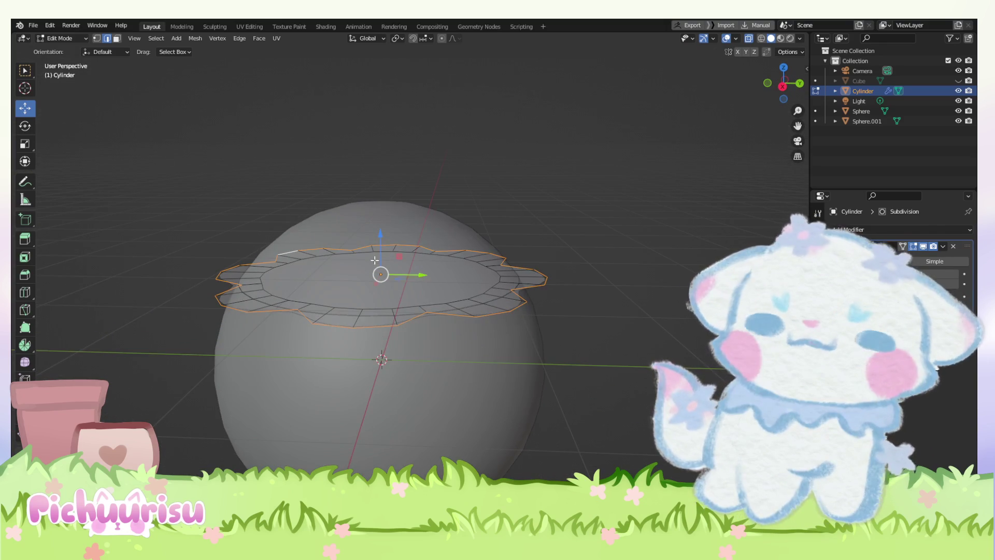
click(78, 41)
click(59, 46)
scroll(389, 223, down, 3)
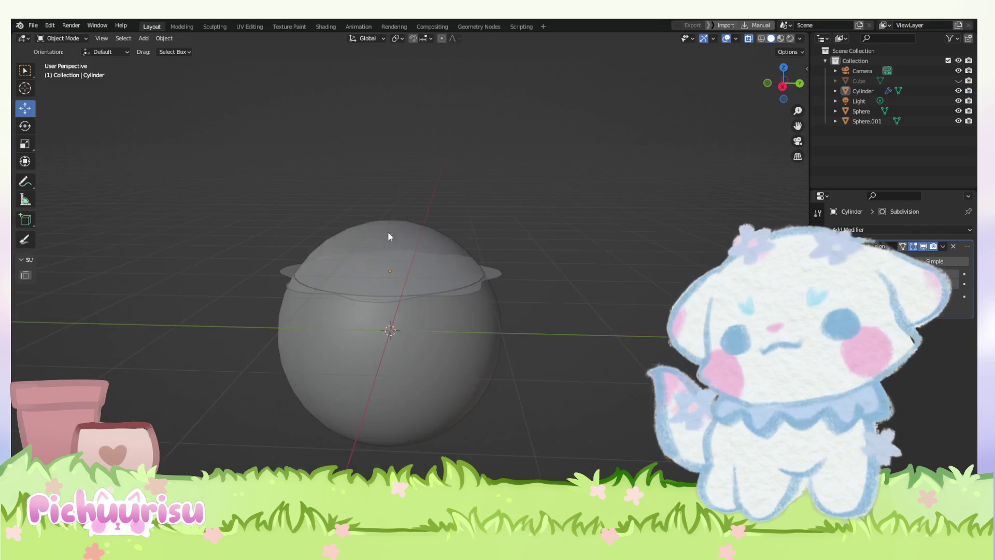
- Select the collar cylinder and review its mesh data and modifier settings
middle_drag(390, 223, 364, 294)
middle_drag(482, 311, 516, 270)
click(498, 295)
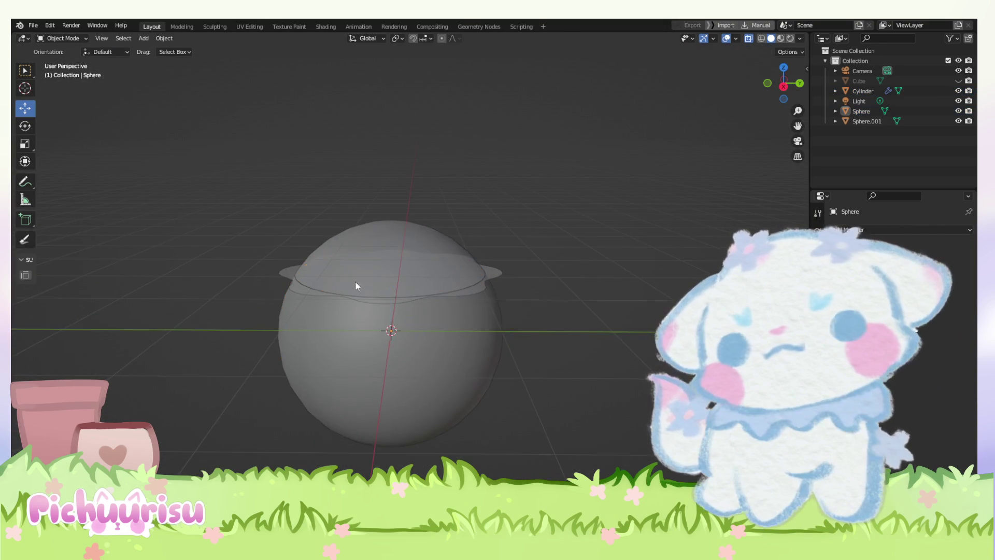
scroll(461, 290, up, 2)
click(278, 268)
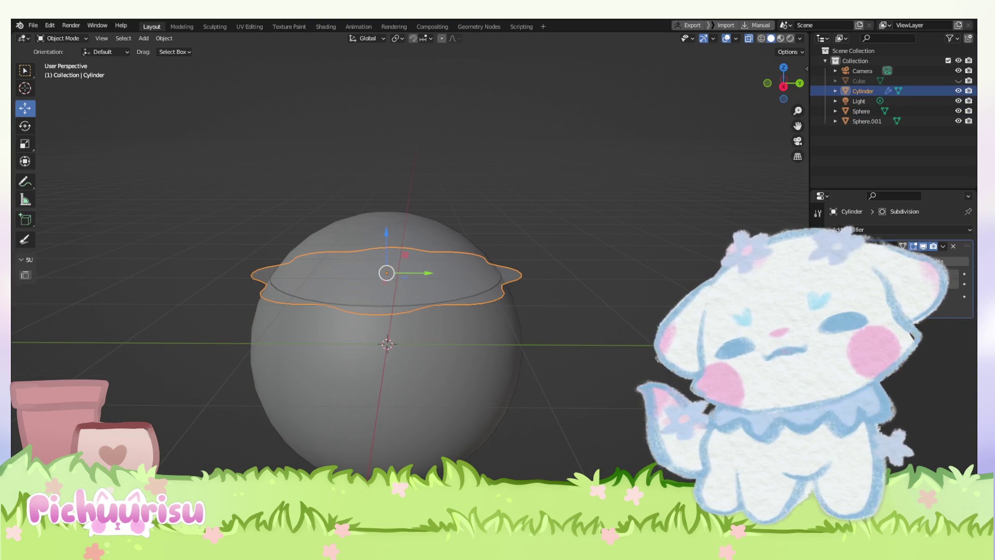
click(818, 420)
click(817, 354)
- Delete the collar cylinder and bring up the Add menu for a new mesh
mouse_move(614, 308)
middle_down()
mouse_move(612, 383)
mouse_move(619, 312)
mouse_move(632, 303)
mouse_move(662, 326)
middle_up()
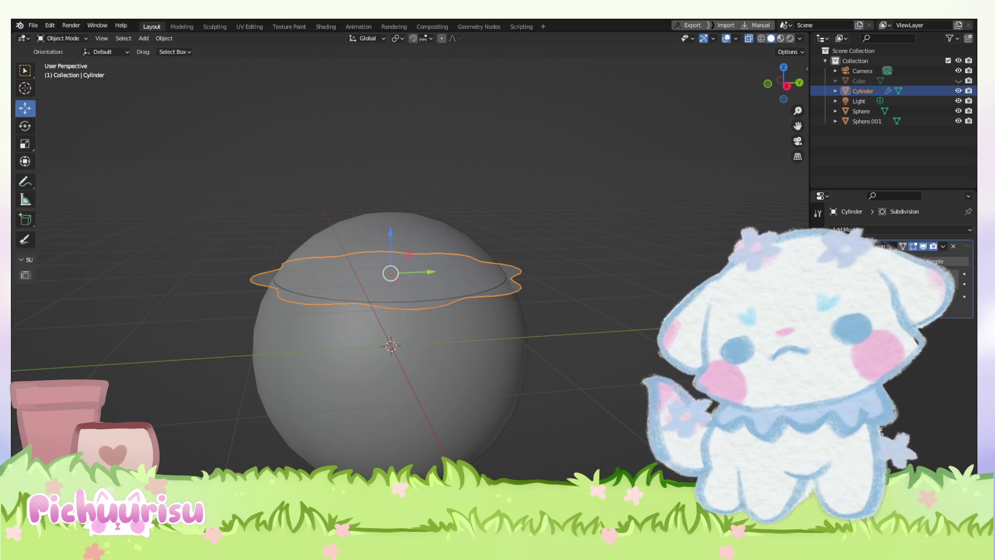
mouse_move(446, 252)
middle_down()
mouse_move(421, 303)
mouse_move(439, 335)
middle_up()
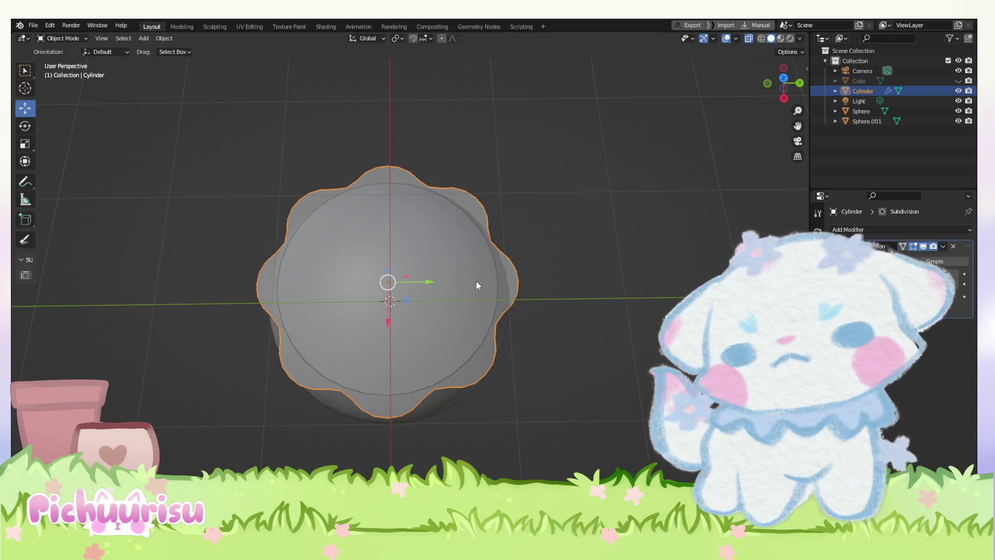
key(Delete)
click(164, 38)
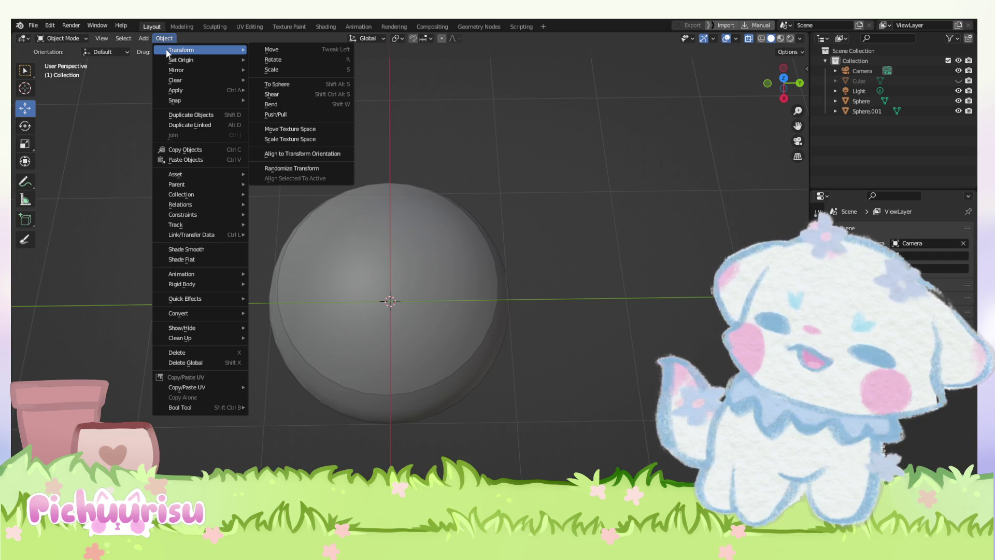
- Add a new cylinder with 64 vertices and switch into editing its mesh
mouse_move(167, 49)
click(245, 100)
scroll(455, 319, down, 2)
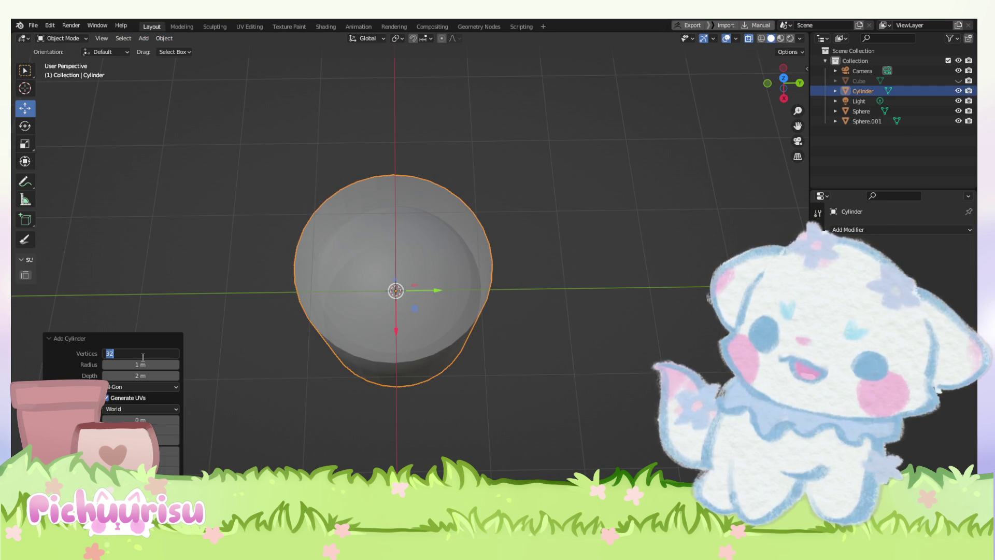
text(64)
key(Return)
mouse_move(403, 275)
middle_down()
mouse_move(434, 286)
mouse_move(420, 257)
middle_up()
click(62, 39)
click(62, 61)
middle_drag(340, 233, 340, 166)
- In wireframe, select and remove the cylinder's lower geometry, leaving a flat top disc, and select its face
drag(583, 449, 181, 288)
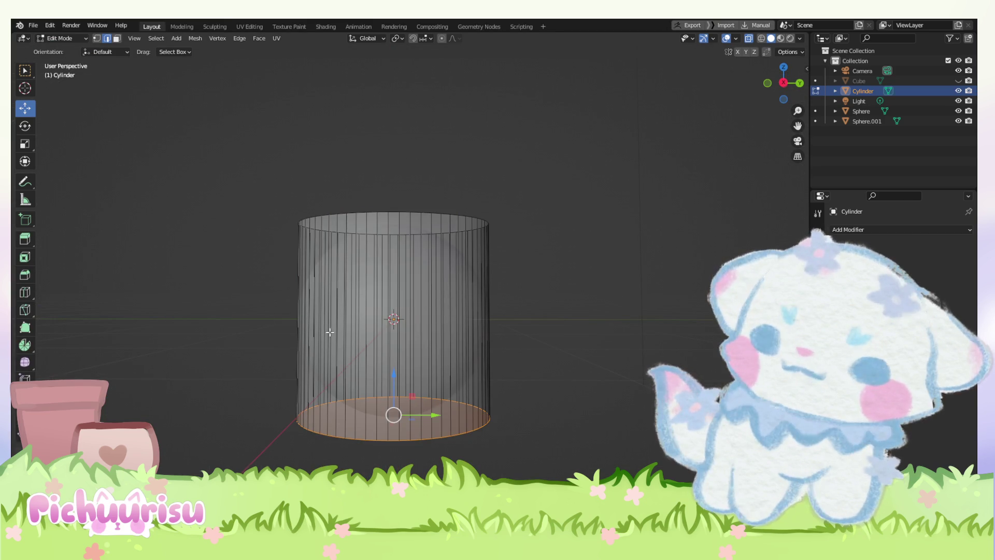
click(762, 38)
drag(530, 467, 233, 319)
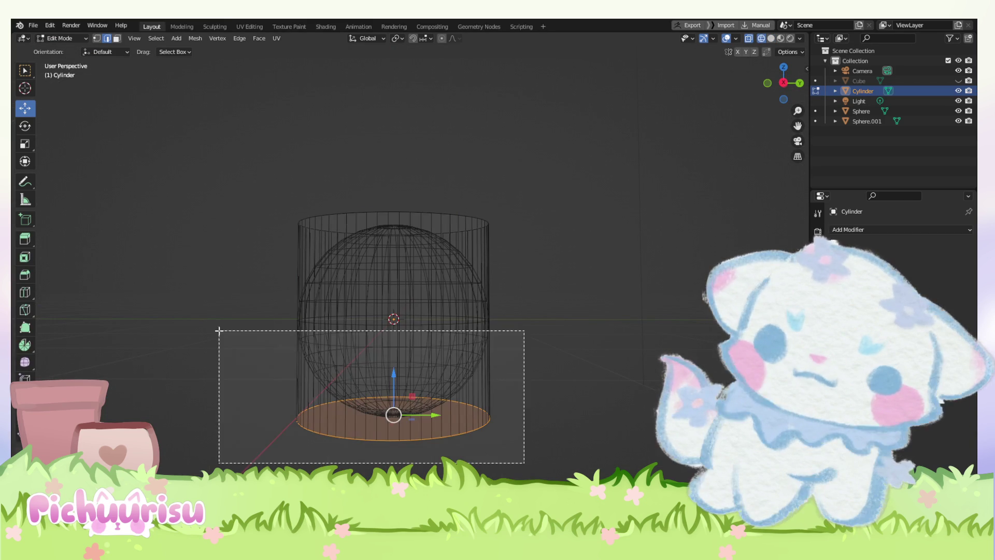
key(e)
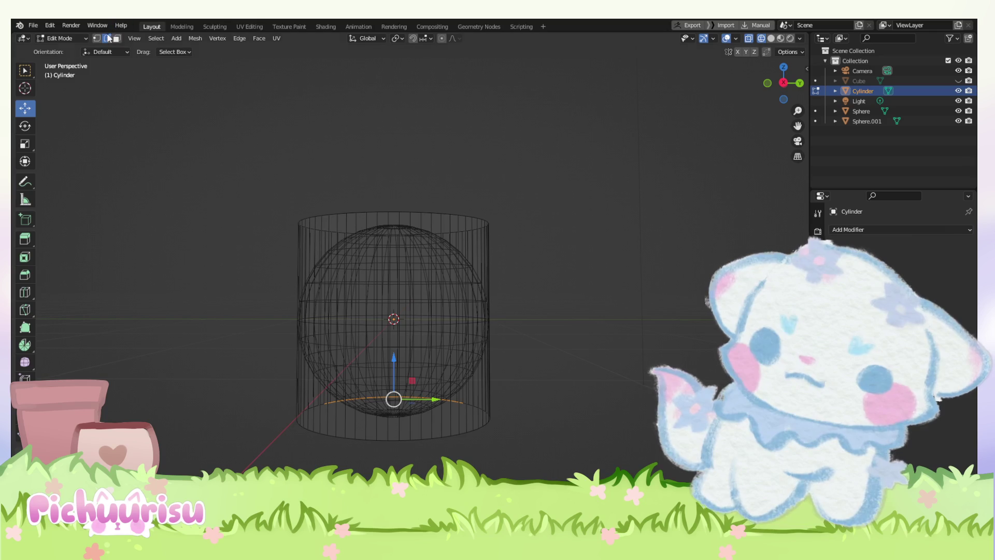
key(a)
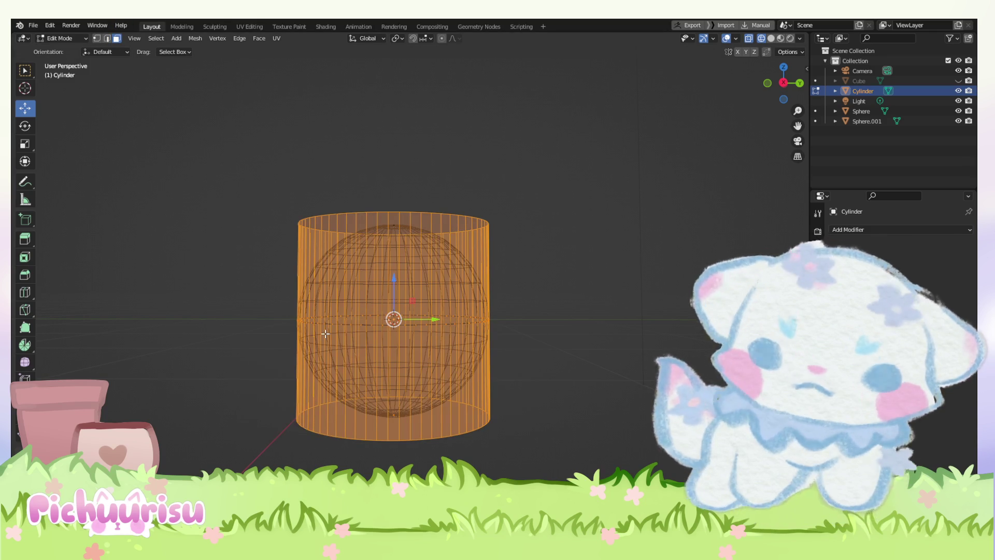
key(x)
click(325, 334)
middle_drag(325, 334, 164, 69)
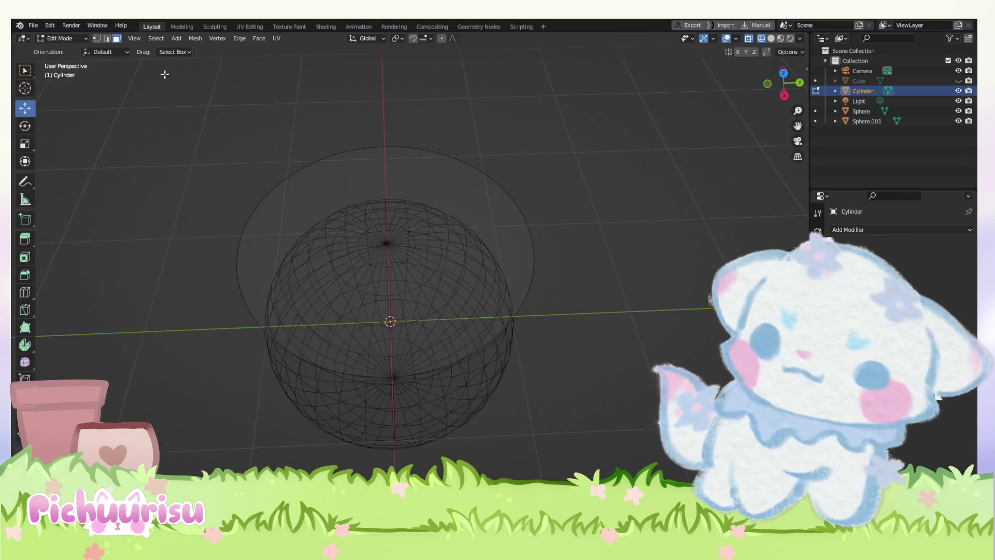
click(388, 244)
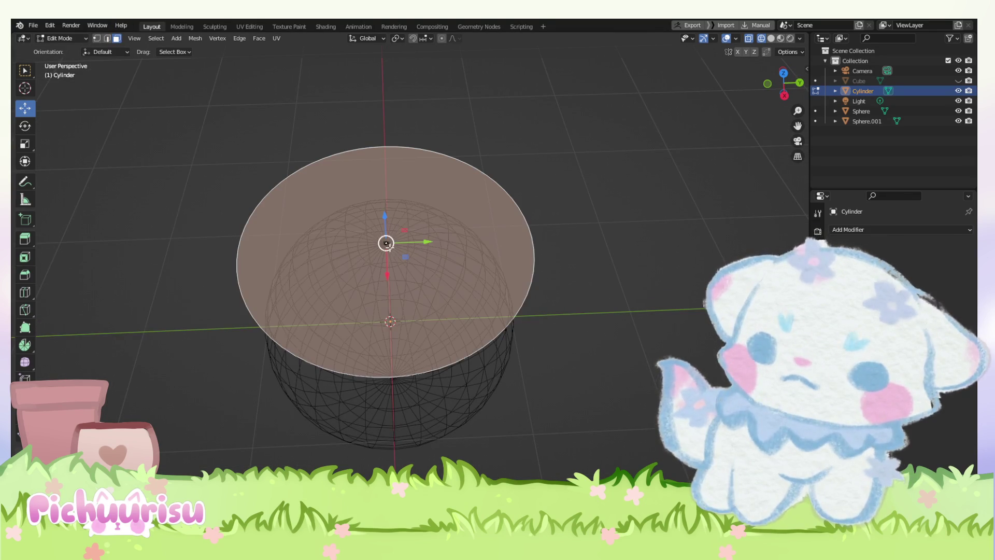
- Inset the disc face into a smaller inner circle and hide both sphere objects
key(i)
click(579, 360)
middle_drag(579, 361, 615, 334)
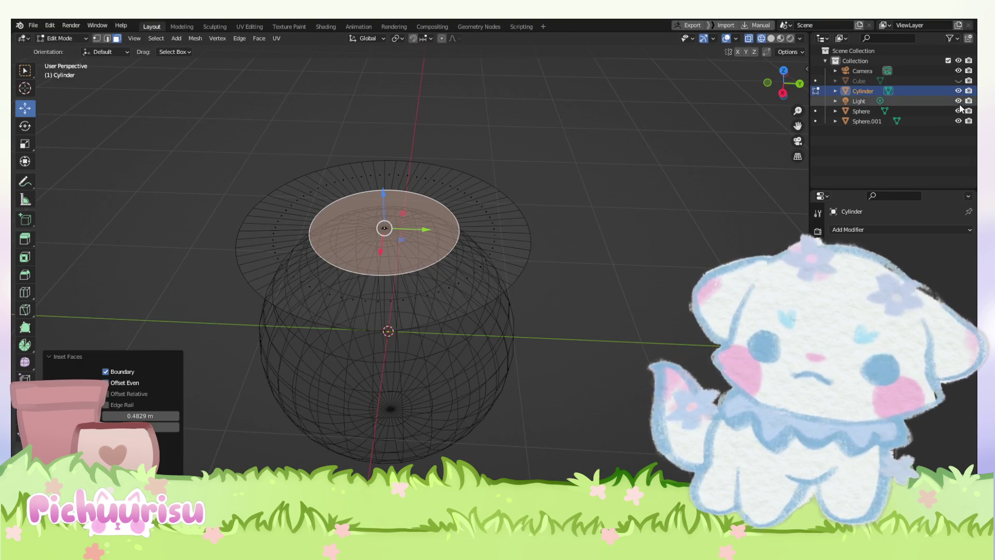
click(959, 111)
- Switch to a top-down view in vertex select mode and pick a first vertex on the outer ring
mouse_move(591, 343)
middle_down()
mouse_move(417, 252)
mouse_move(596, 99)
middle_up()
click(784, 78)
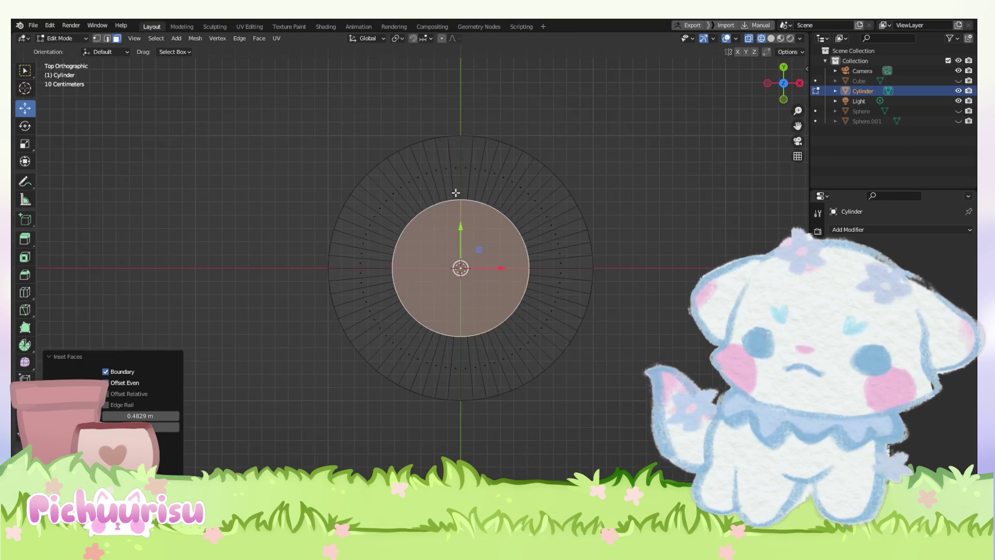
scroll(459, 166, up, 2)
shift+middle_drag(459, 167, 395, 239)
scroll(395, 240, up, 1)
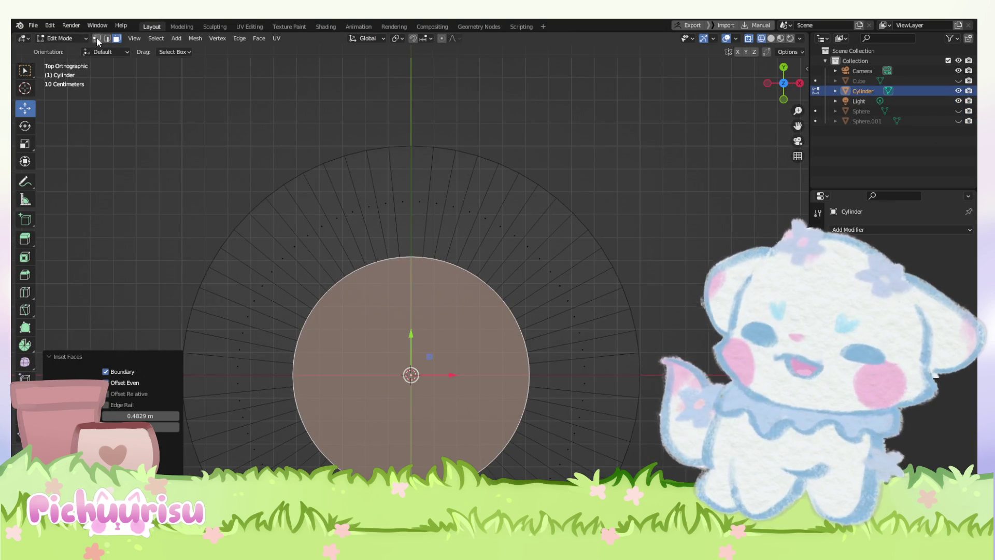
click(97, 38)
scroll(411, 118, up, 1)
click(412, 118)
shift+middle_drag(412, 118, 389, 127)
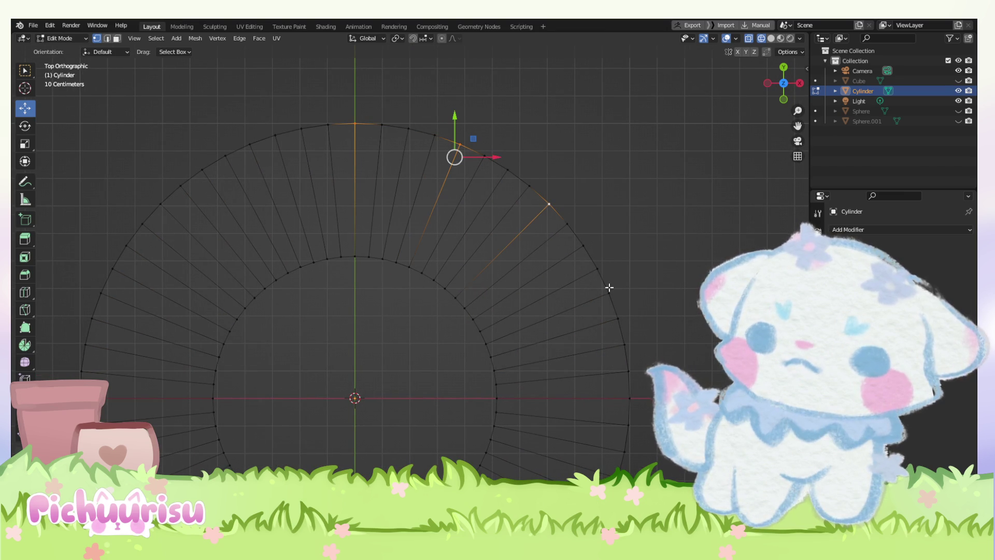
- Shift-select evenly spaced vertices around the disc's outer ring, panning along the circle
shift+middle_drag(636, 328, 495, 96)
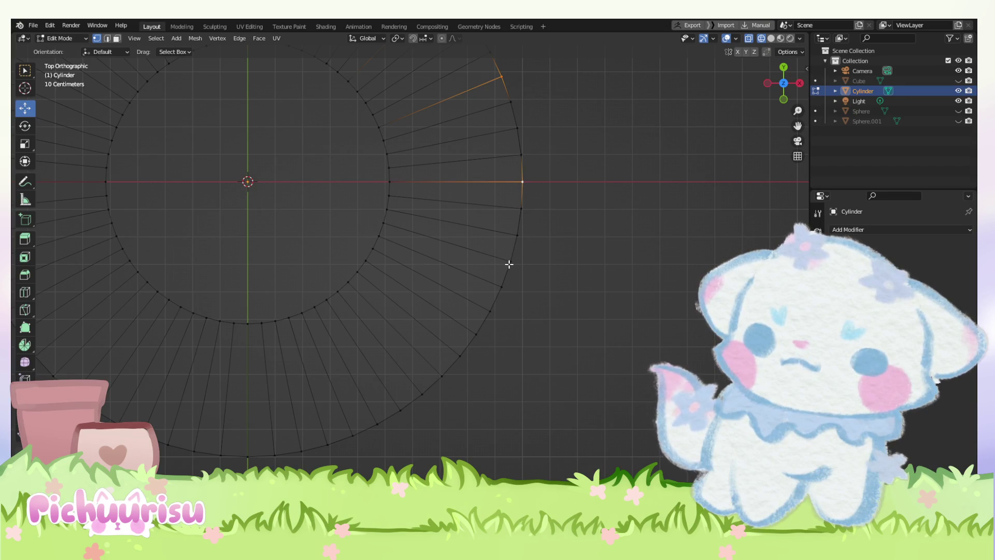
shift+click(491, 307)
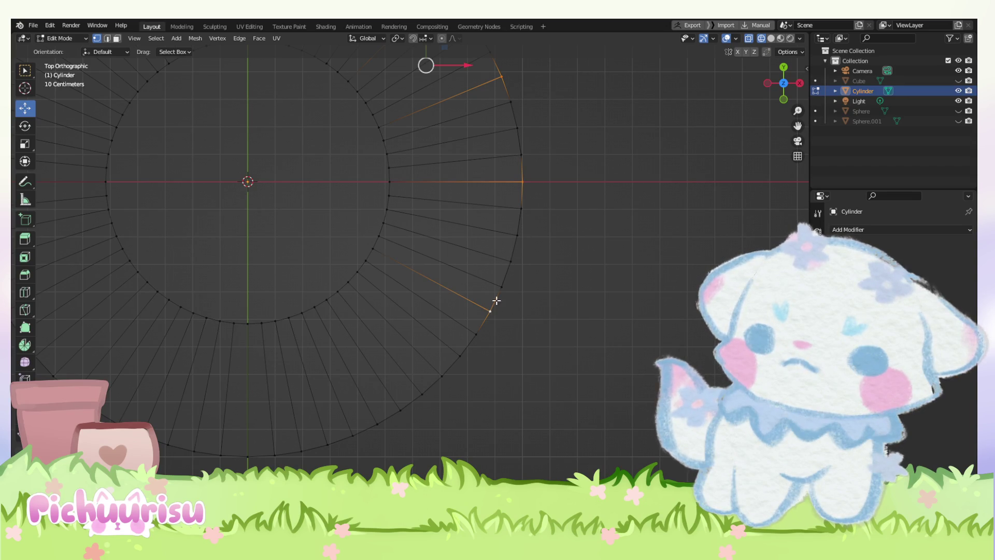
shift+middle_drag(452, 306, 511, 262)
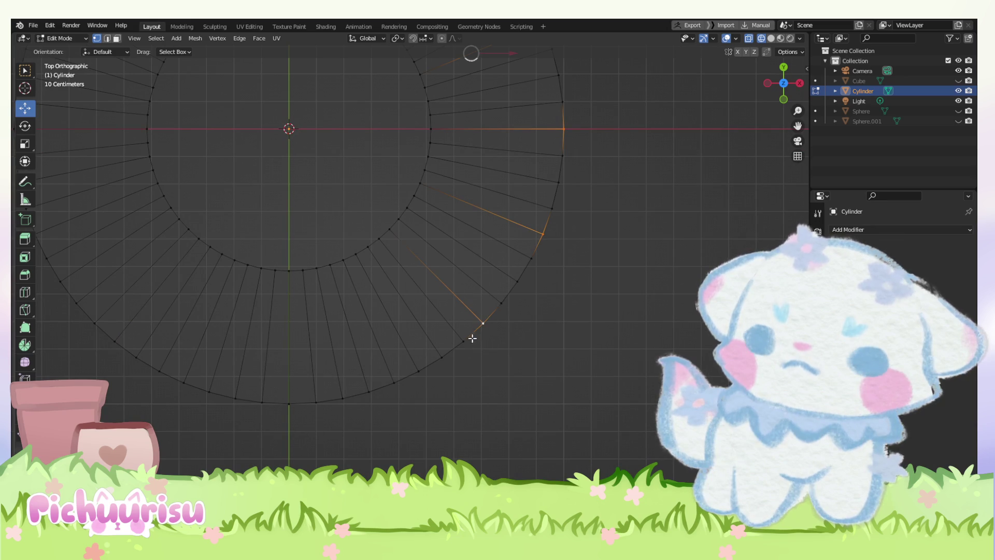
shift+middle_drag(389, 376, 540, 293)
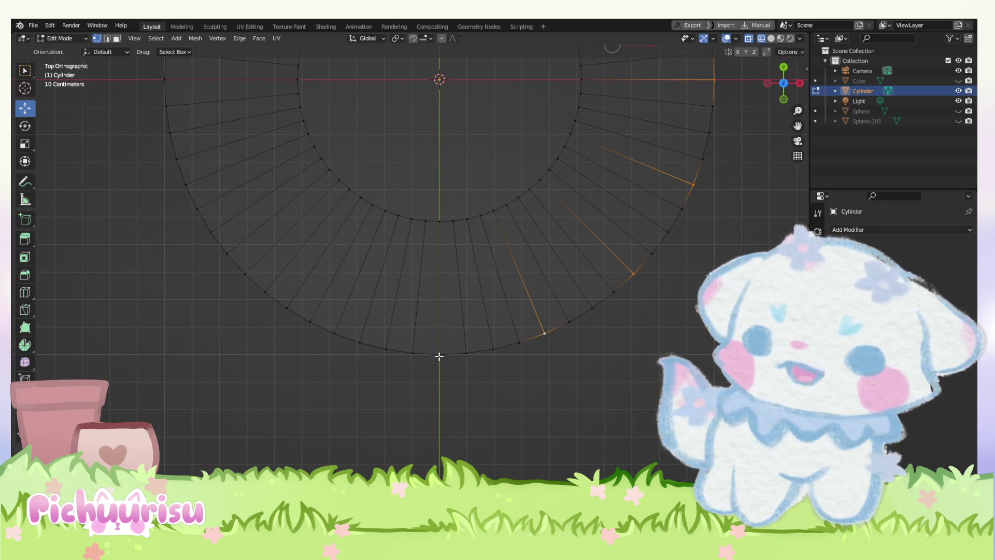
shift+middle_drag(320, 288, 376, 276)
shift+click(340, 306)
shift+click(275, 218)
shift+middle_drag(275, 217, 371, 348)
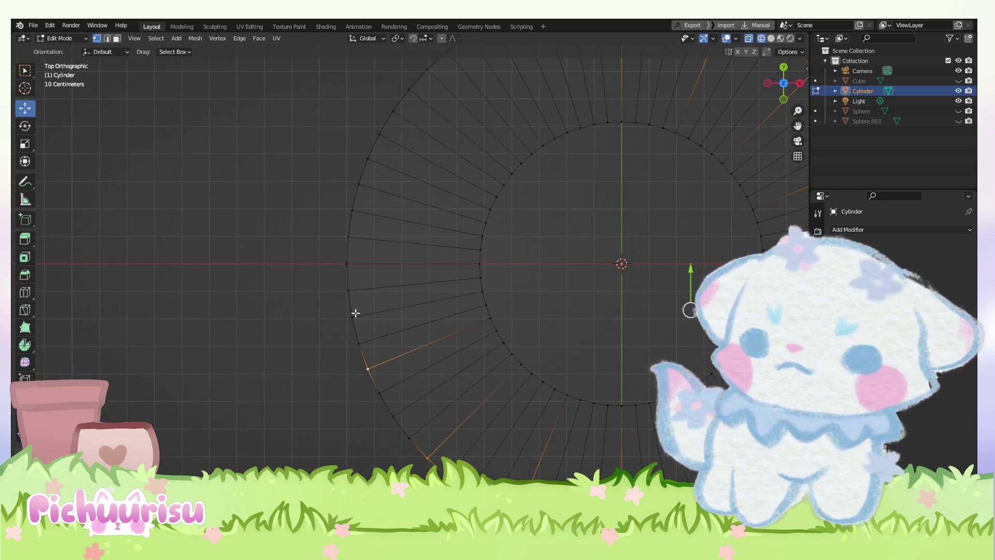
shift+click(345, 265)
shift+middle_drag(344, 265, 347, 311)
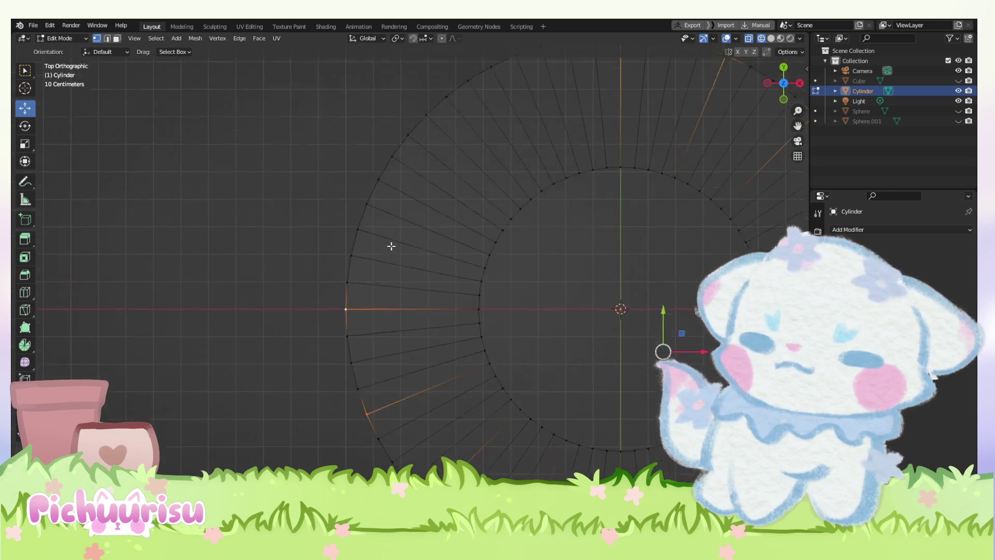
shift+middle_drag(398, 202, 360, 296)
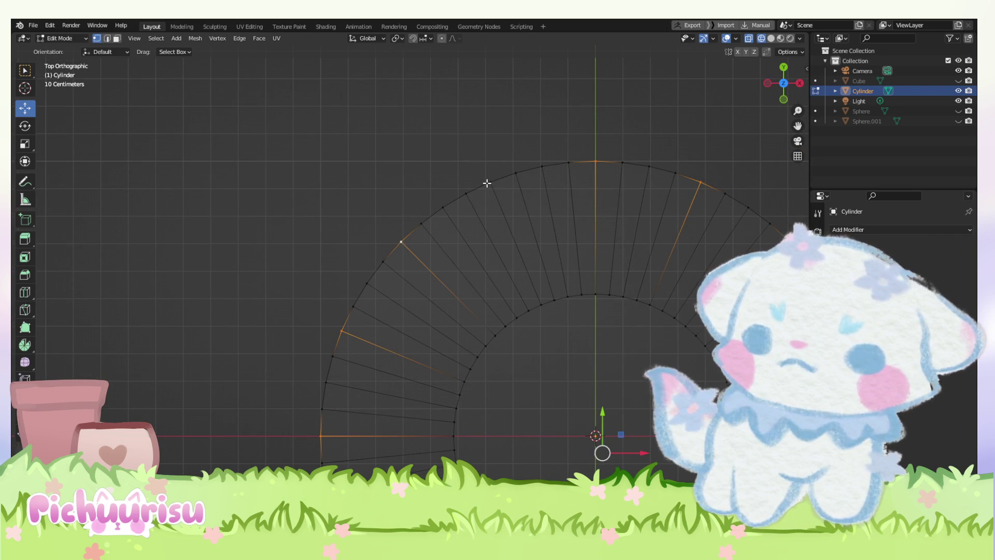
shift+middle_drag(498, 238, 382, 173)
scroll(382, 173, down, 2)
- Scale the chosen outer vertices inward with proportional falloff (redoing once) into a flower-like rim, then return to object mode
key(s)
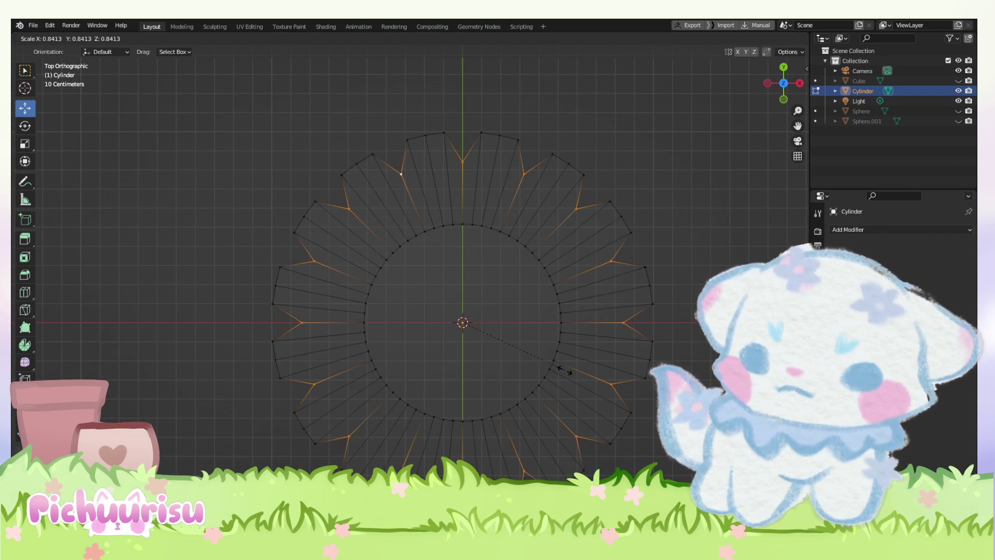
click(565, 367)
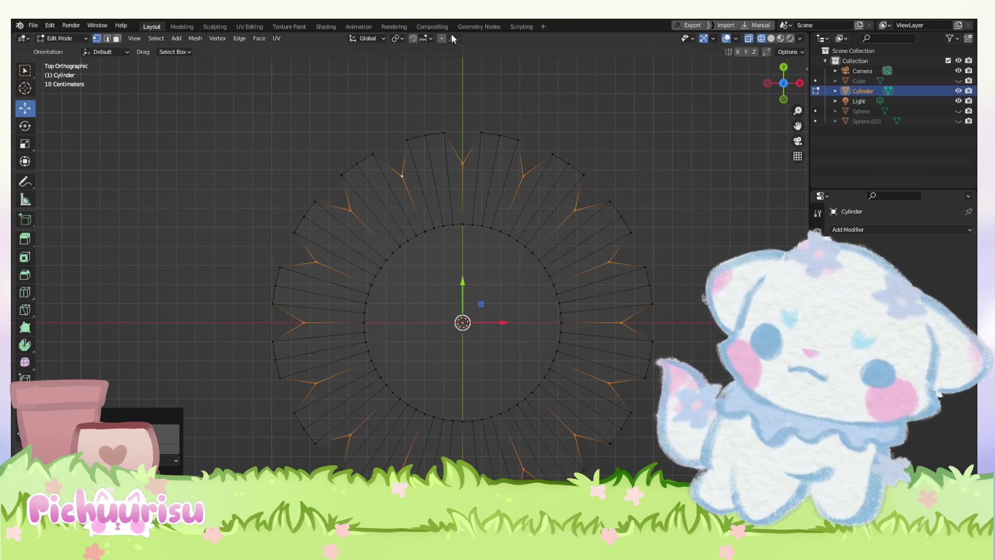
key(ctrl+z)
key(s)
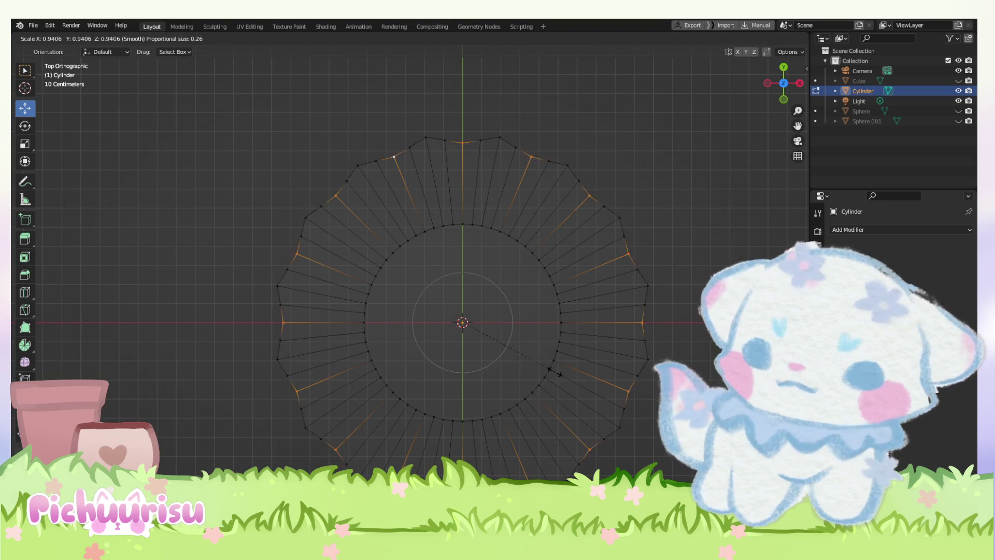
scroll(538, 369, up, 5)
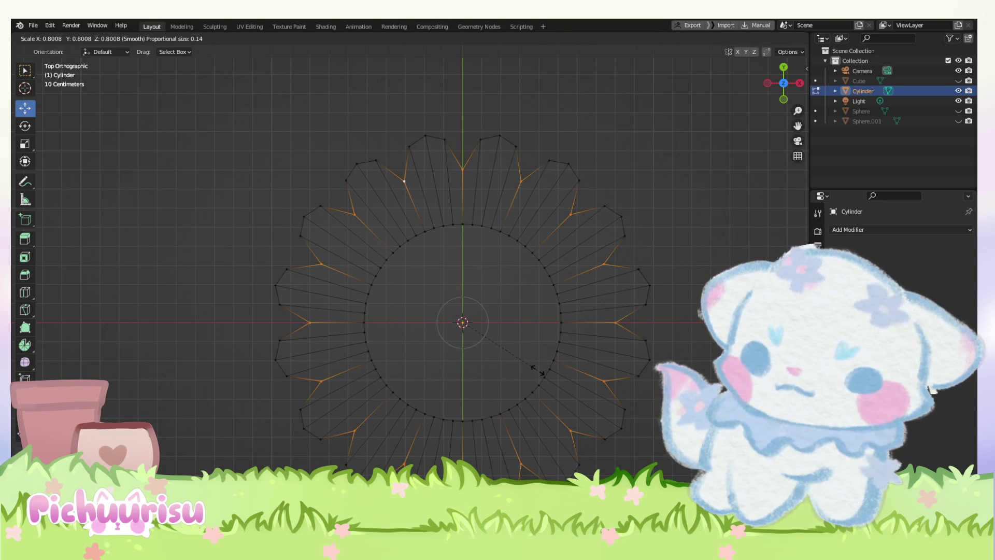
scroll(534, 367, up, 2)
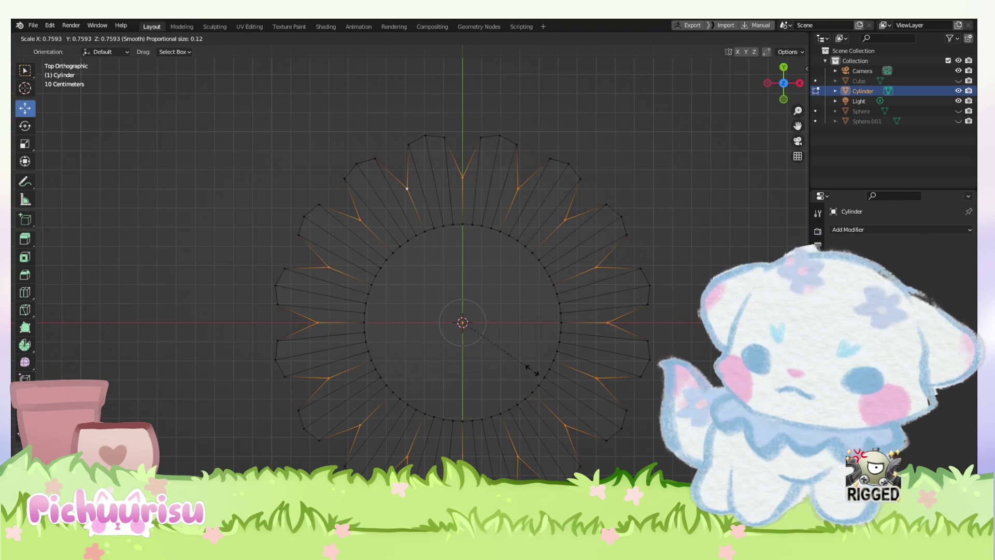
click(537, 371)
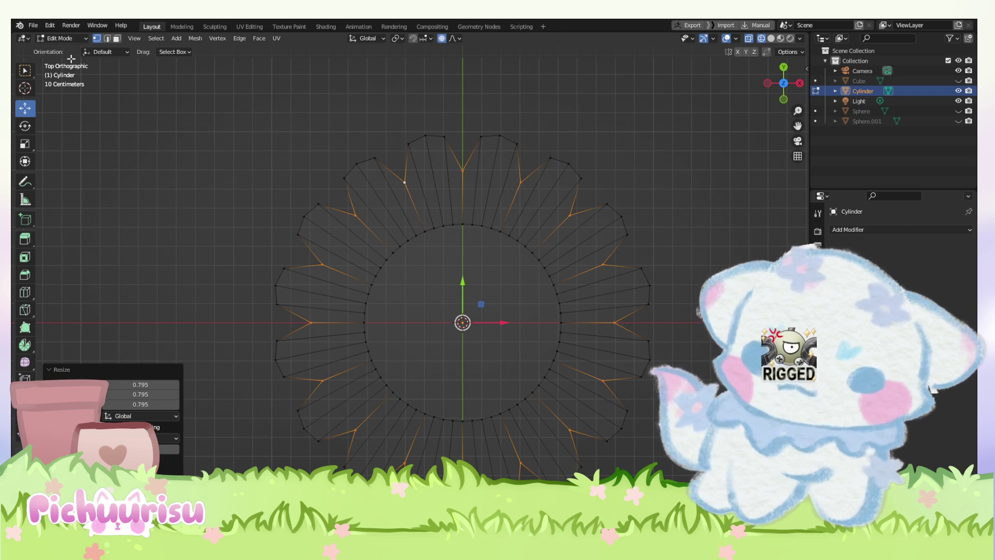
key(Tab)
click(345, 254)
scroll(345, 254, down, 2)
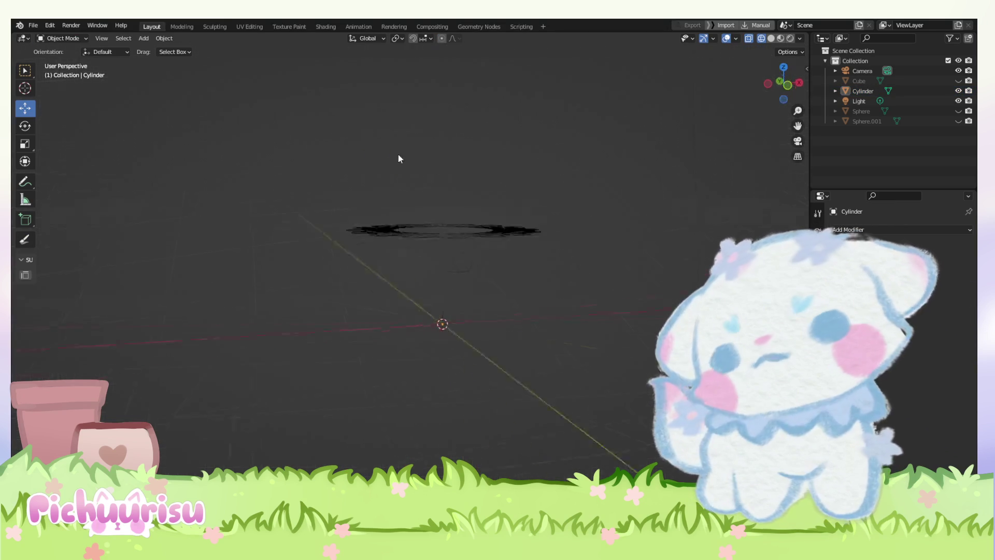
- Give the ruff a new material with a magenta base colour
middle_drag(345, 254, 774, 228)
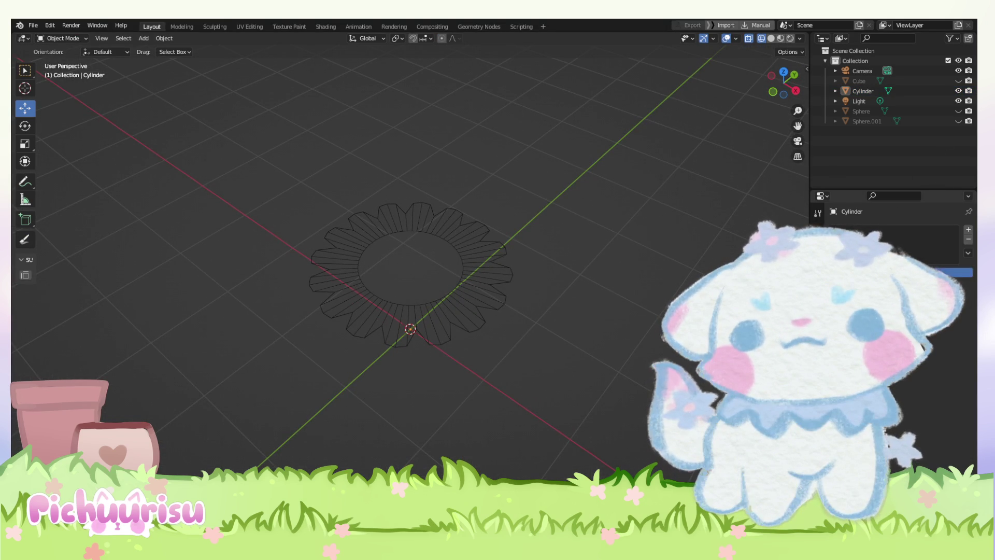
click(956, 272)
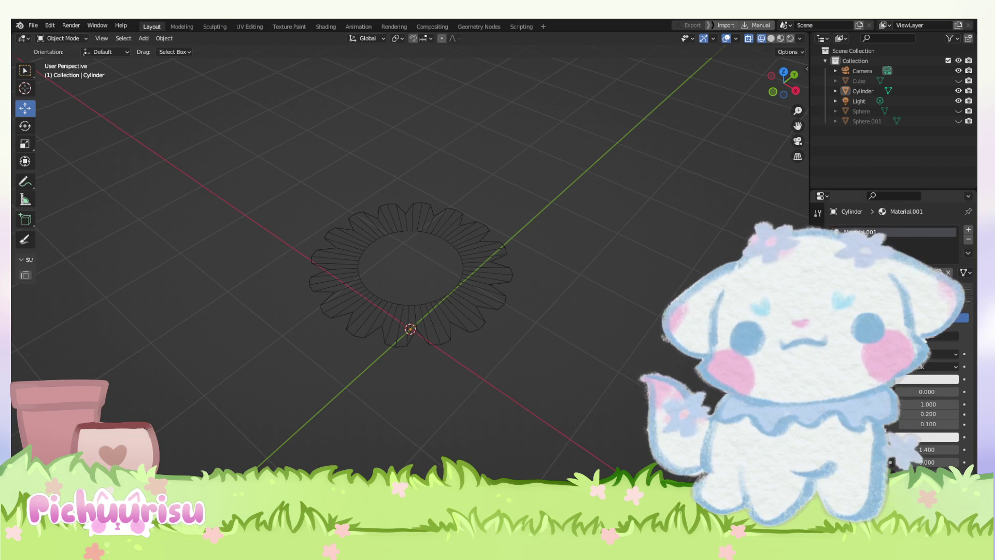
click(928, 378)
click(880, 284)
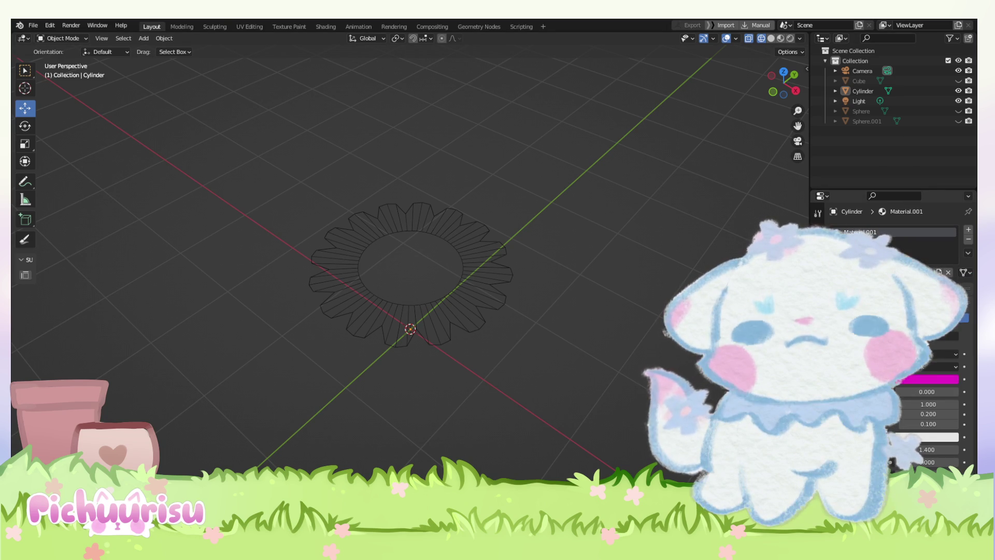
- Show Sphere.001 again, switch the viewport to material preview and select the magenta ruff
click(860, 91)
click(871, 122)
click(959, 121)
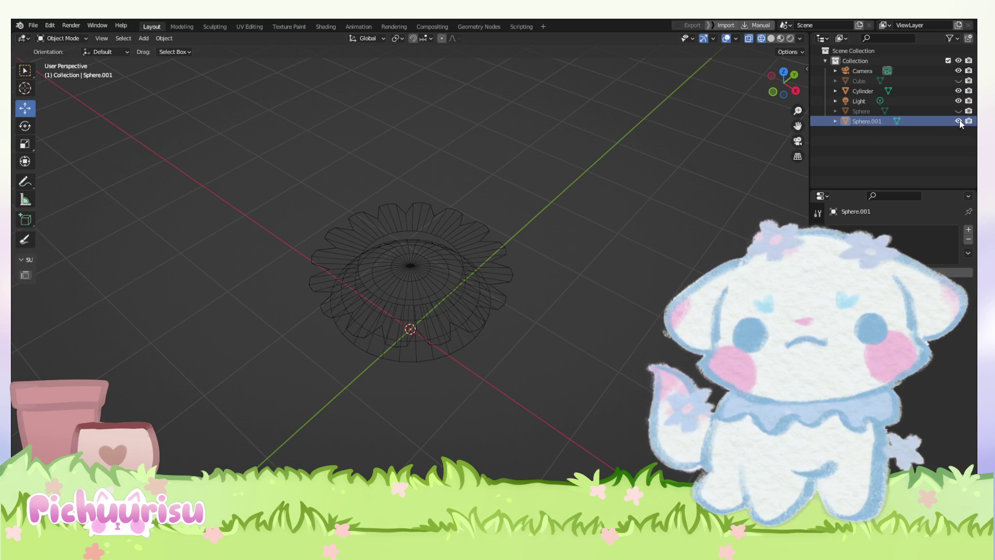
click(781, 38)
mouse_move(529, 249)
middle_down()
mouse_move(551, 201)
mouse_move(436, 258)
middle_up()
click(437, 258)
scroll(440, 275, up, 3)
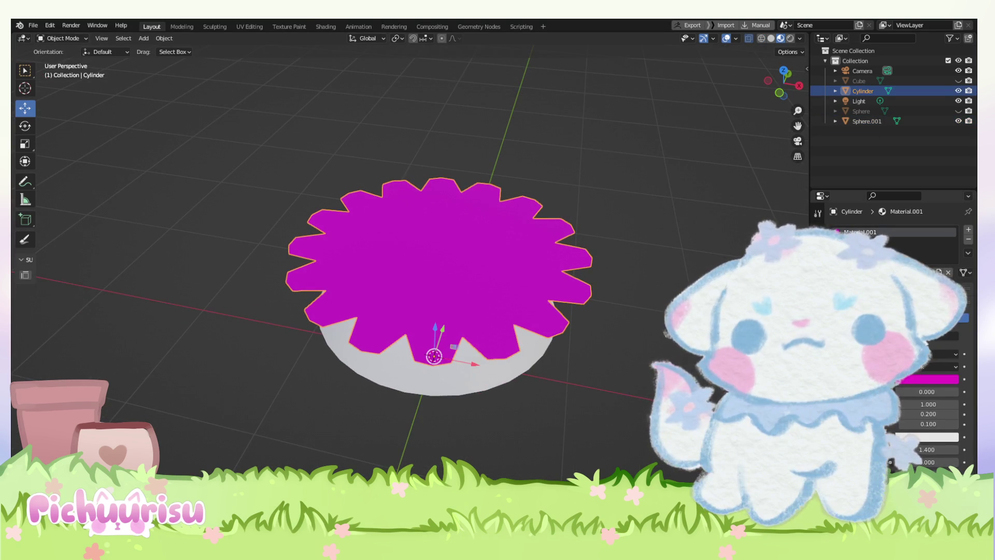
- In Modifier Properties, add a Subdivision modifier (Ctrl+2) to smooth the ruff
click(817, 328)
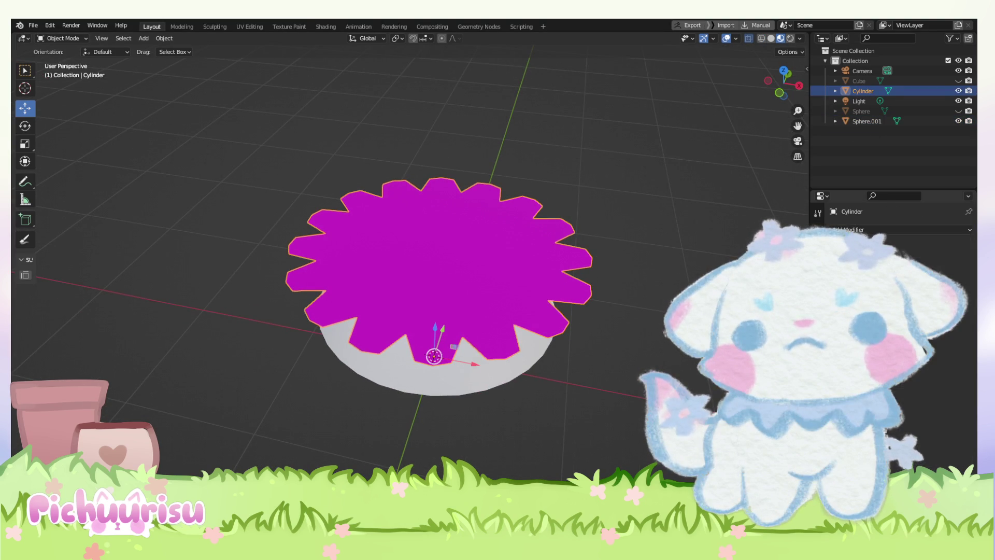
click(474, 245)
key(ctrl+z)
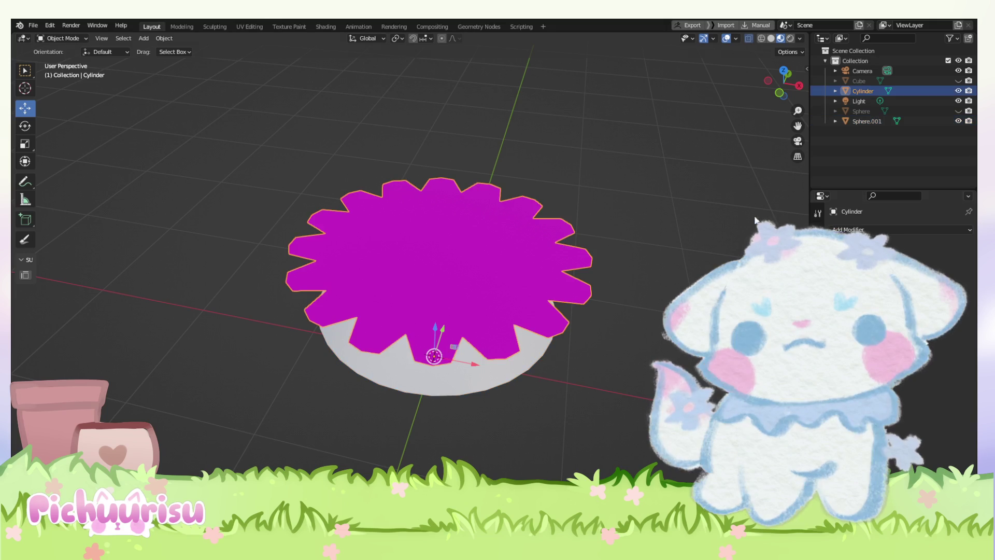
click(872, 230)
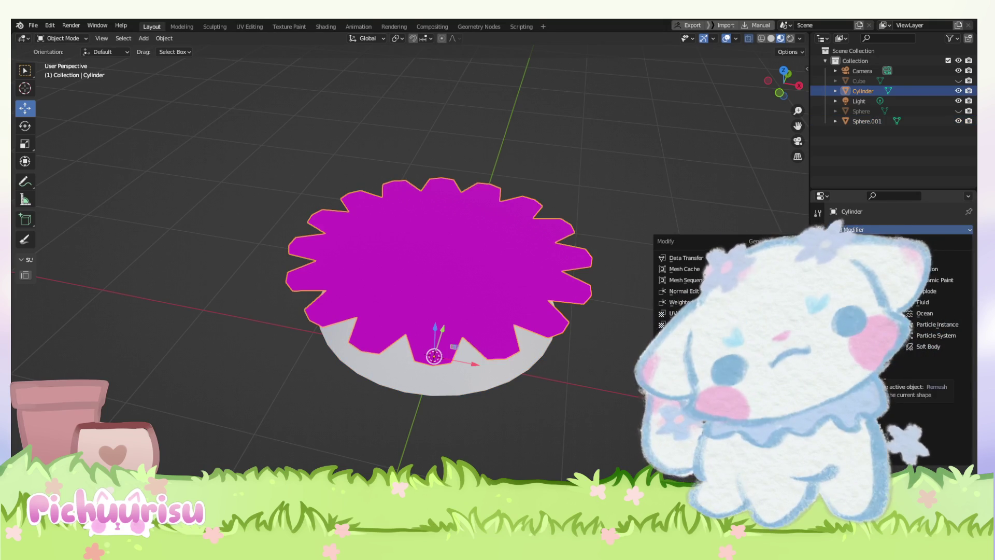
key(ctrl+2)
- Unhide the sphere, set the collar's origin to its geometry and lower it along Z onto the sphere
mouse_move(549, 359)
middle_down()
mouse_move(584, 322)
mouse_move(567, 413)
mouse_move(582, 324)
middle_up()
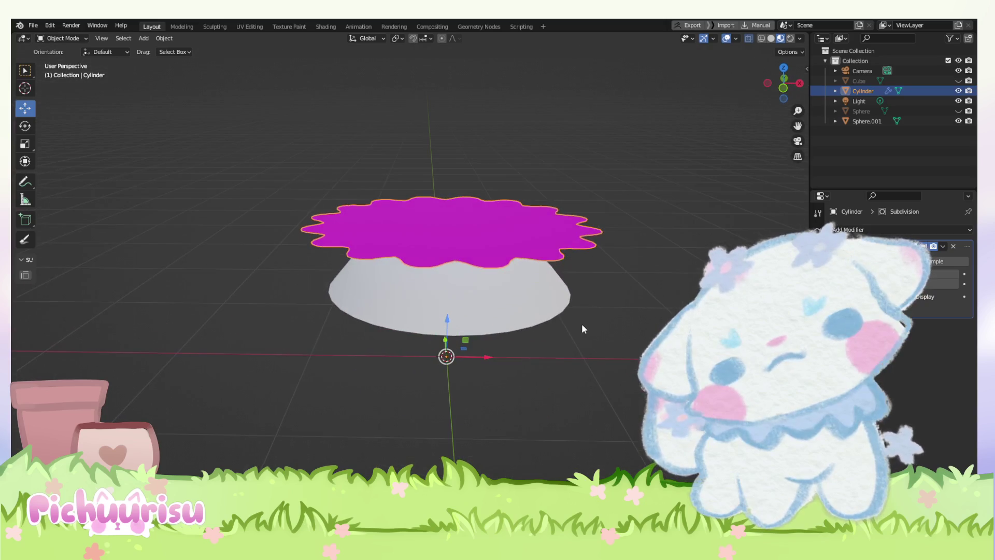
click(958, 111)
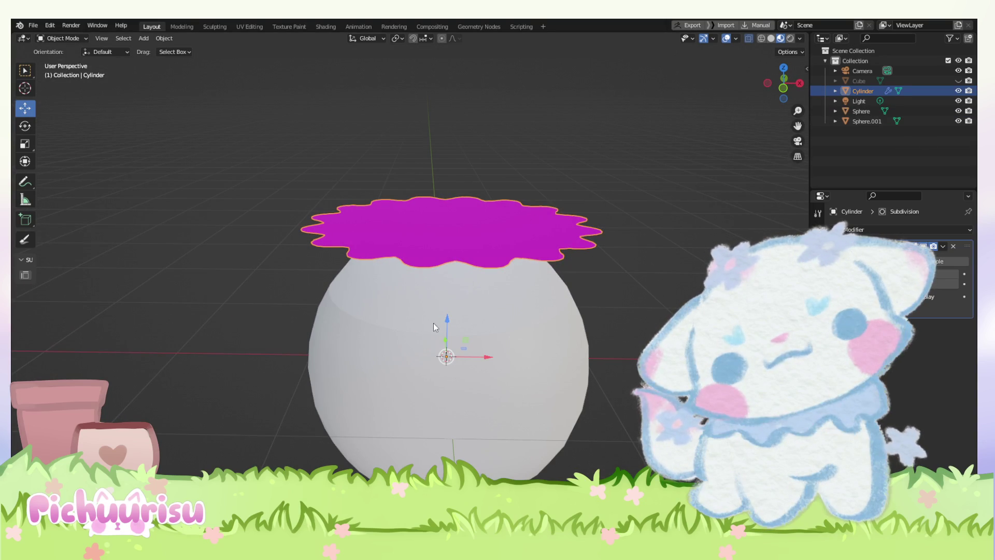
right_click(477, 229)
mouse_move(447, 228)
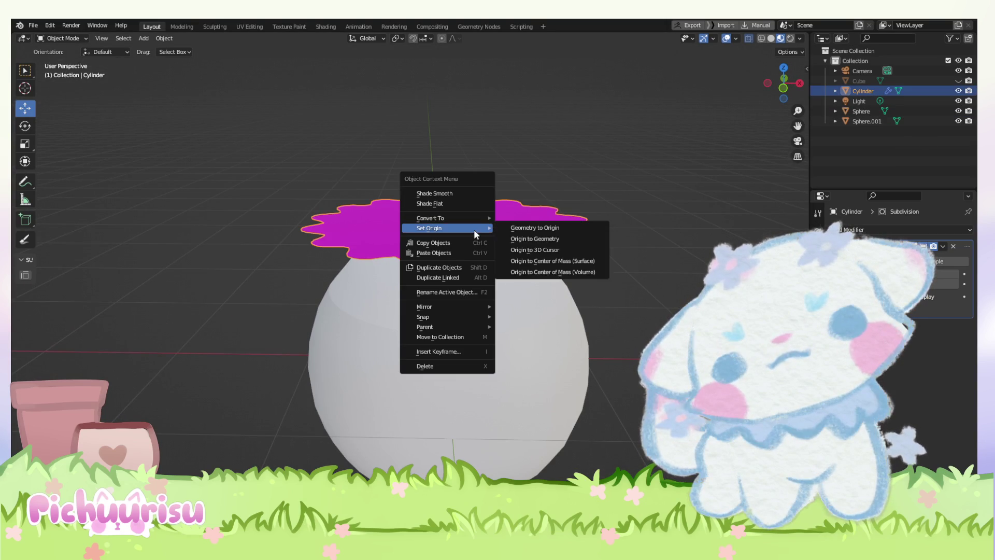
click(618, 193)
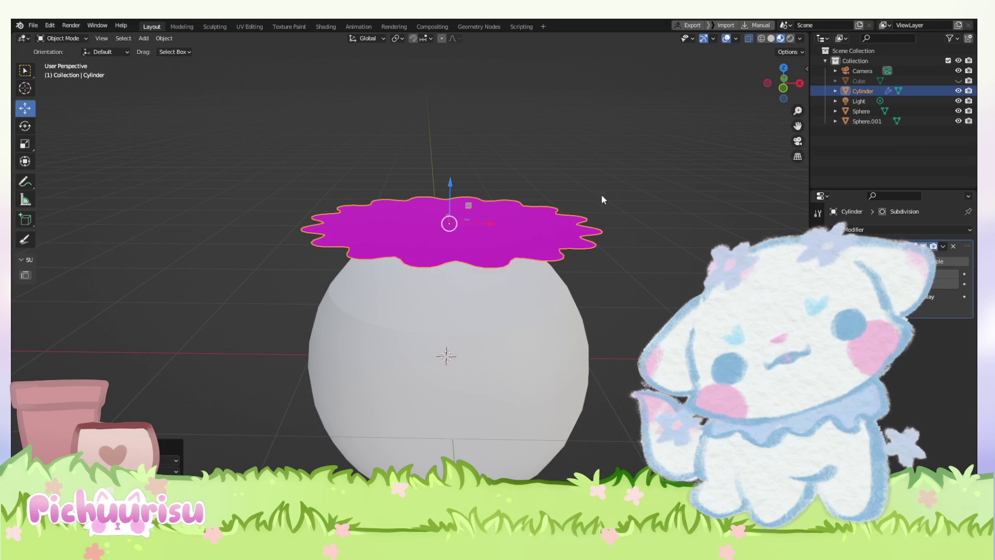
key(g)
key(z)
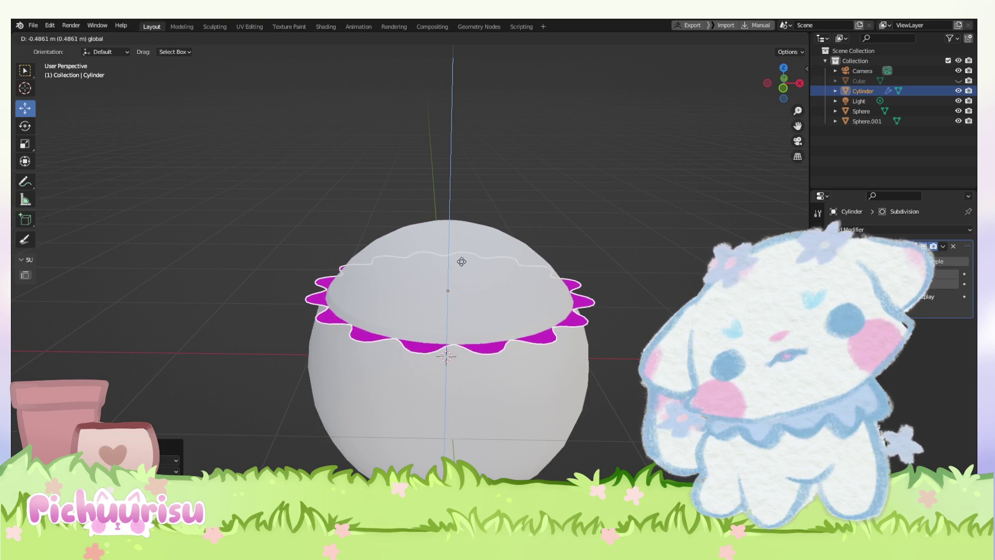
click(463, 258)
- Scale the collar up so it rings the top of the sphere
mouse_move(467, 250)
middle_down()
mouse_move(549, 340)
mouse_move(607, 282)
mouse_move(546, 278)
mouse_move(535, 317)
middle_up()
scroll(461, 356, up, 2)
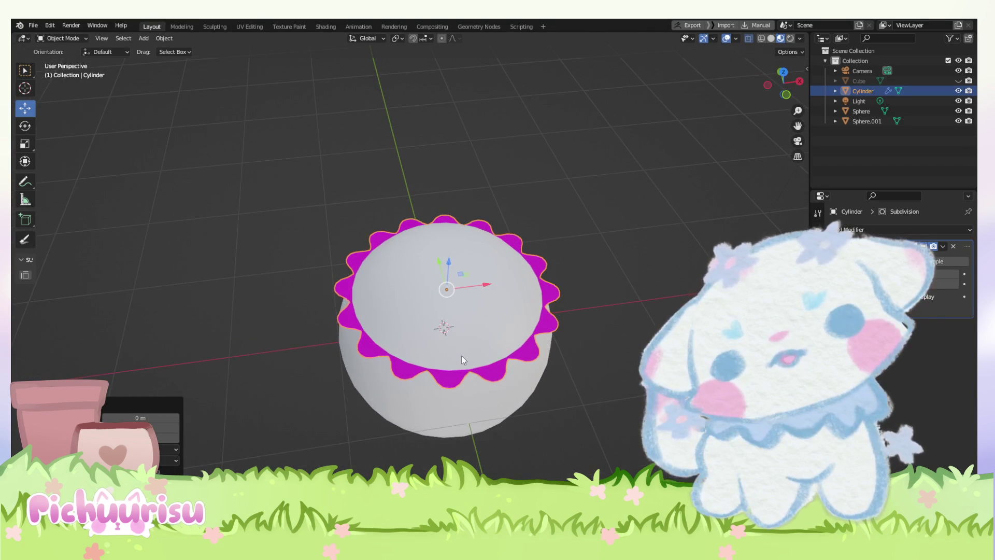
key(s)
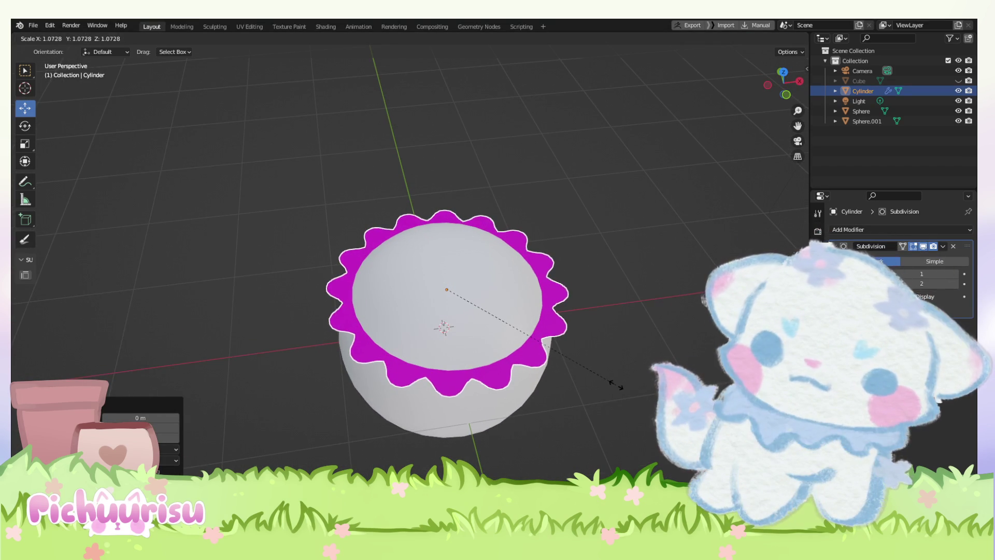
click(620, 384)
- Orbit around the sphere to inspect the collar from the side and above
mouse_move(503, 363)
middle_down()
mouse_move(445, 284)
mouse_move(450, 369)
mouse_move(450, 350)
middle_up()
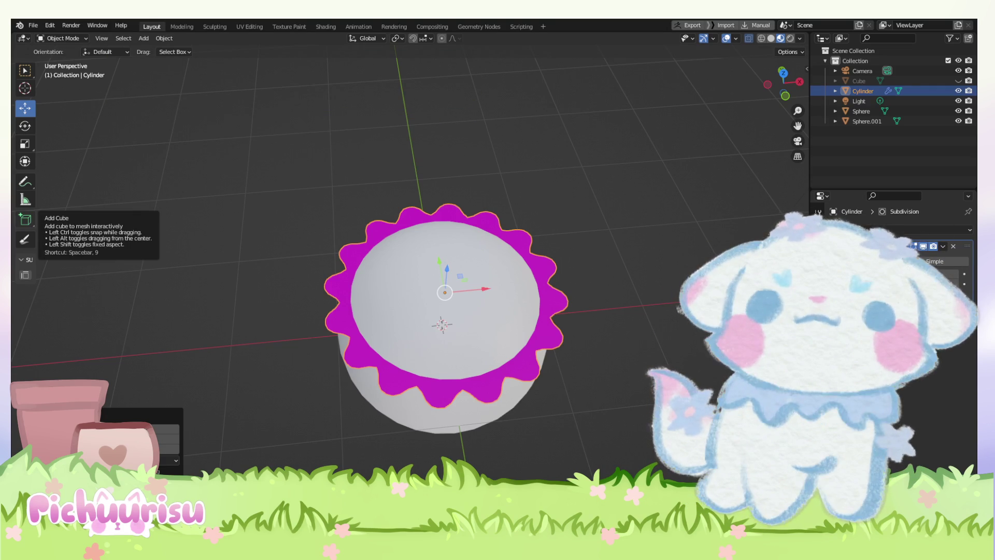
mouse_move(485, 326)
middle_down()
mouse_move(470, 246)
mouse_move(466, 323)
mouse_move(476, 294)
middle_up()
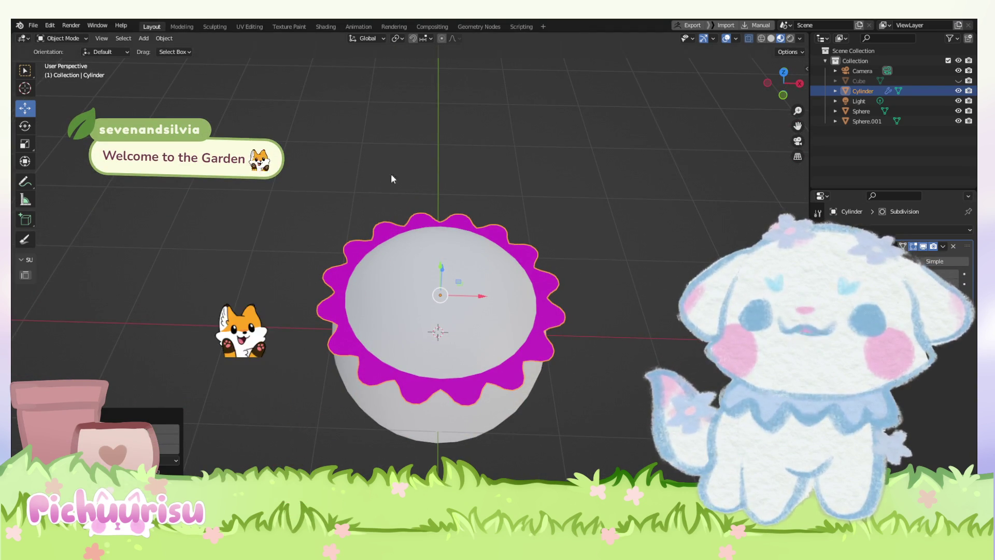
- Enter Edit Mode on the collar and select a run of vertices along its rim
middle_drag(407, 243, 401, 237)
click(63, 38)
click(60, 67)
middle_drag(296, 295, 297, 322)
click(297, 322)
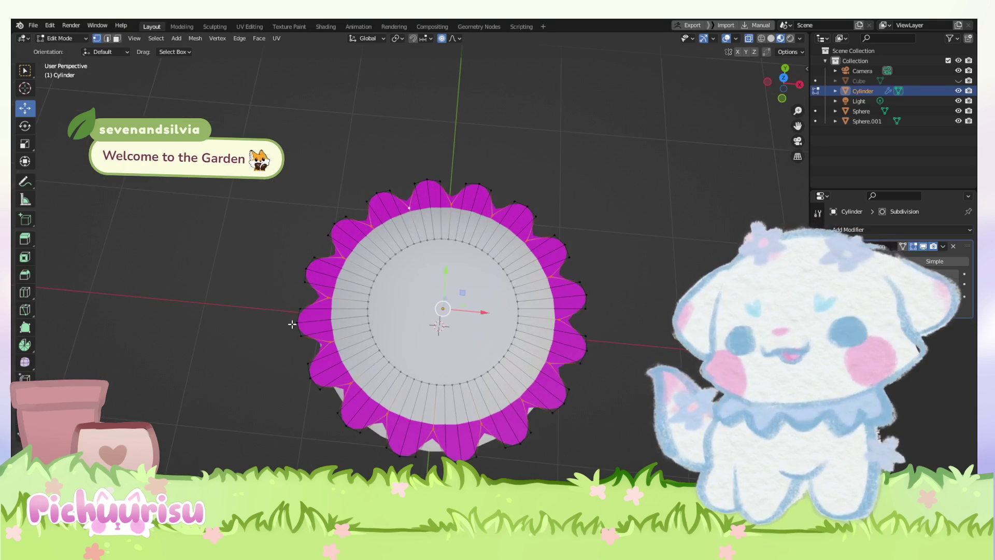
ctrl+click(307, 269)
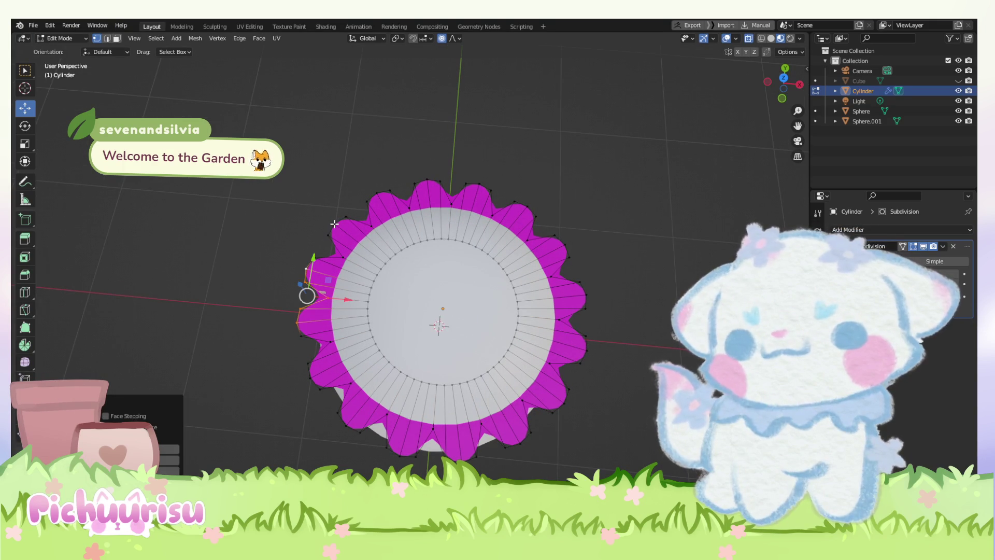
key(ctrl+z)
ctrl+click(330, 224)
ctrl+click(377, 192)
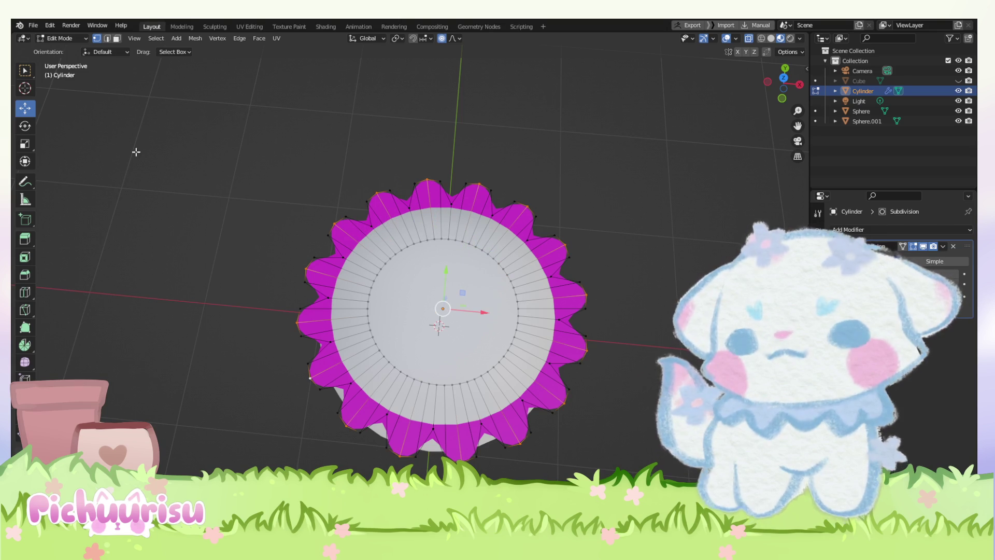
- Scale the selected petal points inward with proportional falloff
click(25, 143)
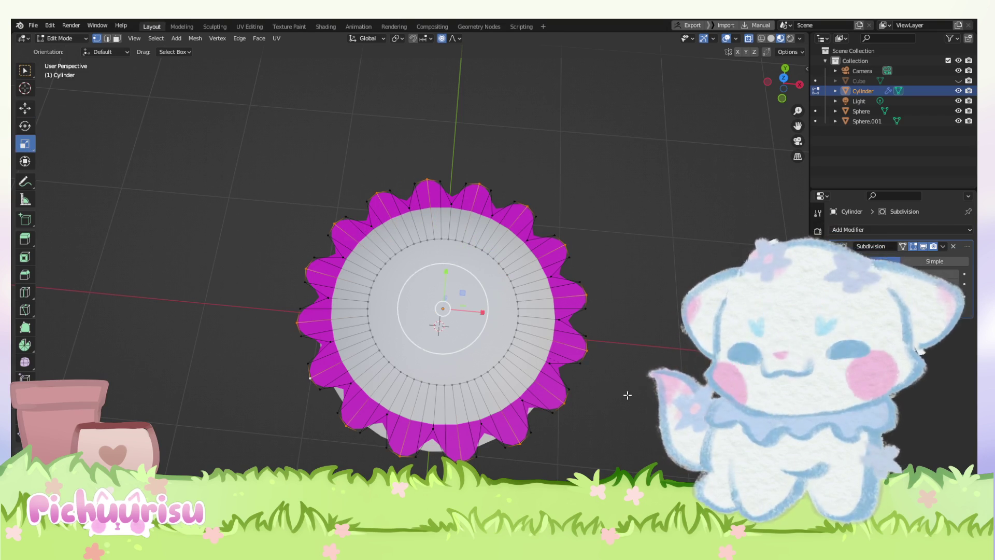
key(s)
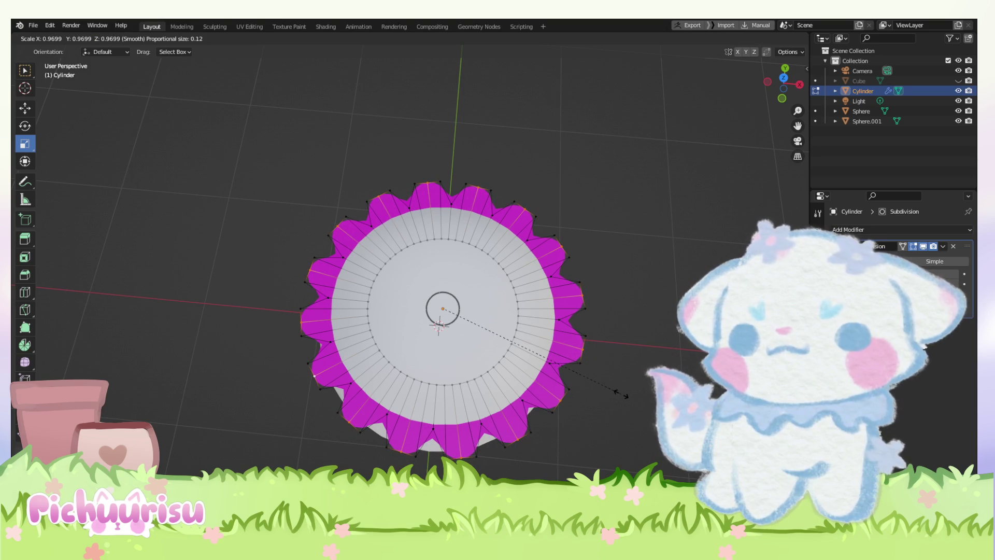
click(620, 393)
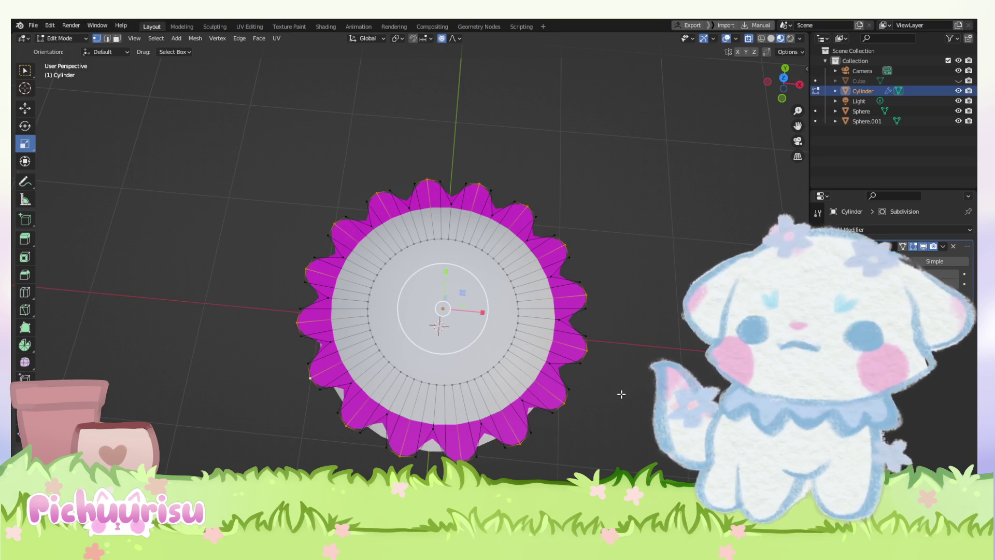
mouse_move(620, 393)
middle_down()
mouse_move(627, 380)
mouse_move(633, 389)
middle_up()
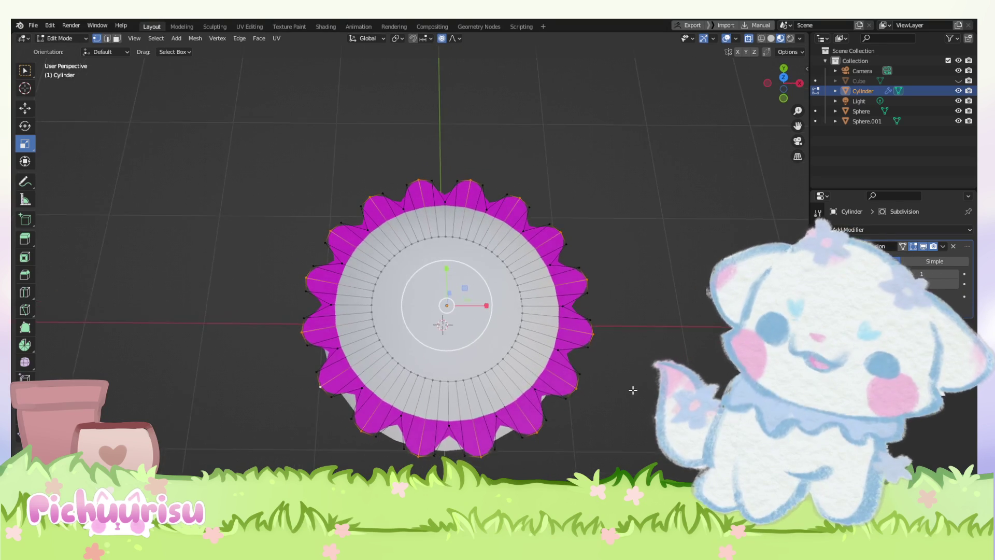
scroll(633, 389, up, 2)
- Select and clear a few more petal vertices, then return to Object Mode
click(626, 335)
shift+drag(644, 288, 610, 235)
click(592, 203)
middle_drag(591, 203, 704, 300)
click(69, 39)
click(61, 46)
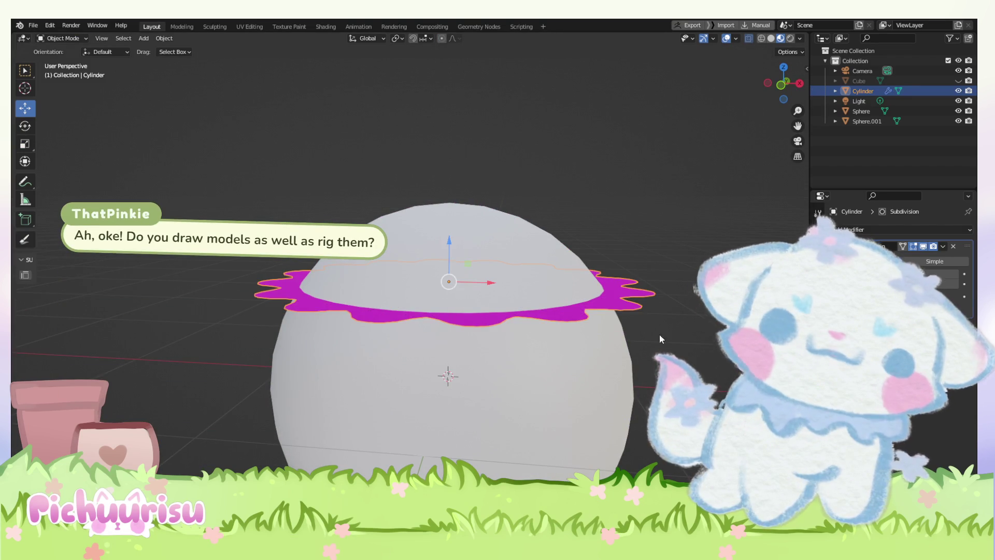
middle_drag(467, 156, 466, 203)
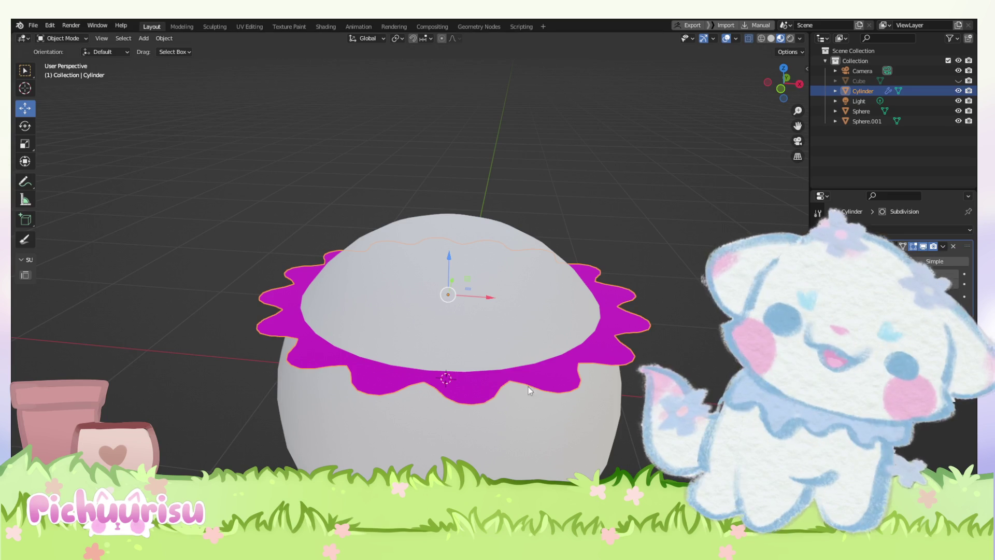
middle_drag(523, 391, 590, 368)
- Add a Solidify modifier to the collar and increase its Thickness
click(872, 231)
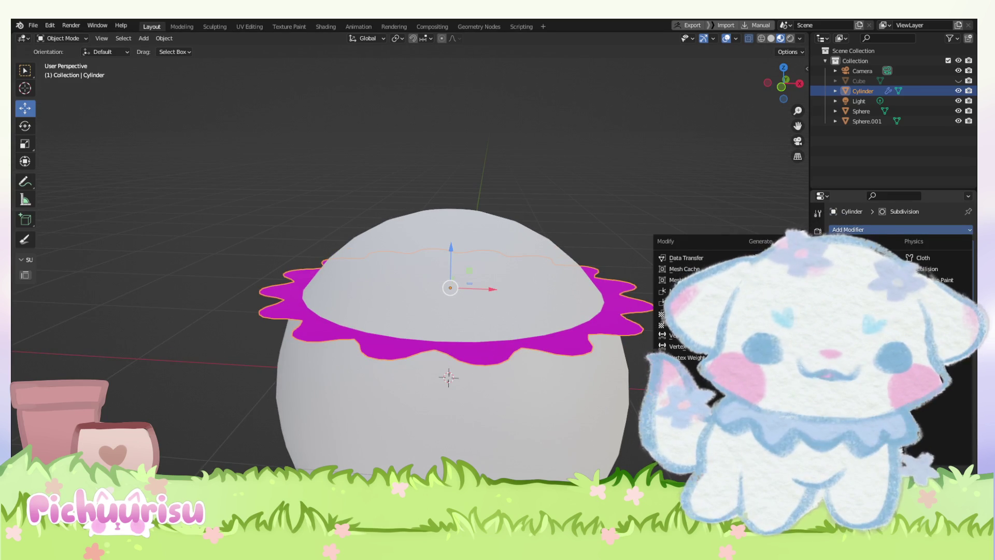
click(769, 399)
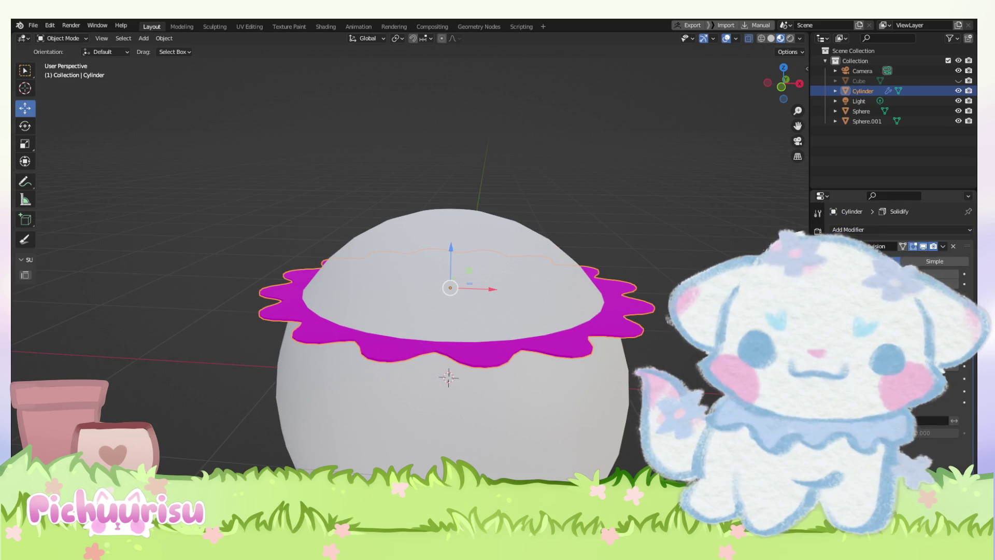
drag(933, 273, 965, 274)
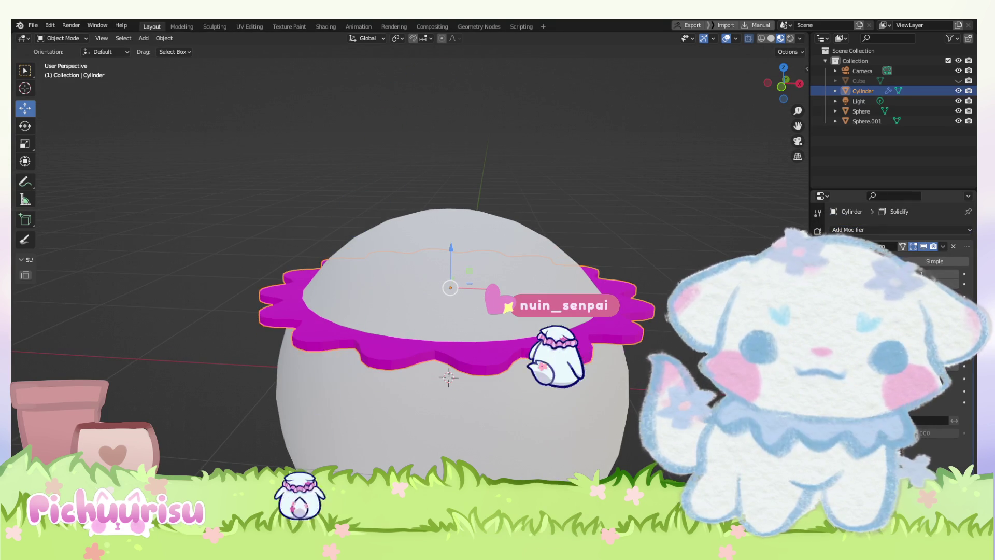
mouse_move(647, 319)
middle_down()
mouse_move(671, 281)
mouse_move(36, 50)
middle_up()
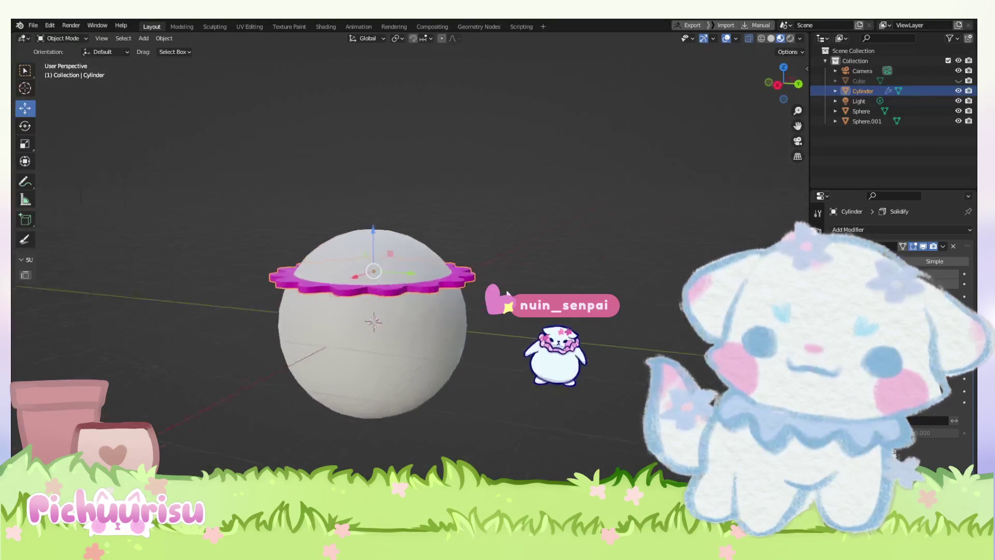
- Reselect the collar and switch into Edit Mode on its mesh
click(62, 38)
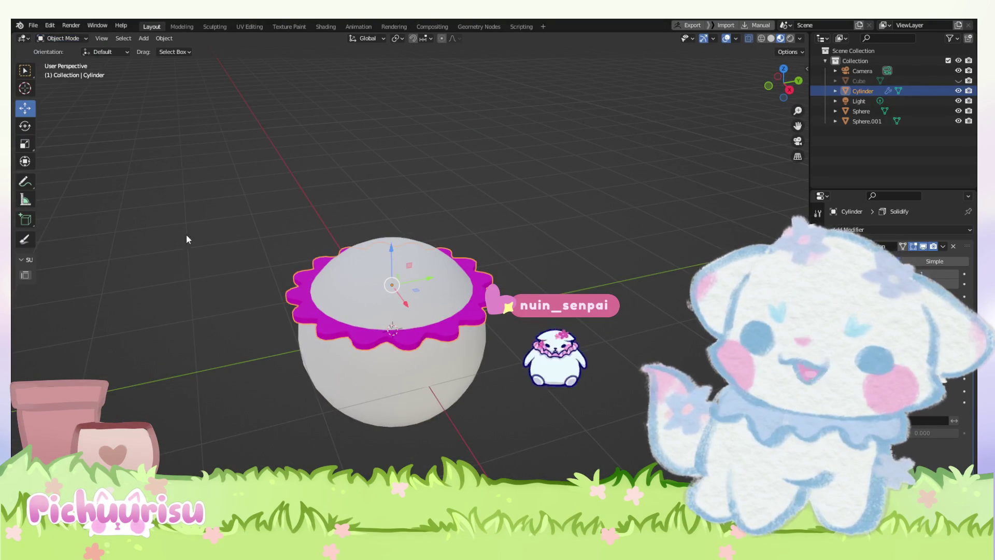
middle_drag(63, 38, 224, 215)
click(225, 216)
click(475, 284)
mouse_move(482, 280)
middle_down()
mouse_move(501, 293)
mouse_move(508, 270)
mouse_move(497, 313)
mouse_move(376, 313)
mouse_move(461, 313)
mouse_move(468, 302)
middle_up()
scroll(469, 303, up, 2)
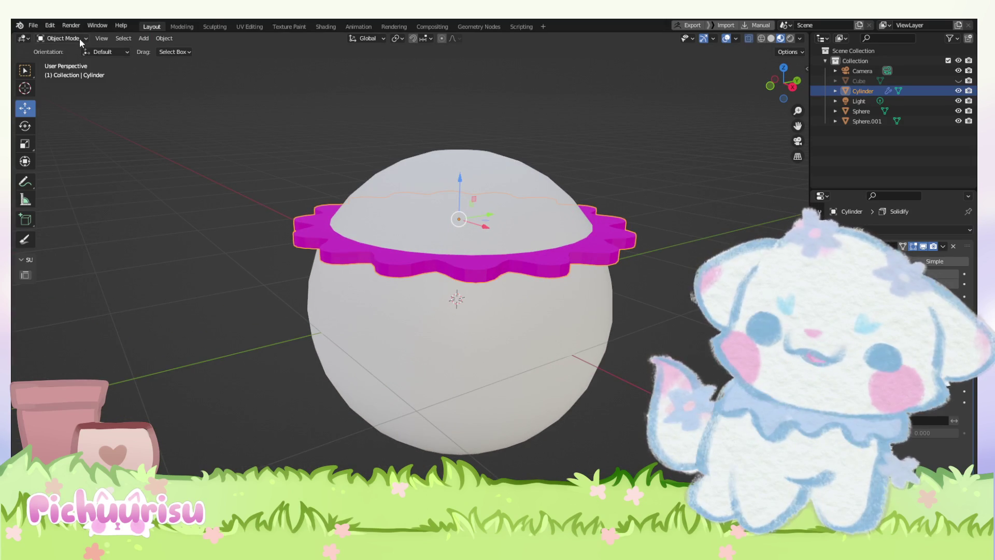
click(62, 60)
scroll(543, 266, up, 2)
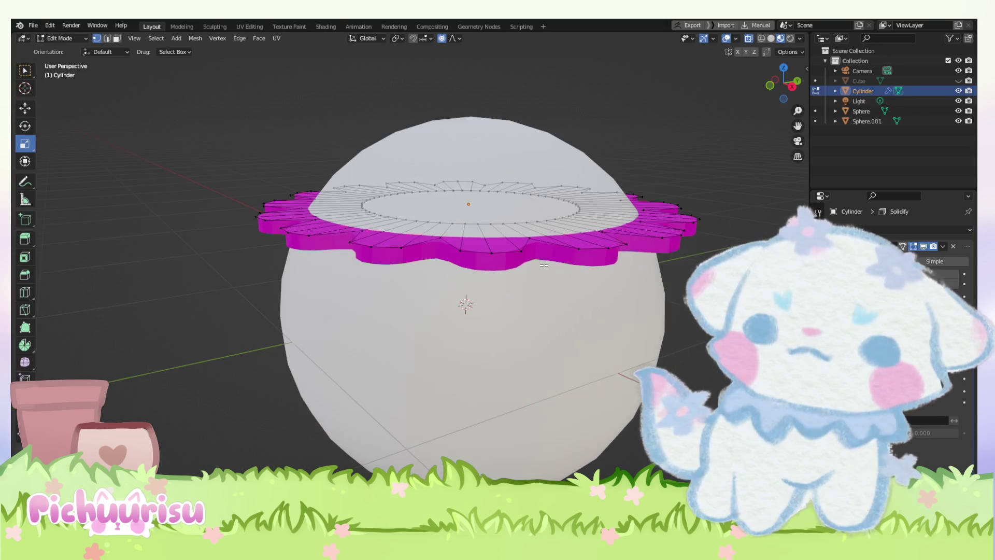
- Grow the collar selection with Ctrl+Numpad+, then undo it back
key(ctrl+KP_Add)
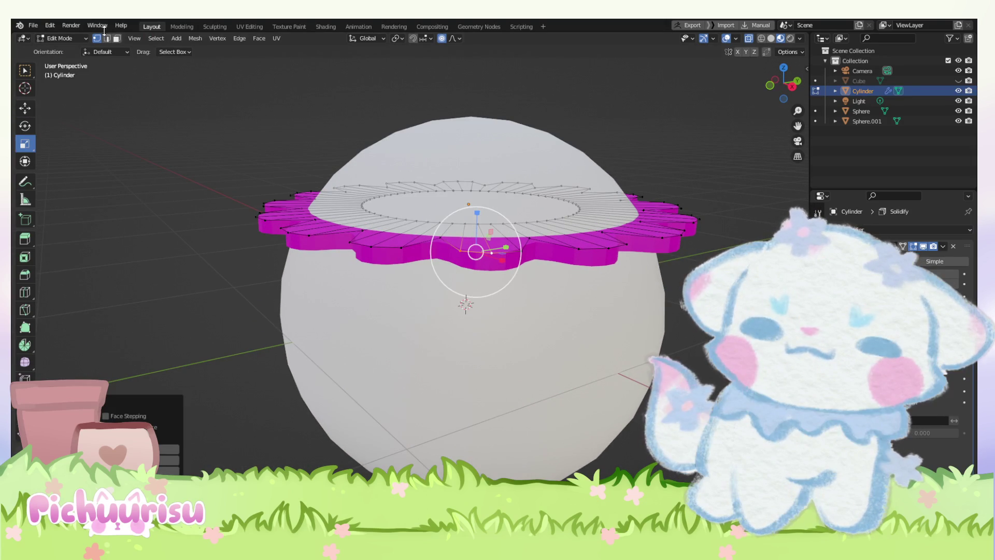
middle_drag(312, 237, 413, 258)
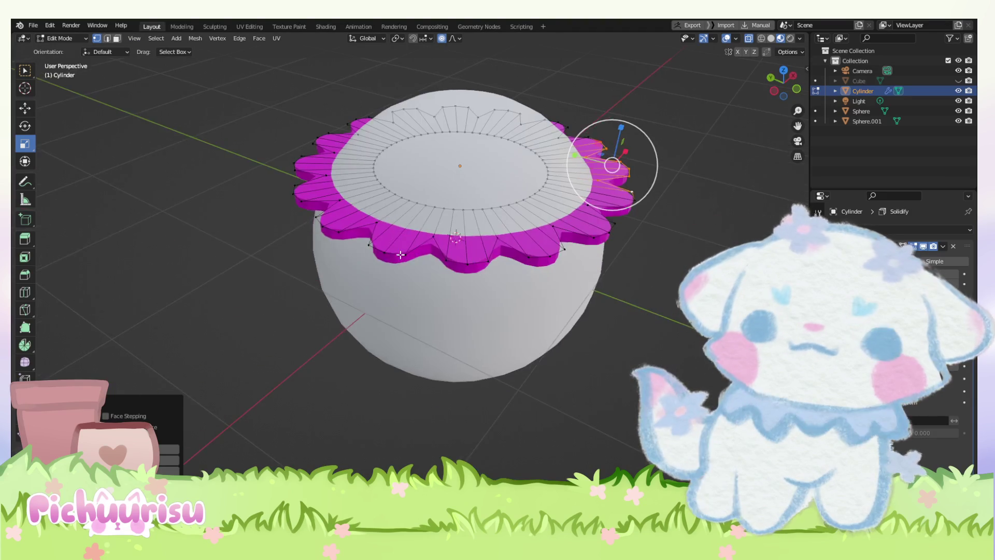
key(ctrl+z)
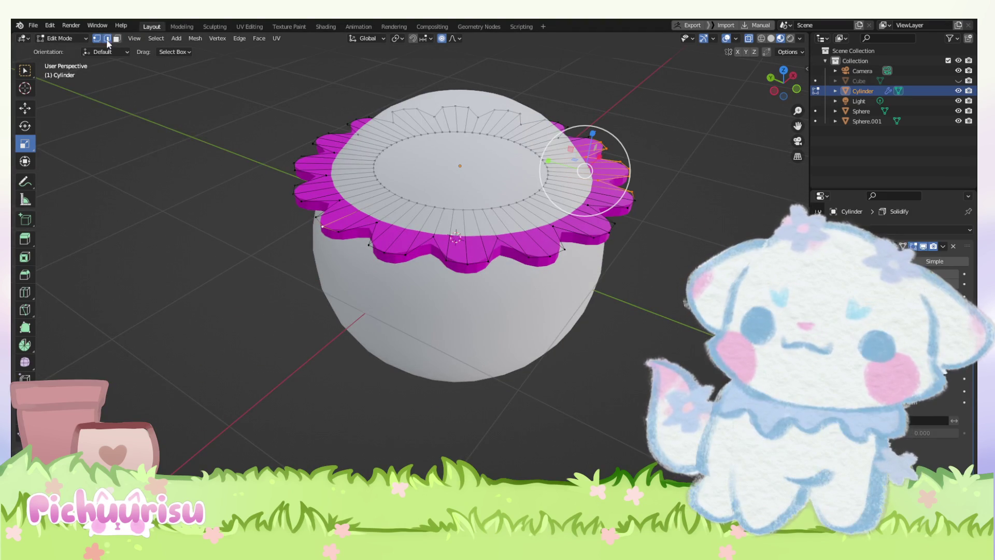
middle_drag(436, 257, 528, 415)
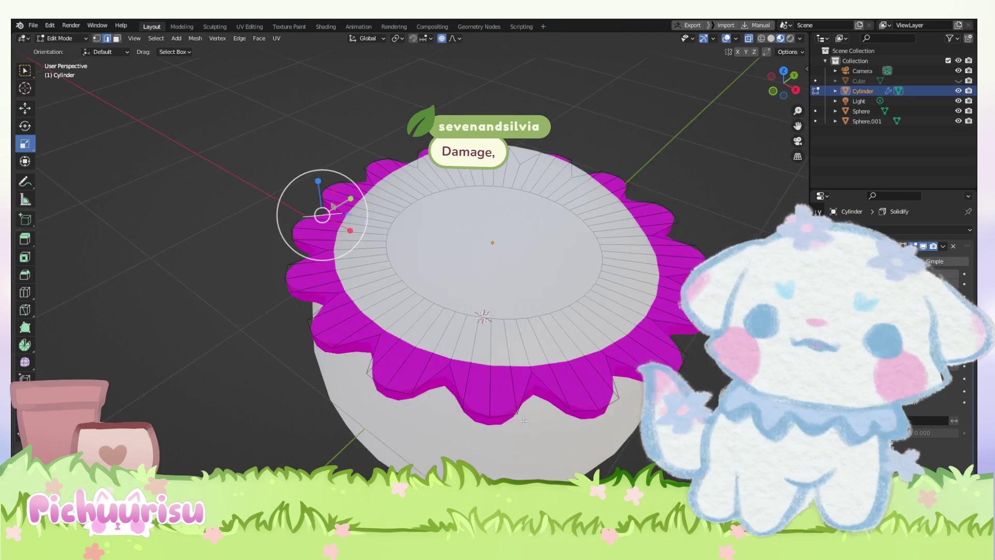
- Pick out face paths on the collar, then head back toward Object Mode
ctrl+click(503, 419)
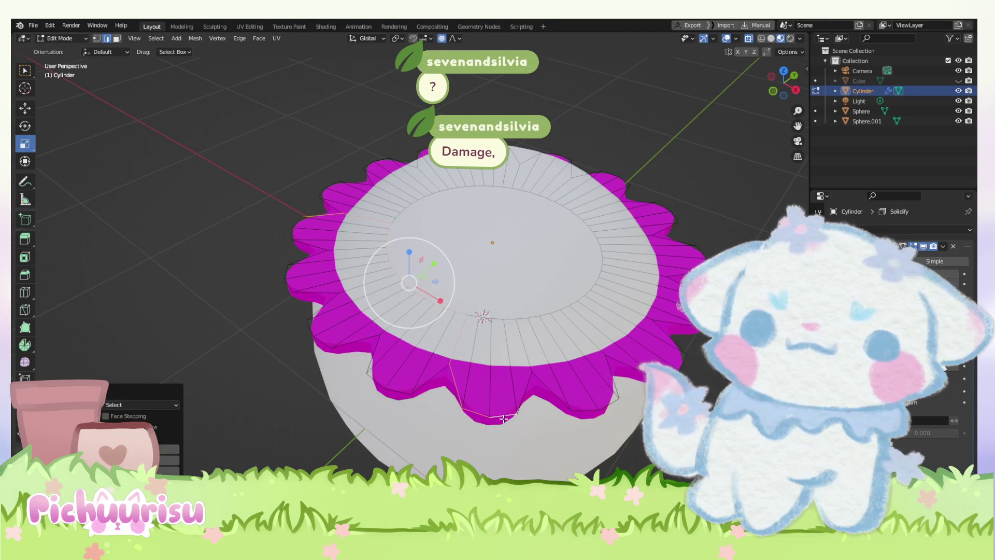
ctrl+click(484, 315)
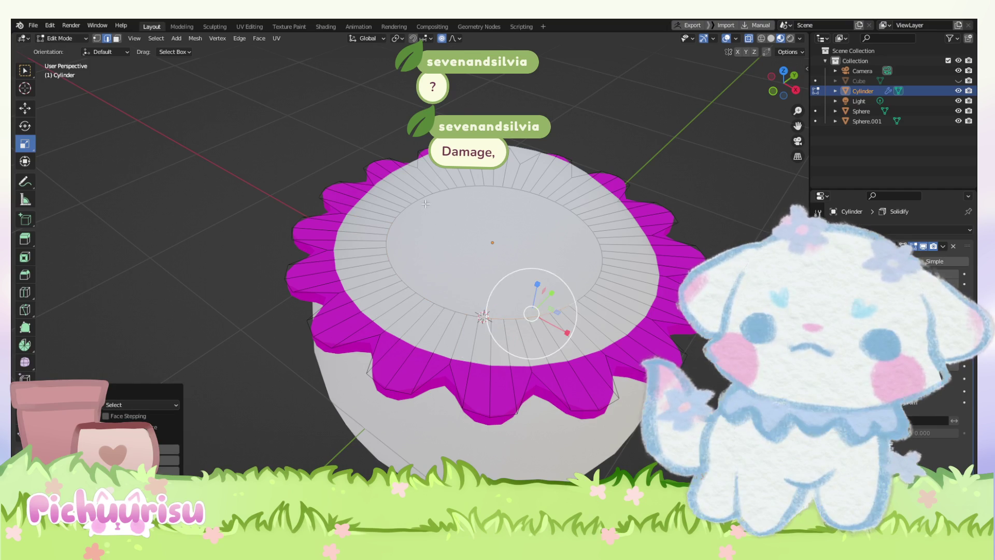
ctrl+click(401, 212)
ctrl+click(592, 226)
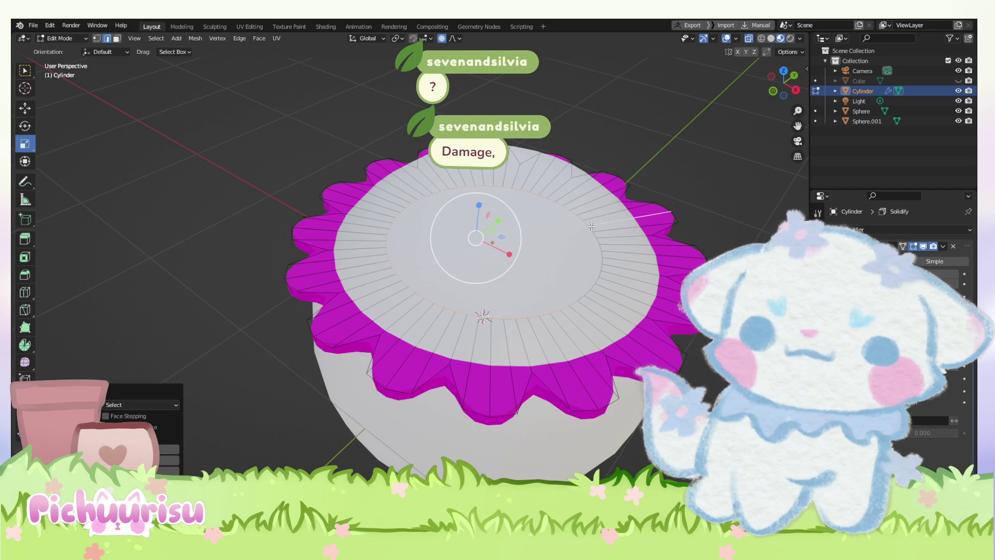
click(593, 274)
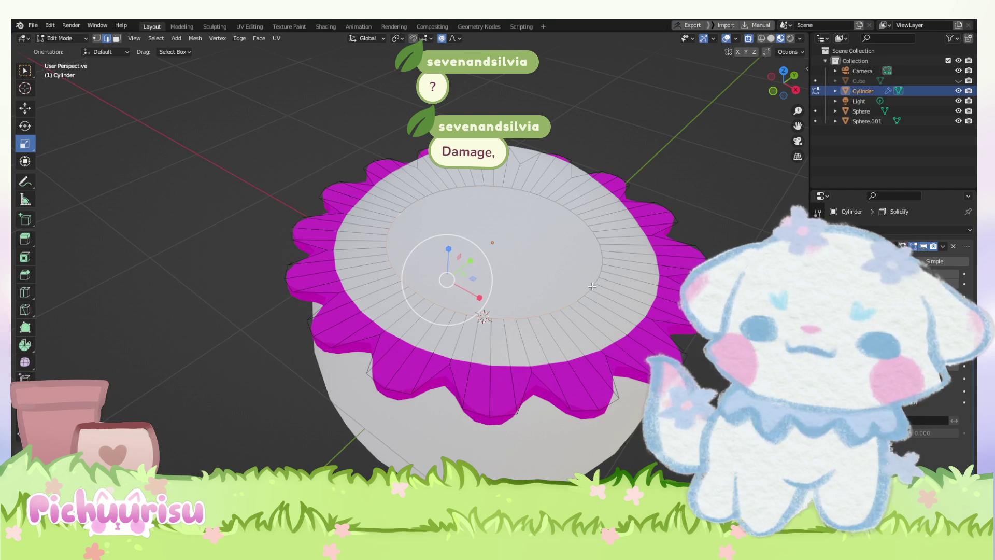
shift+click(602, 251)
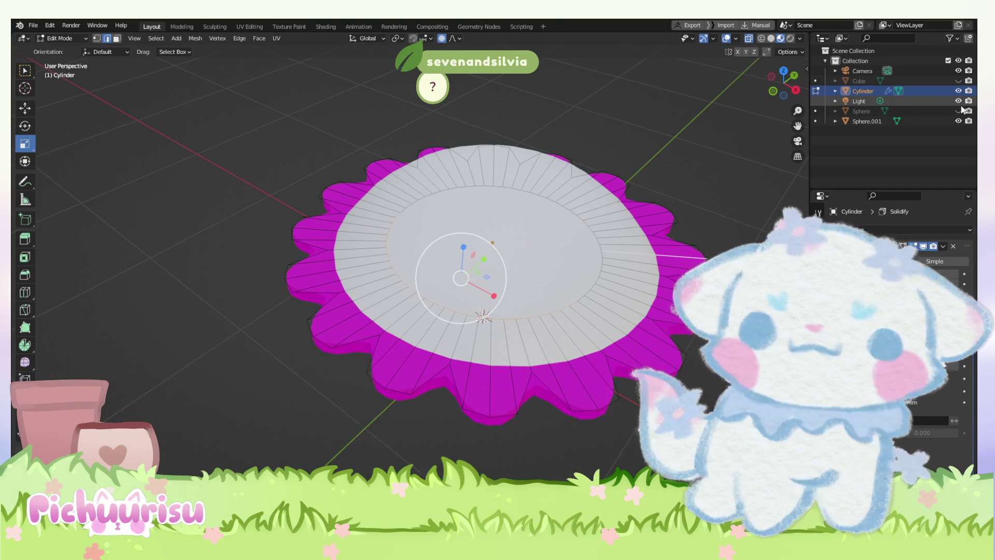
middle_drag(661, 195, 142, 156)
click(62, 38)
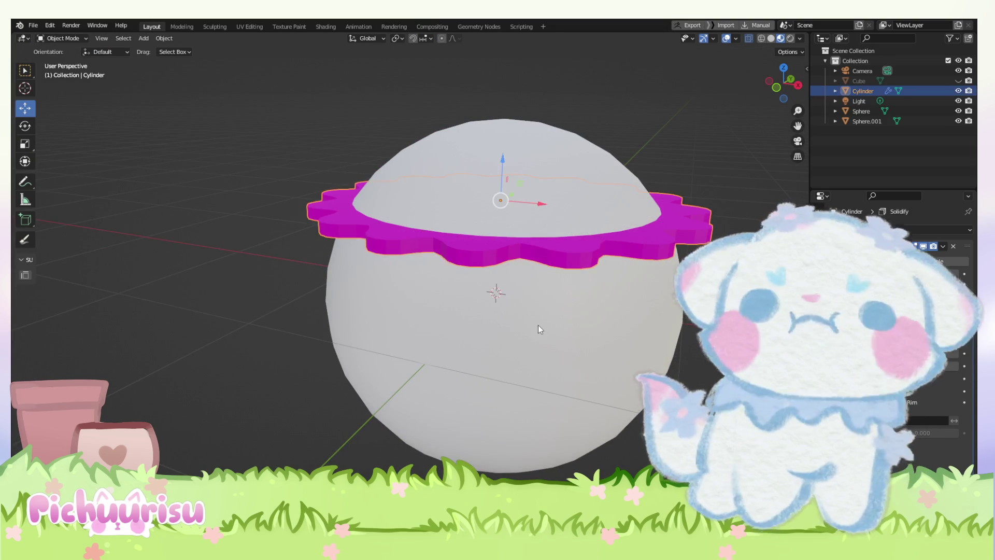
scroll(575, 325, down, 5)
scroll(530, 220, up, 3)
scroll(652, 147, up, 3)
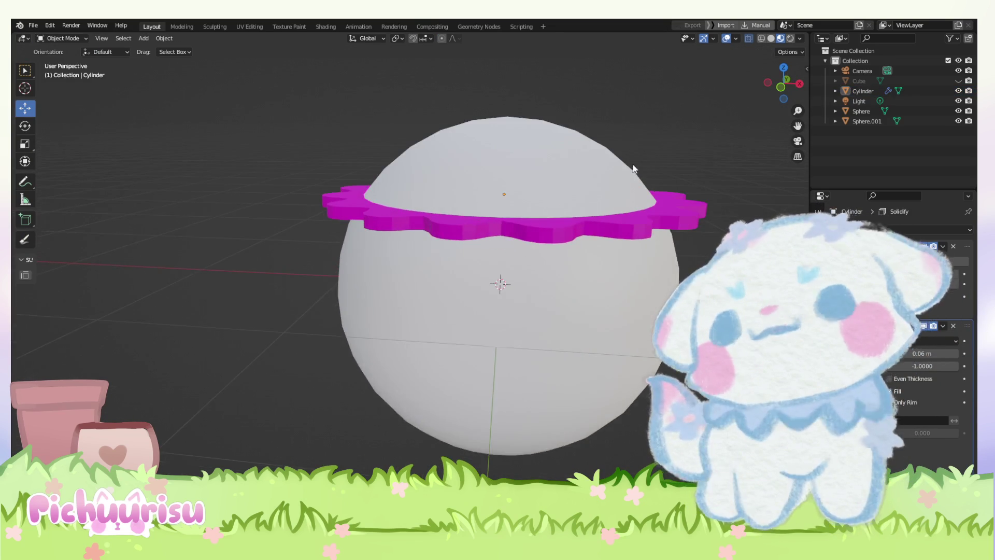
- Drag the Subdivision modifier above Solidify in the collar's modifier stack
middle_drag(638, 161, 592, 208)
scroll(962, 323, down, 4)
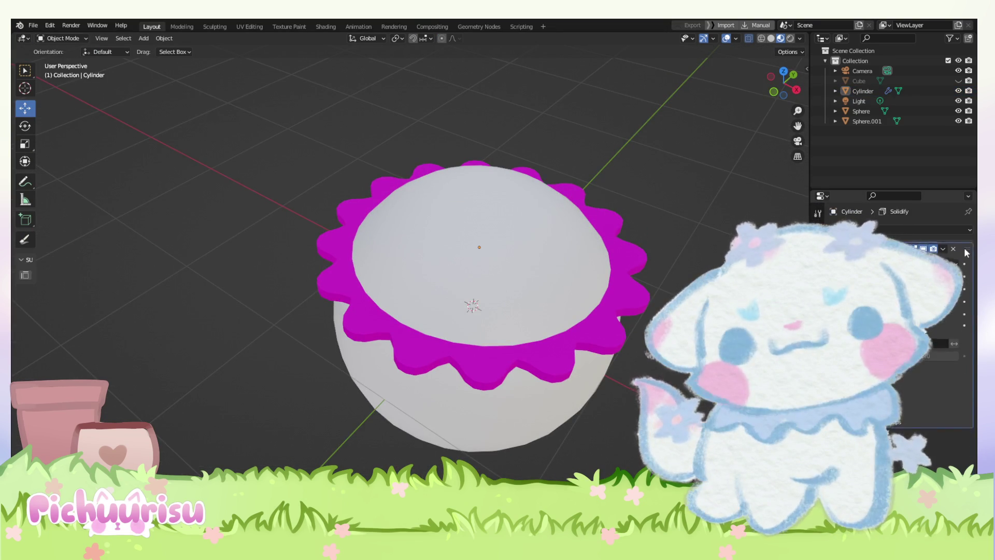
drag(968, 239, 969, 248)
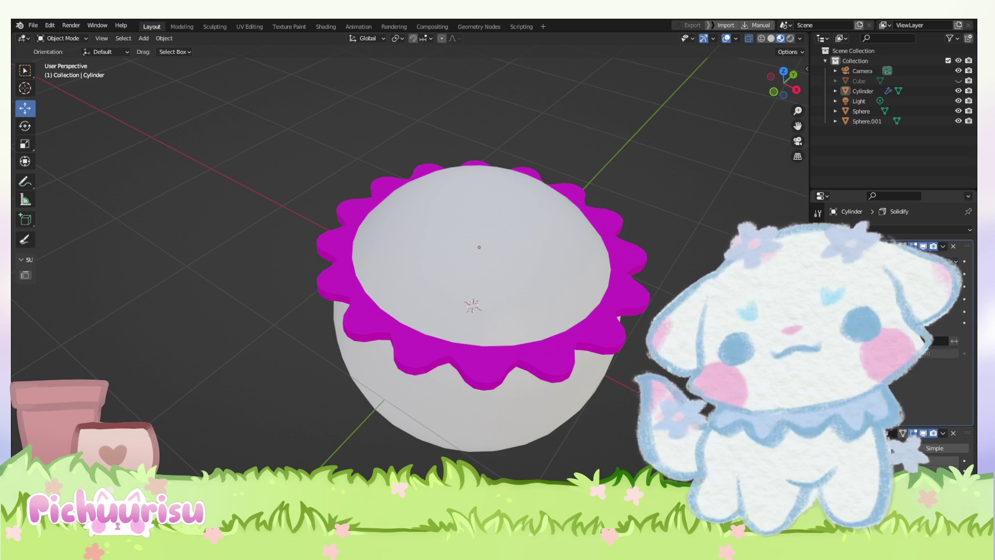
middle_drag(629, 385, 628, 347)
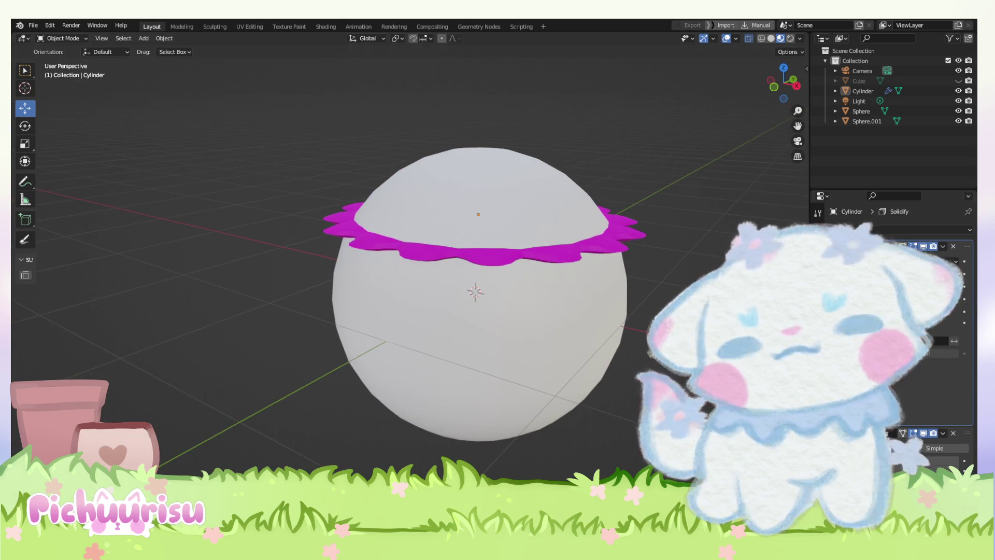
drag(966, 245, 947, 428)
mouse_move(620, 350)
middle_down()
mouse_move(624, 395)
mouse_move(635, 344)
mouse_move(623, 370)
middle_up()
scroll(587, 351, up, 3)
scroll(369, 280, down, 3)
- Inspect the thickened collar from several angles and select it again
mouse_move(370, 279)
middle_down()
mouse_move(391, 263)
mouse_move(385, 256)
mouse_move(380, 276)
mouse_move(374, 265)
mouse_move(441, 262)
mouse_move(337, 289)
mouse_move(615, 250)
mouse_move(397, 282)
mouse_move(404, 266)
mouse_move(387, 314)
mouse_move(379, 293)
middle_up()
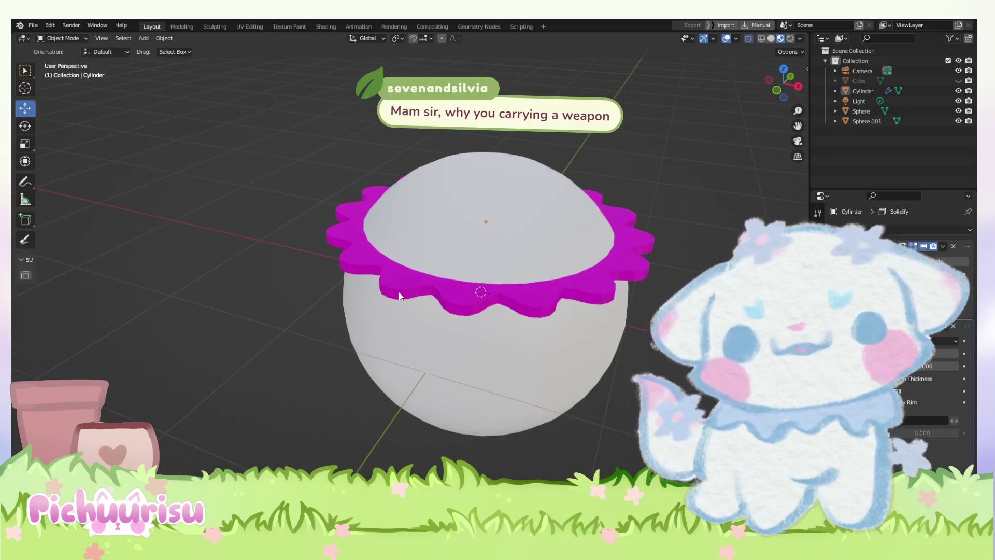
scroll(380, 292, up, 3)
scroll(439, 230, down, 2)
middle_drag(438, 230, 433, 243)
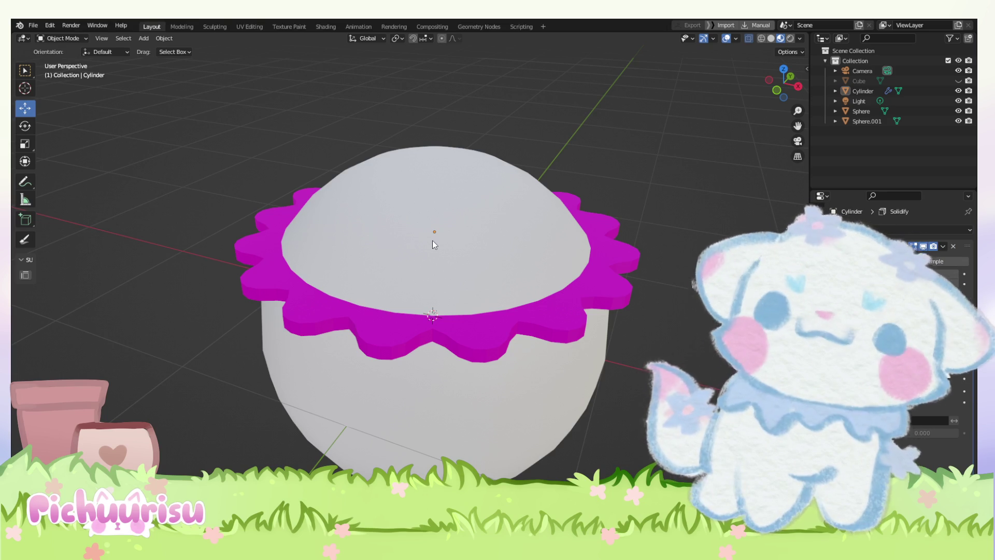
click(468, 340)
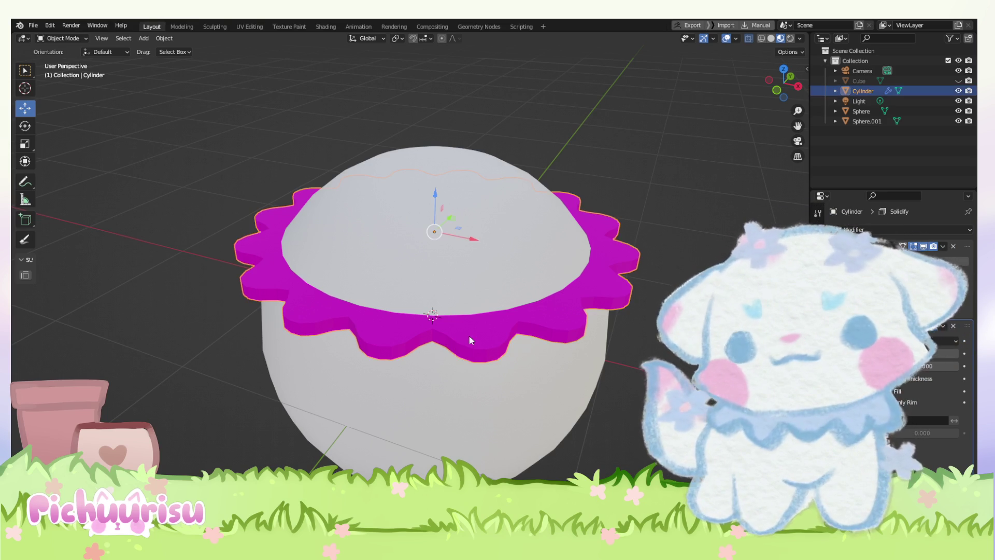
middle_drag(631, 407, 618, 291)
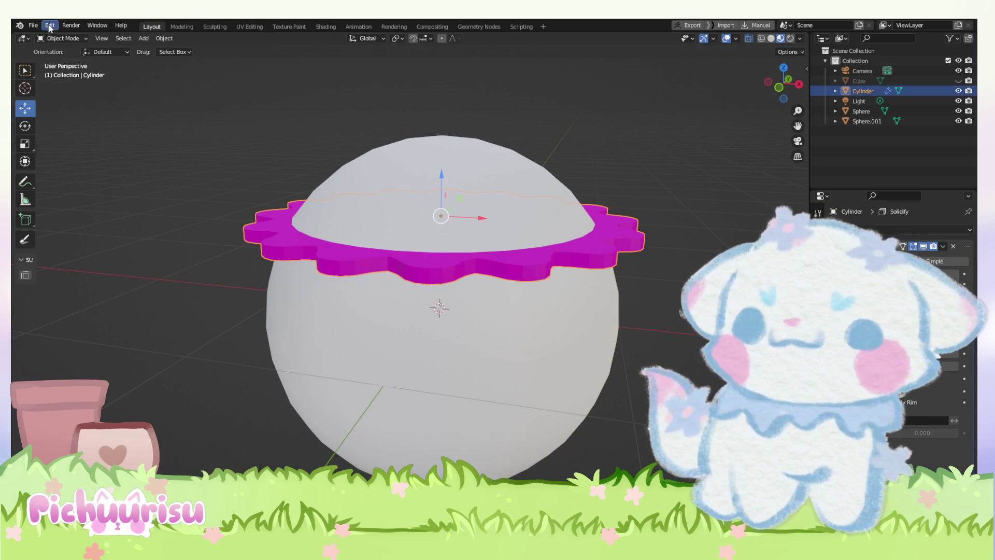
click(62, 38)
- Enter Edit Mode on the collar and select part of its geometry
click(47, 62)
scroll(469, 301, up, 4)
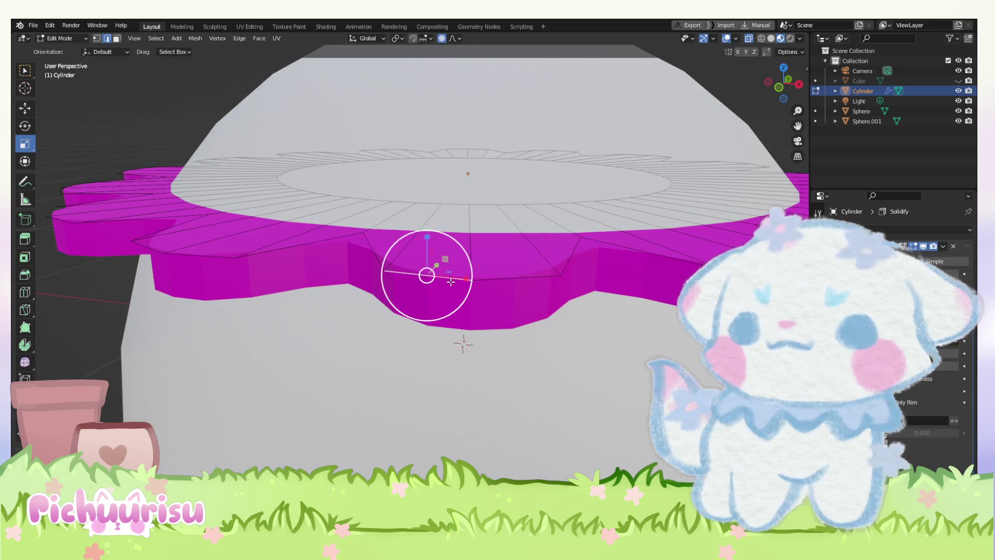
scroll(450, 281, down, 2)
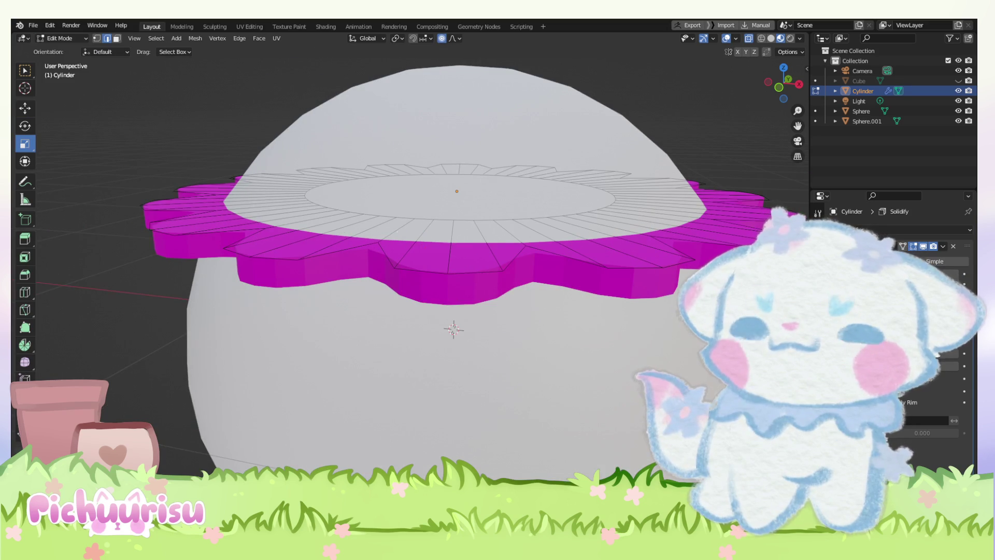
scroll(636, 250, down, 3)
middle_drag(637, 250, 379, 268)
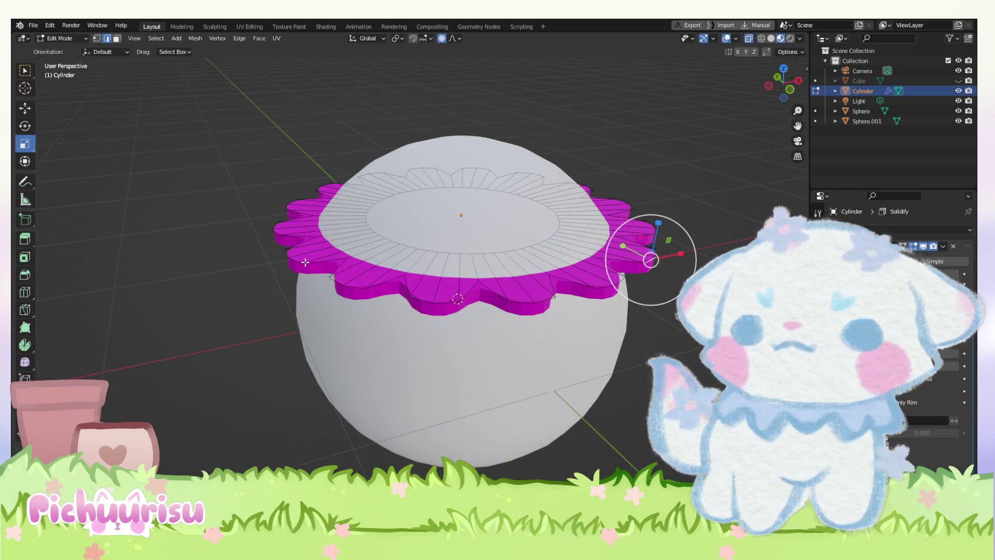
mouse_move(308, 261)
middle_down()
mouse_move(631, 335)
mouse_move(633, 348)
mouse_move(618, 374)
mouse_move(479, 315)
mouse_move(495, 304)
middle_up()
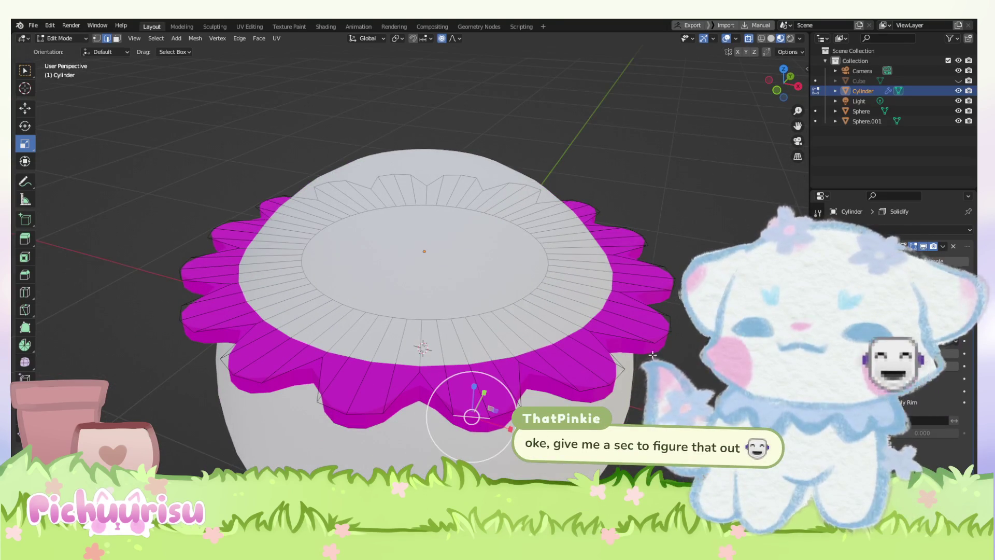
ctrl+click(655, 337)
scroll(655, 338, down, 3)
mouse_move(655, 338)
middle_down()
mouse_move(307, 293)
mouse_move(462, 299)
middle_up()
scroll(323, 274, up, 2)
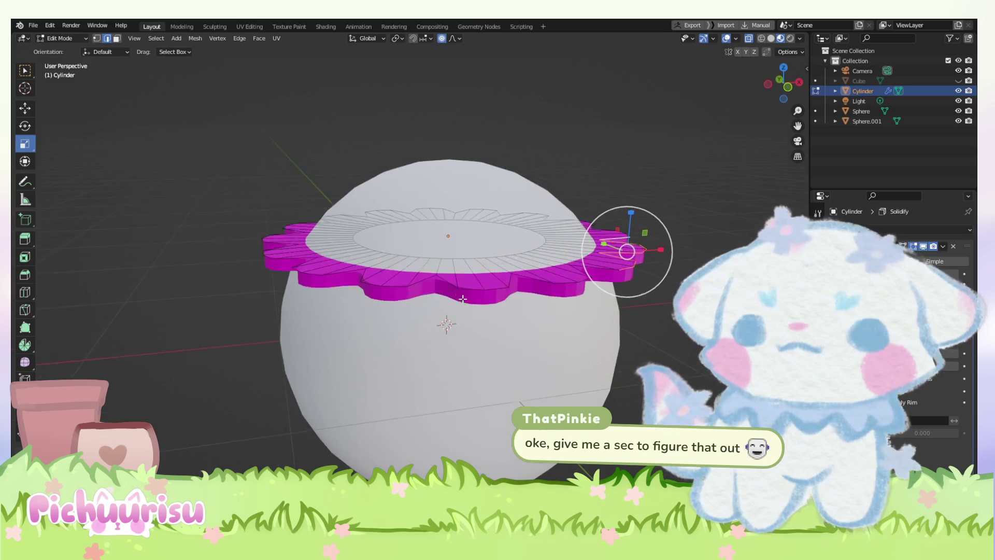
- Try alternative selections on the collar, undoing until the inner ring is picked
ctrl+click(300, 271)
middle_drag(301, 271, 340, 305)
key(ctrl+z)
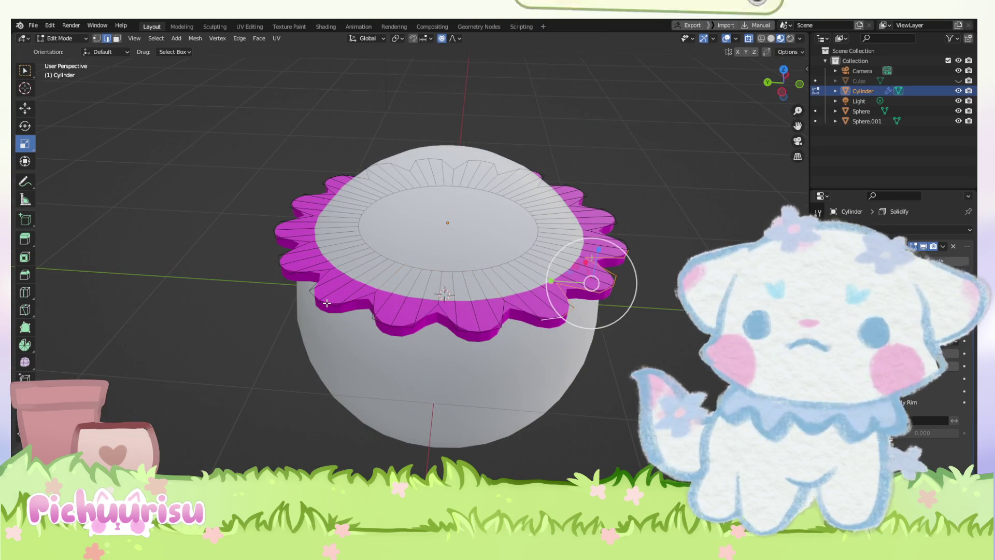
middle_drag(463, 324, 391, 318)
ctrl+click(449, 318)
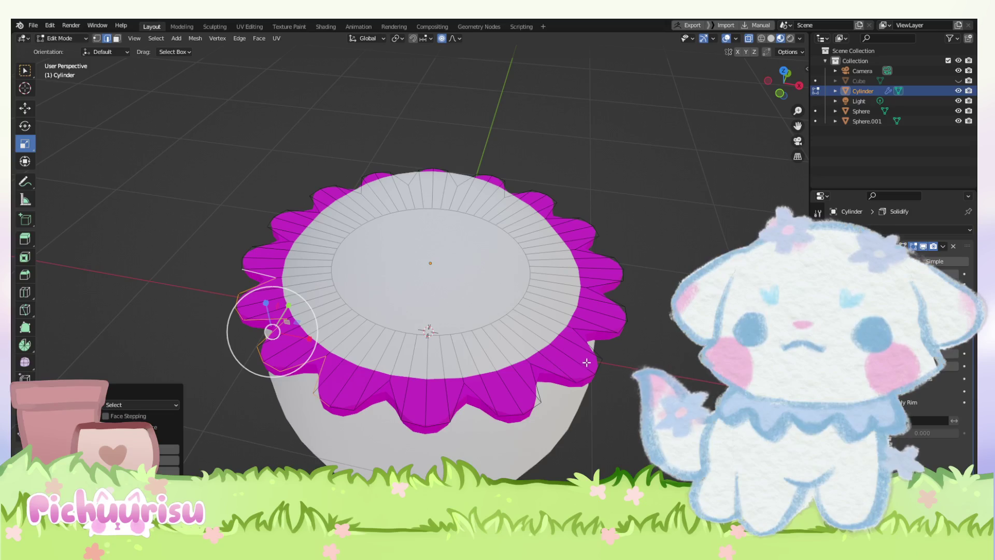
key(ctrl+z)
mouse_move(598, 361)
middle_down()
mouse_move(393, 308)
mouse_move(397, 256)
middle_up()
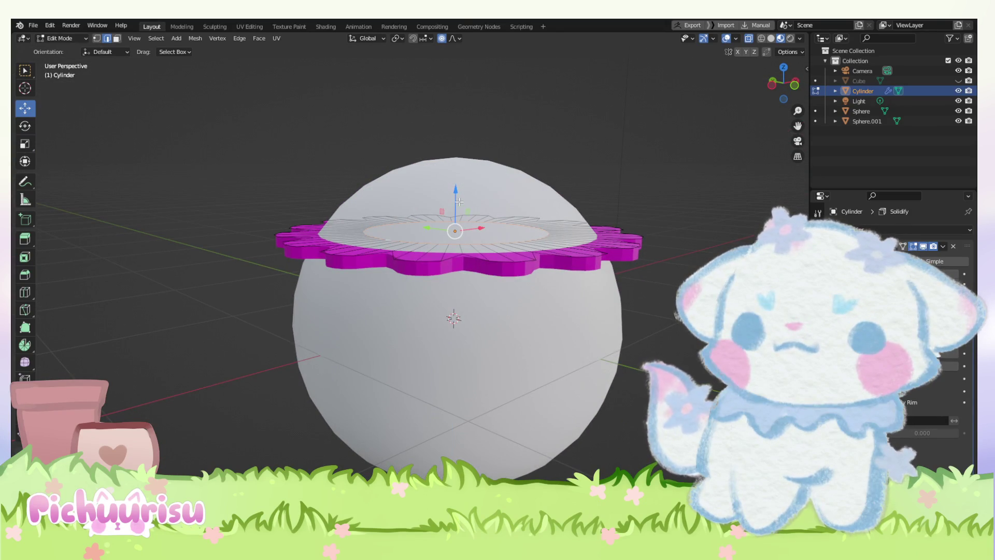
- Raise the collar's inner ring along Z with proportional falloff on its neighbours
drag(459, 203, 459, 186)
mouse_move(459, 187)
middle_down()
mouse_move(542, 238)
mouse_move(511, 241)
mouse_move(506, 174)
middle_up()
drag(457, 171, 445, 171)
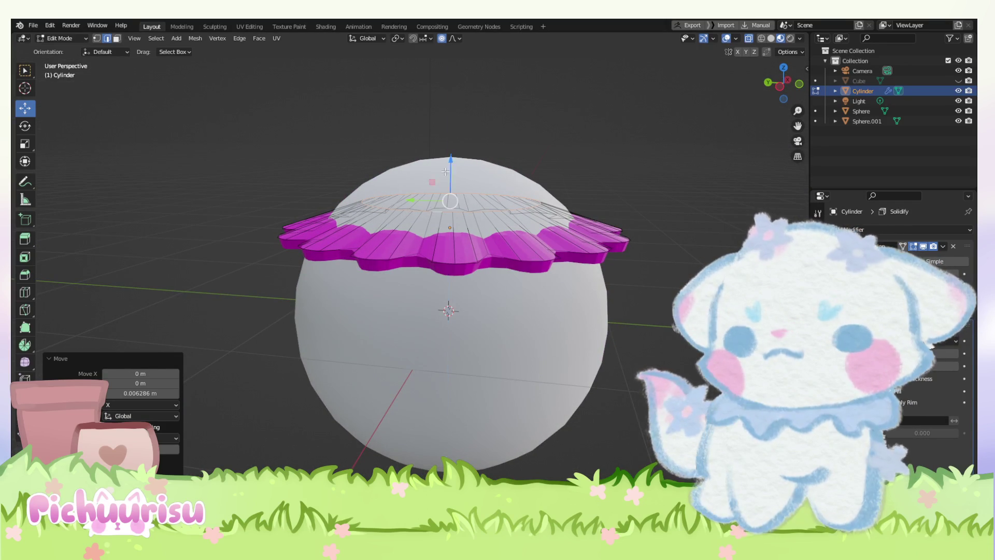
drag(449, 180, 448, 173)
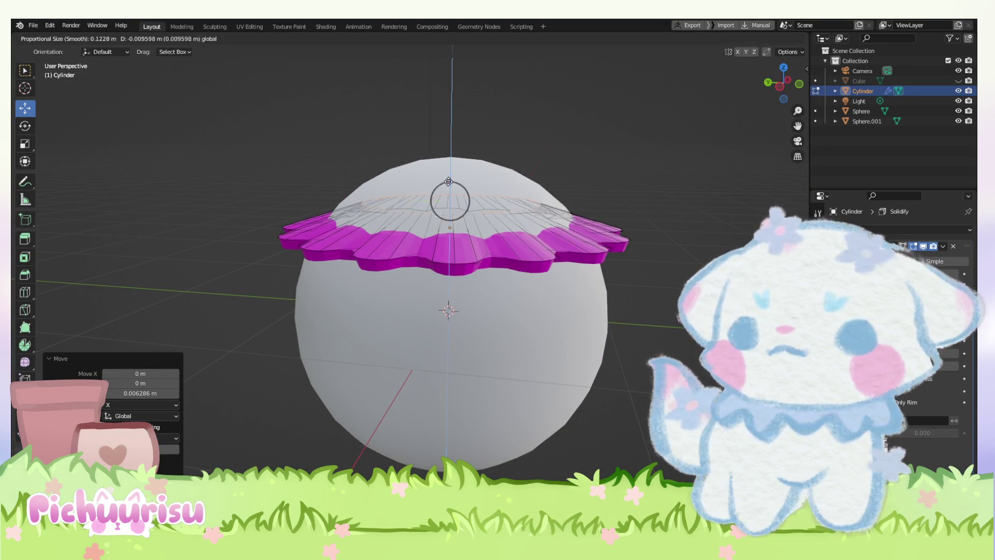
middle_drag(448, 172, 519, 290)
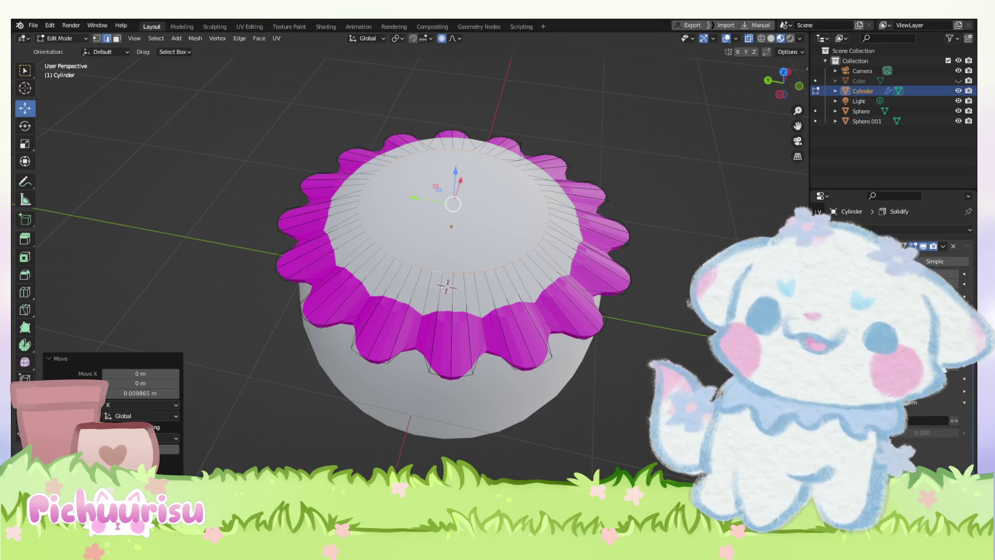
mouse_move(498, 328)
middle_down()
mouse_move(498, 234)
mouse_move(467, 257)
middle_up()
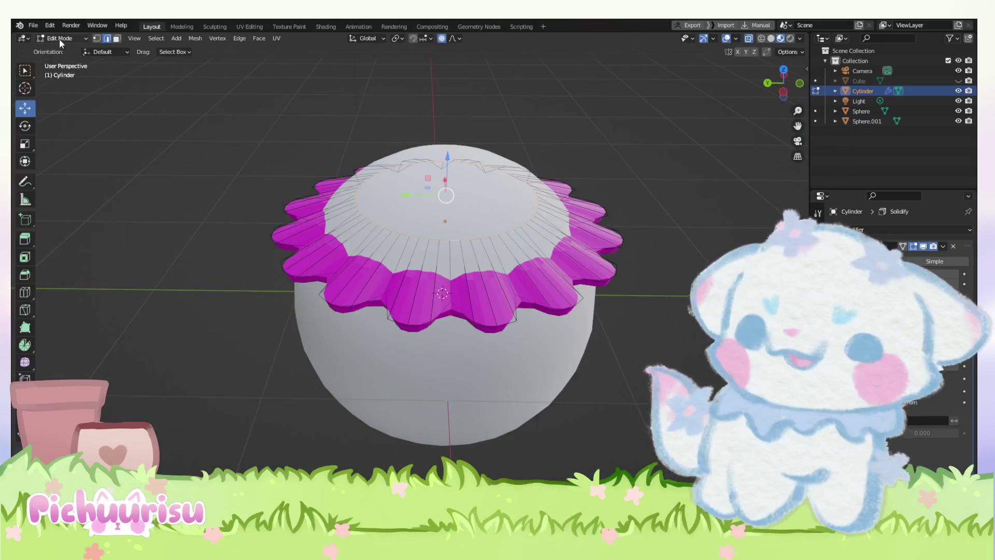
- Drop to Object Mode, reselect the magenta frill and reopen its mesh for editing
click(59, 39)
click(60, 48)
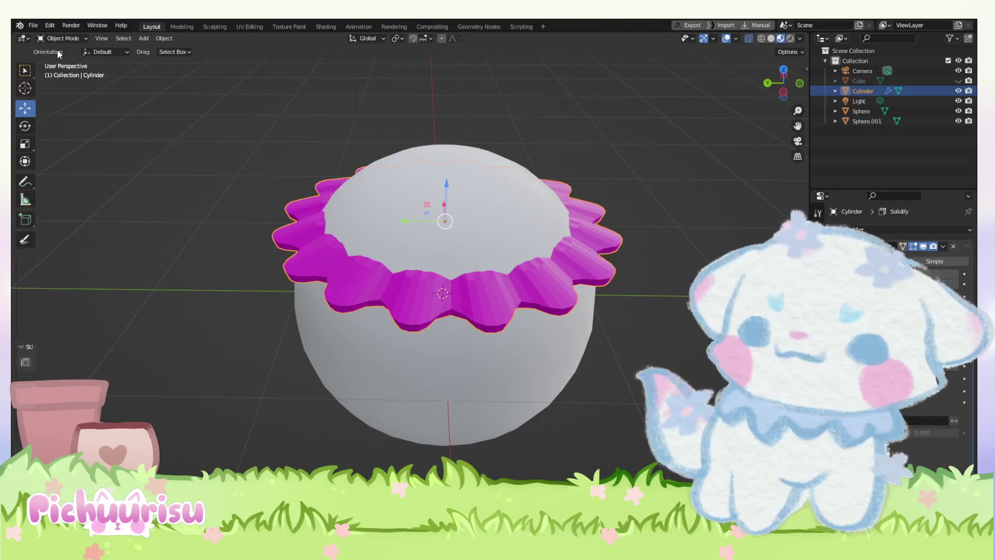
click(252, 285)
mouse_move(252, 285)
middle_down()
mouse_move(368, 287)
mouse_move(361, 291)
middle_up()
click(361, 291)
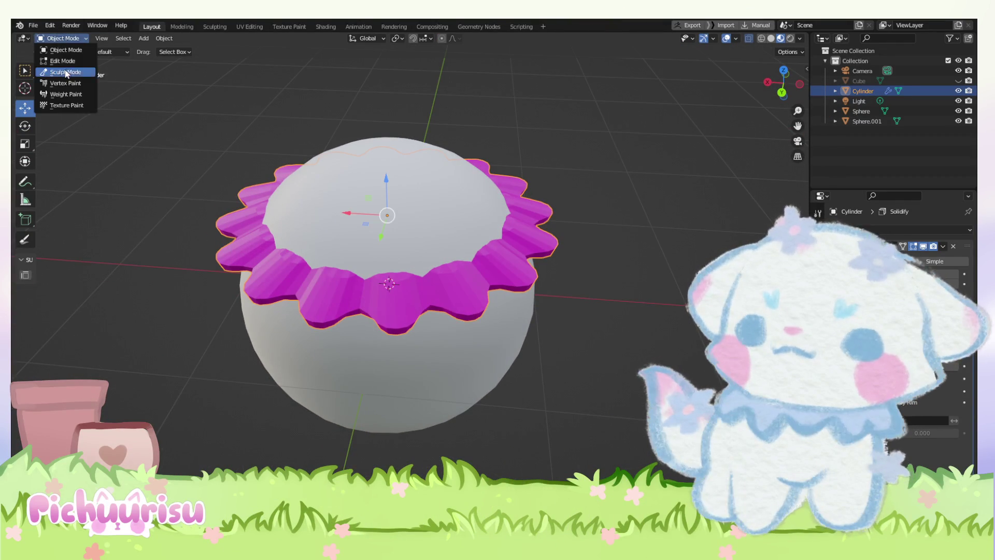
click(62, 61)
scroll(392, 316, up, 1)
scroll(391, 316, up, 1)
middle_drag(391, 316, 387, 263)
- Scale the inner ring with smooth falloff to flare the frill, then re-enter Edit Mode
key(s)
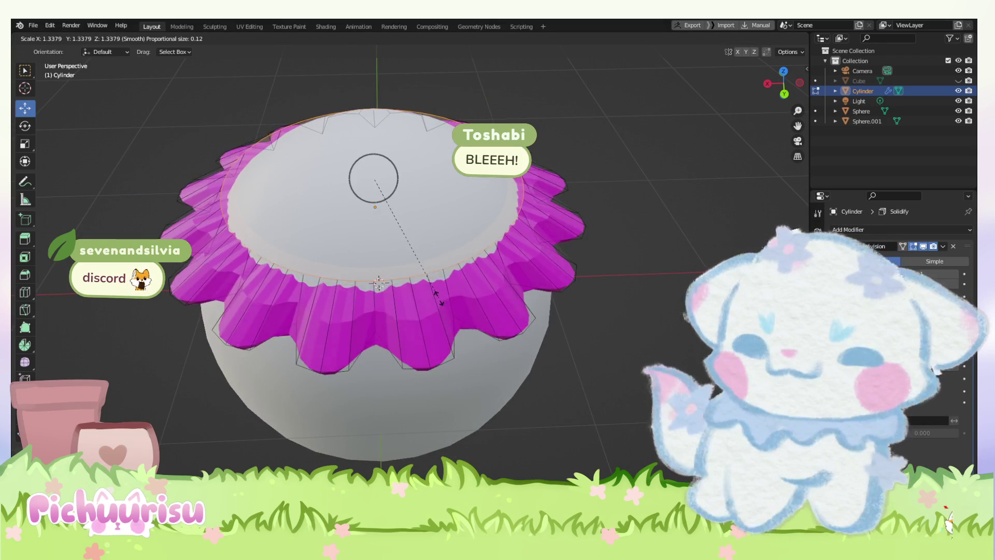
click(439, 304)
key(Tab)
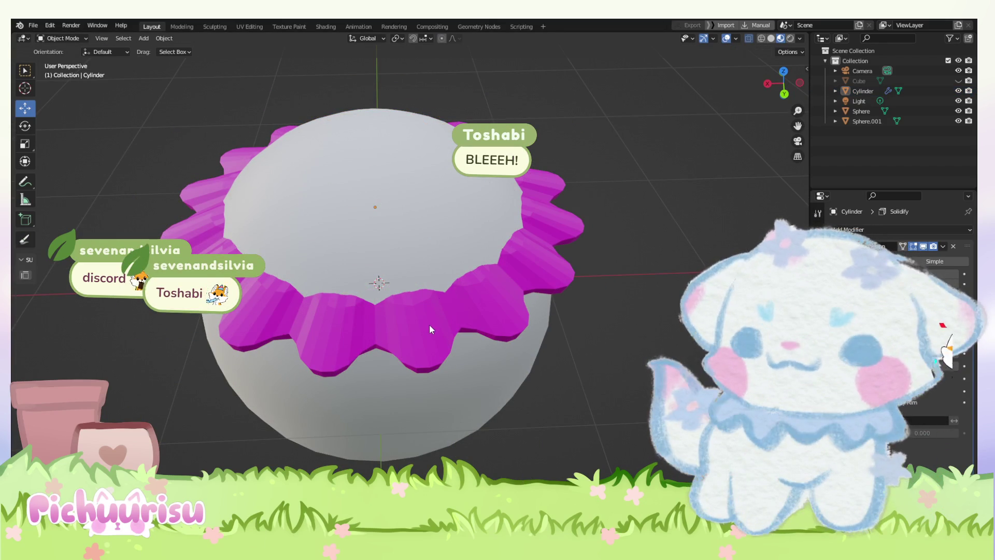
click(430, 324)
key(Tab)
mouse_move(429, 325)
middle_down()
mouse_move(412, 303)
mouse_move(436, 319)
middle_up()
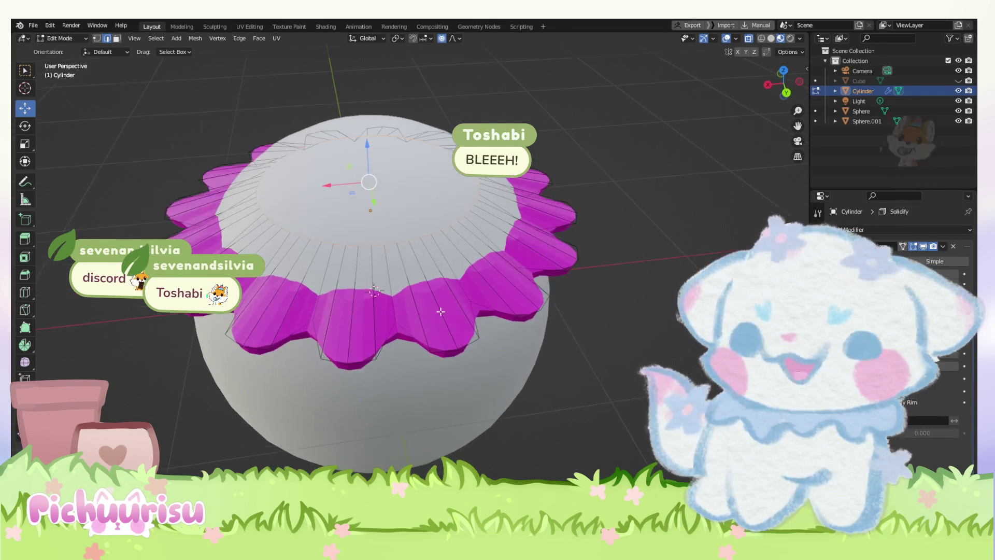
- Apply Smooth Faces shading to the collar, return to Object Mode and select Sphere.001
click(218, 39)
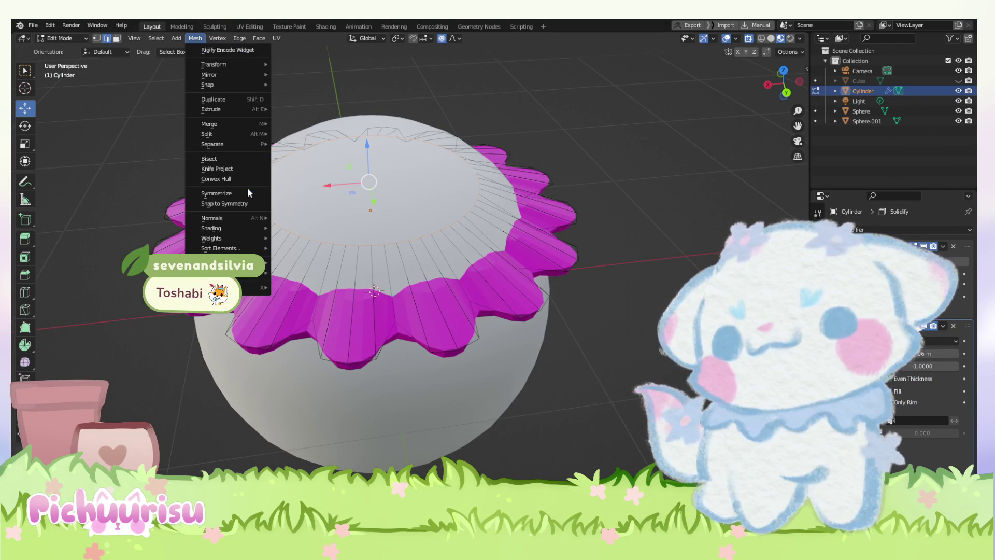
mouse_move(212, 228)
click(303, 227)
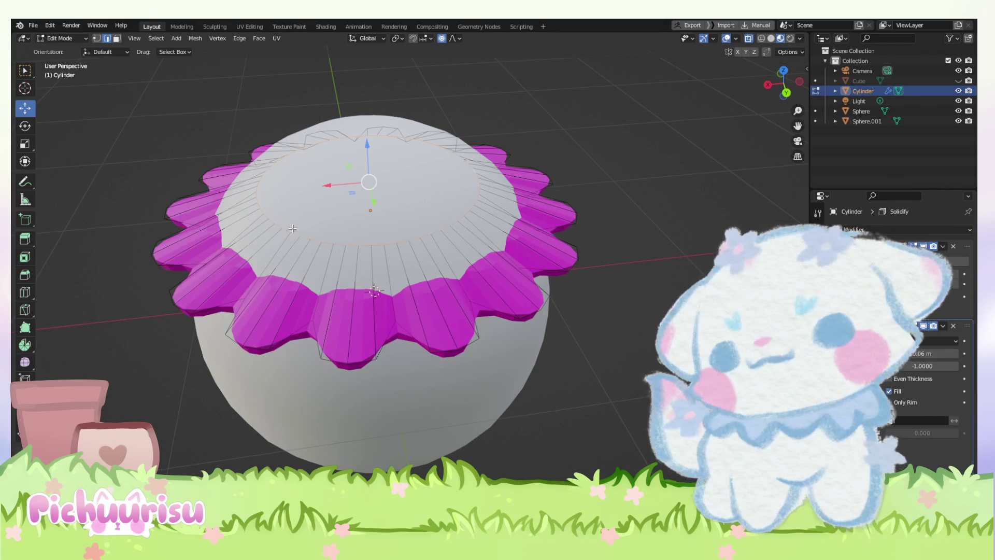
click(55, 35)
click(58, 49)
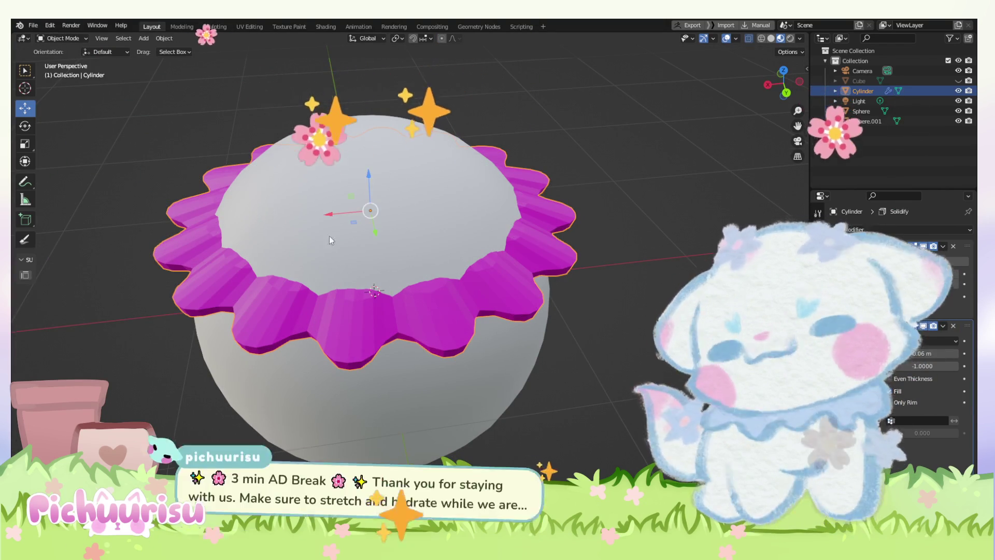
click(303, 268)
- From a right side view, hide the collar and join the cap piece into the sphere (Ctrl+J)
key(KP_3)
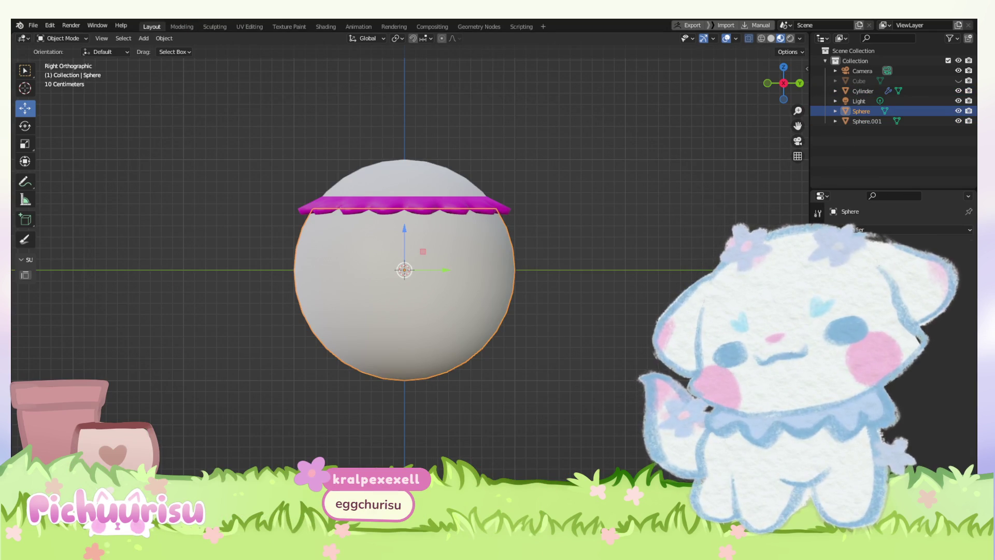
click(937, 92)
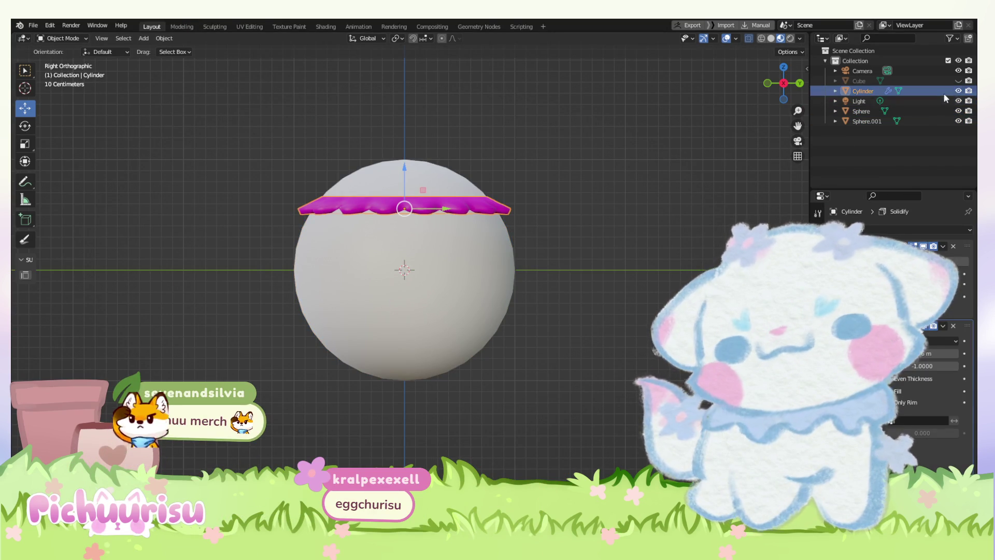
key(h)
click(451, 290)
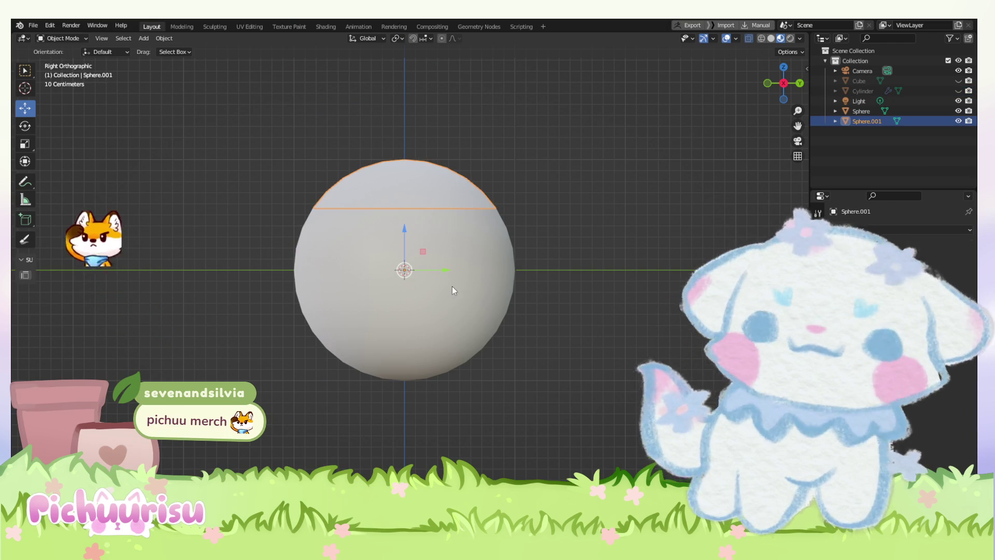
key(ctrl+j)
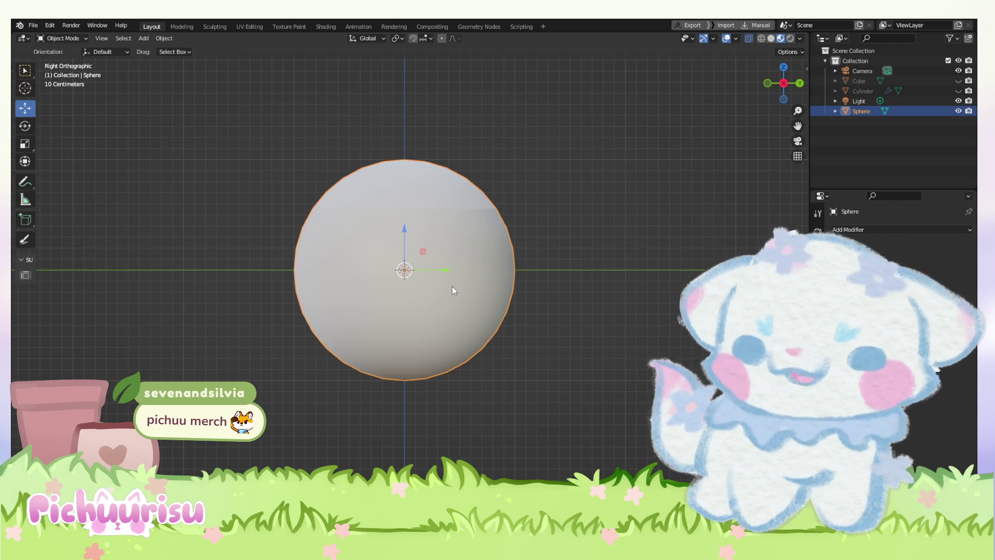
- Enter Edit Mode on the sphere and run Merge by Distance on its vertices
click(66, 37)
click(62, 61)
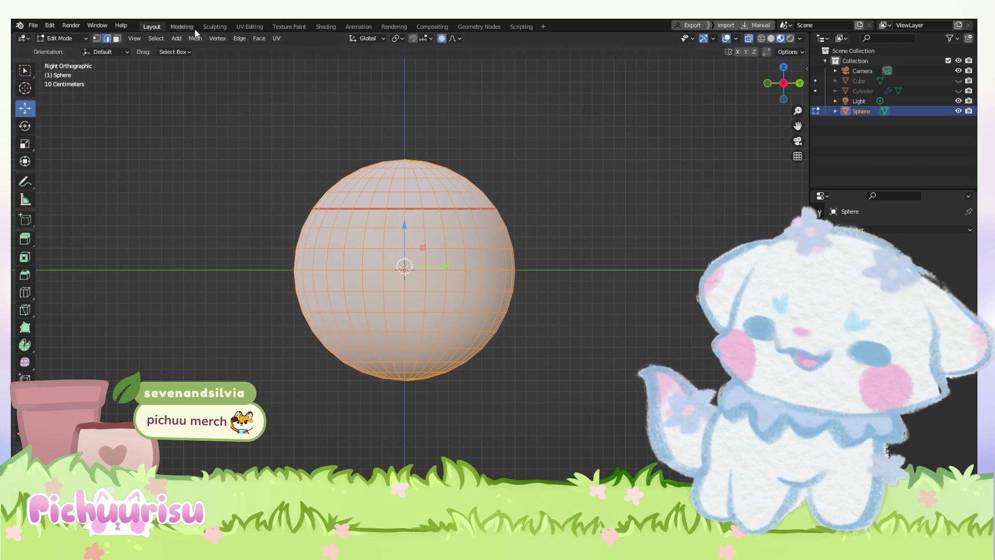
click(211, 37)
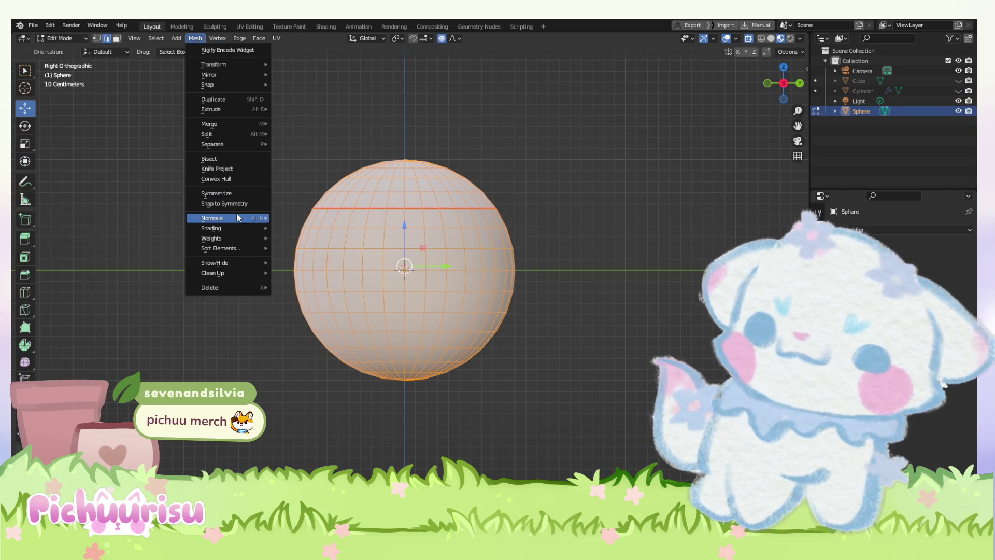
mouse_move(226, 273)
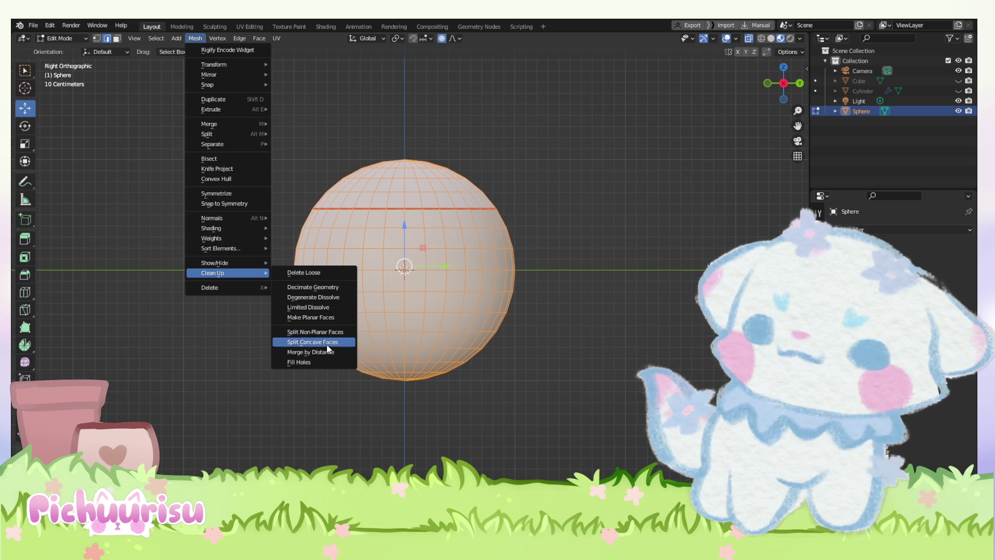
click(328, 352)
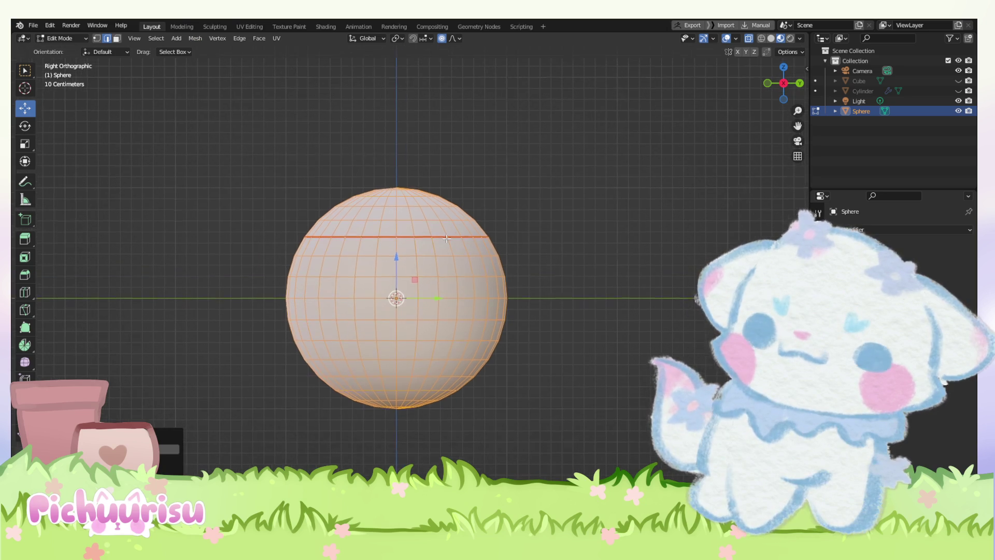
scroll(445, 231, up, 3)
- Undo a stray edge pick, then select the edge loop just below the existing seam
click(406, 243)
ctrl+click(296, 224)
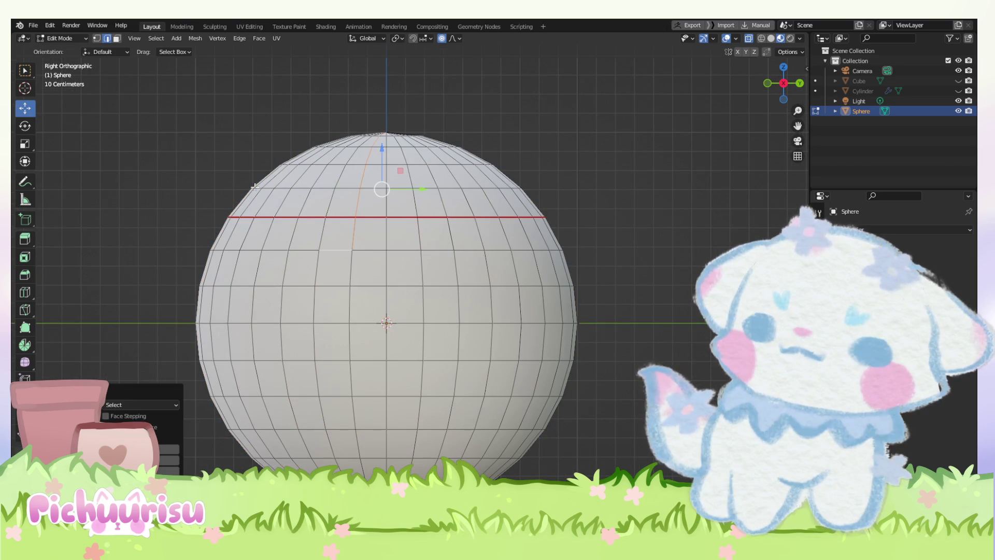
key(ctrl+z)
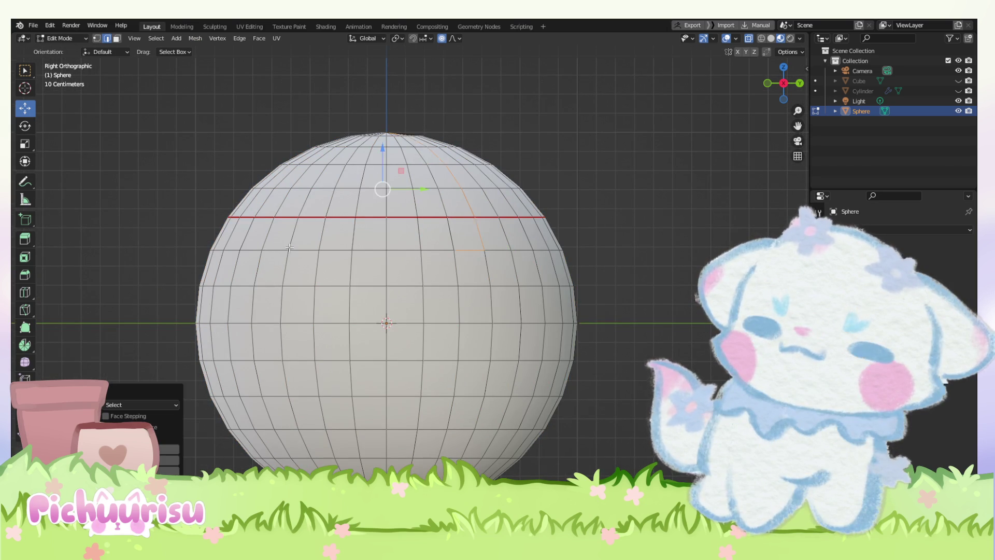
key(ctrl+z)
scroll(510, 249, down, 2)
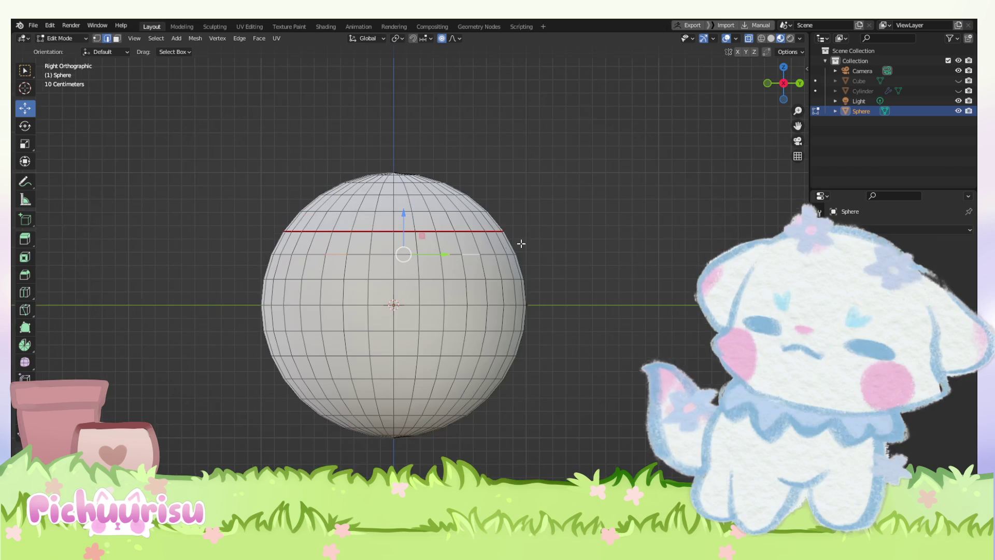
ctrl+click(308, 255)
middle_drag(313, 256, 394, 301)
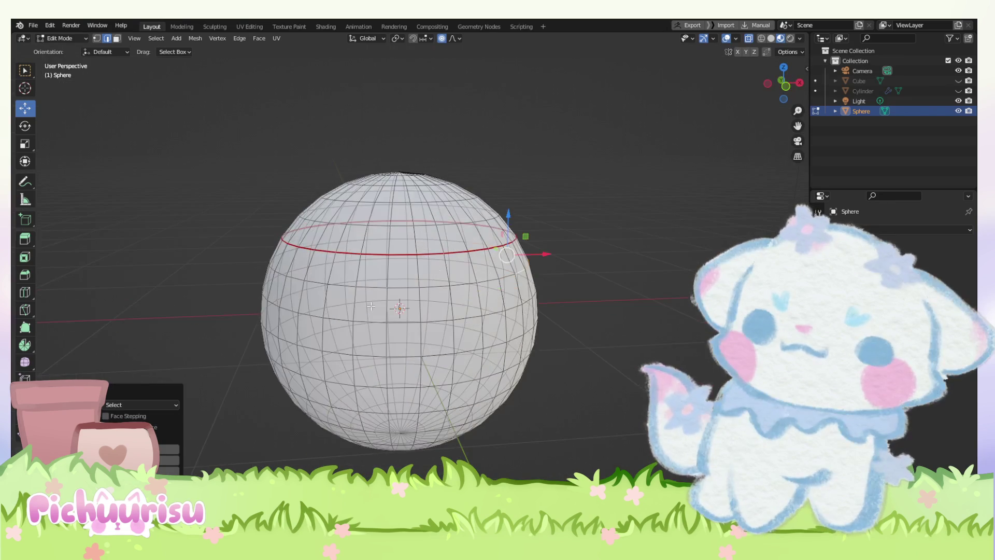
middle_drag(334, 289, 606, 290)
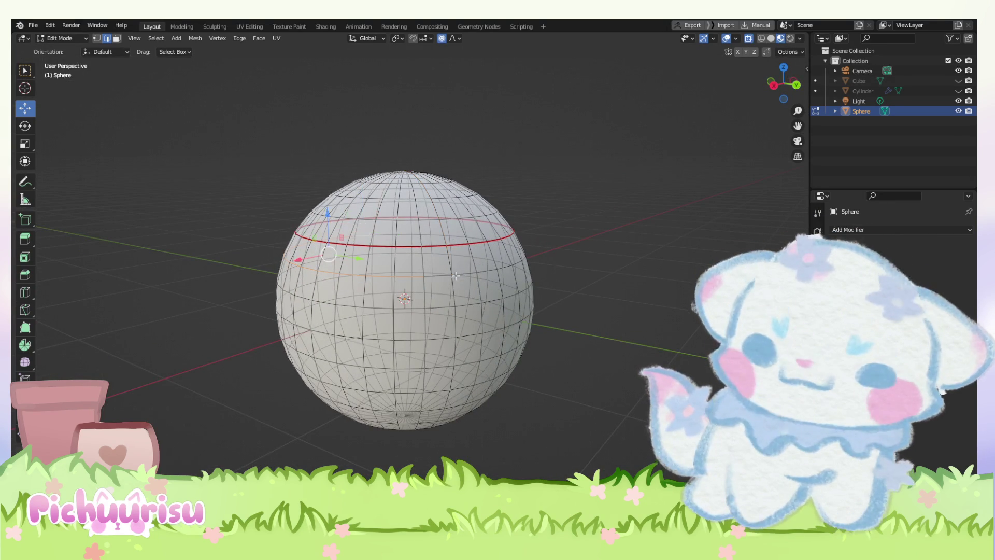
middle_drag(437, 275, 480, 282)
ctrl+click(480, 281)
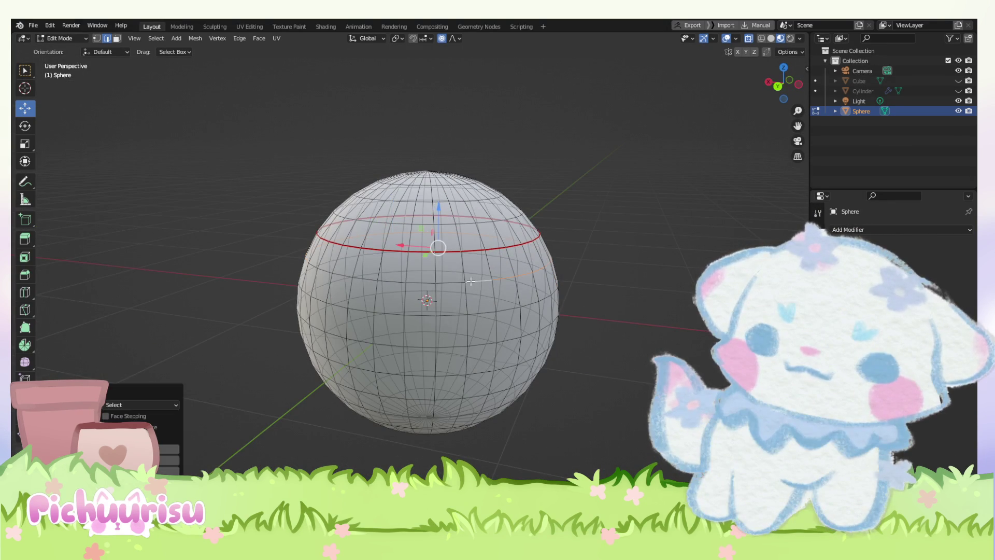
middle_drag(389, 280, 423, 284)
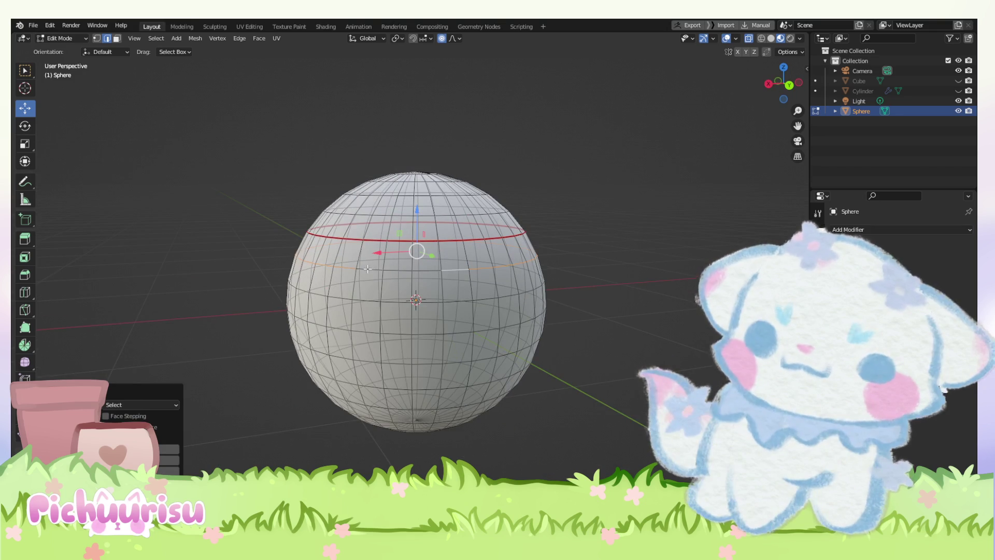
- Mark that lower loop as a seam and start selecting the second loop
right_click(368, 269)
click(368, 268)
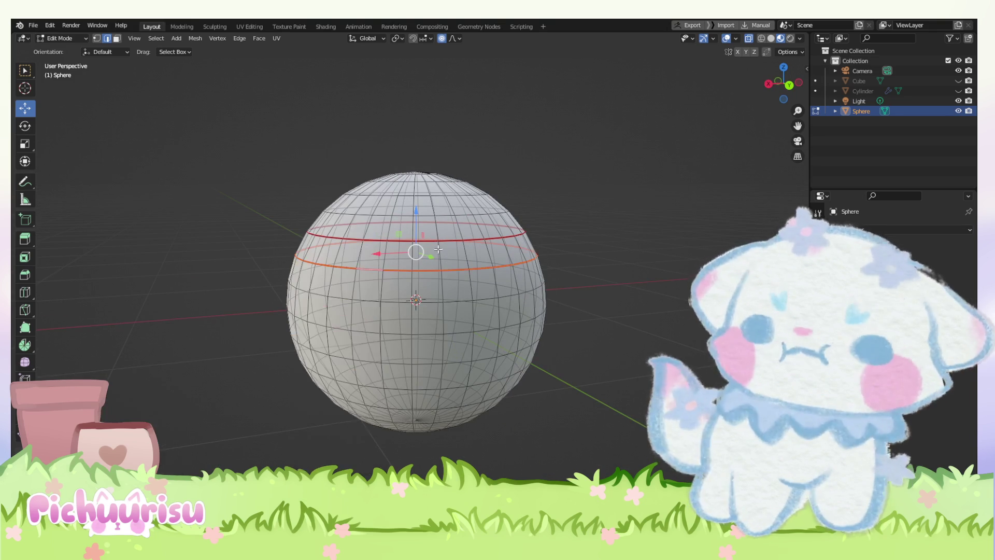
ctrl+click(416, 256)
mouse_move(423, 238)
middle_down()
mouse_move(377, 247)
mouse_move(429, 246)
middle_up()
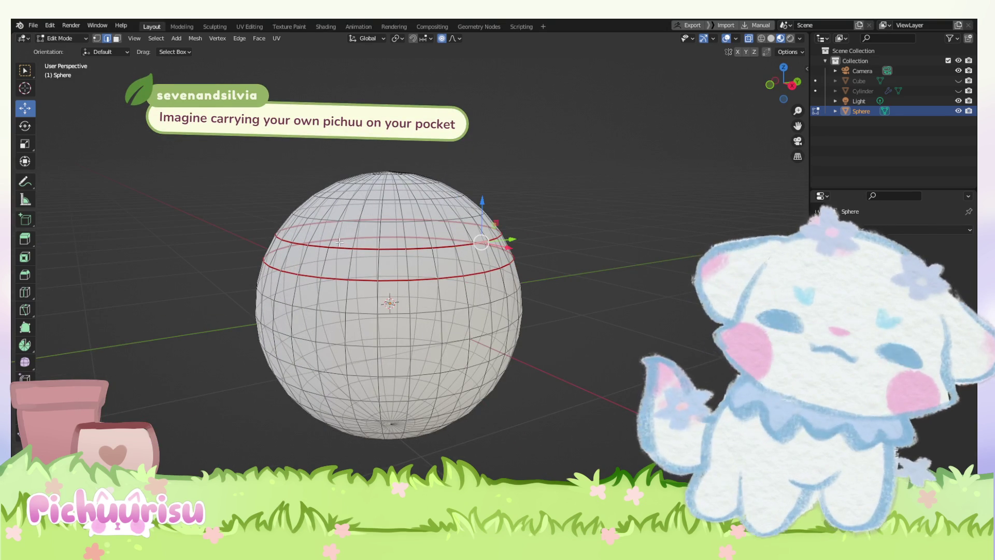
middle_drag(341, 242, 373, 259)
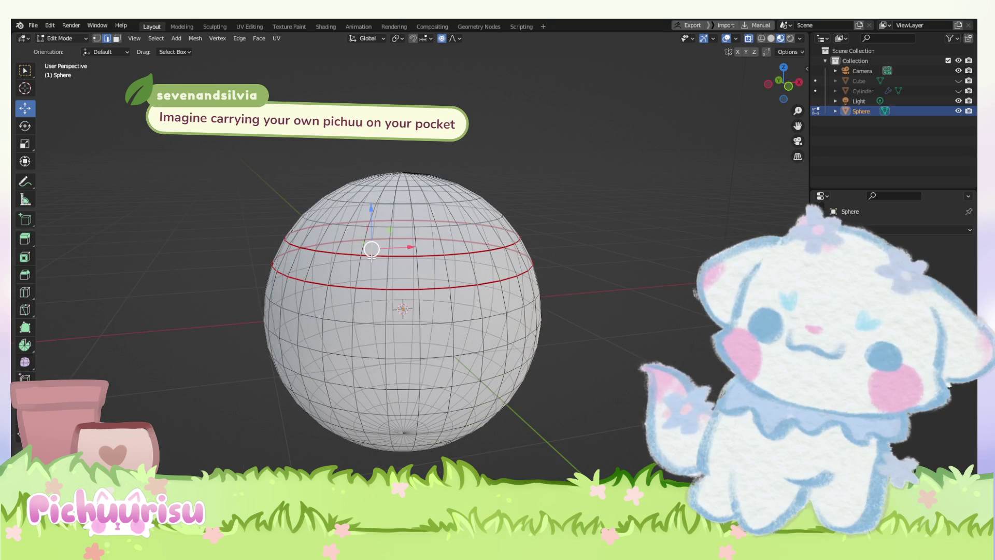
scroll(372, 256, up, 2)
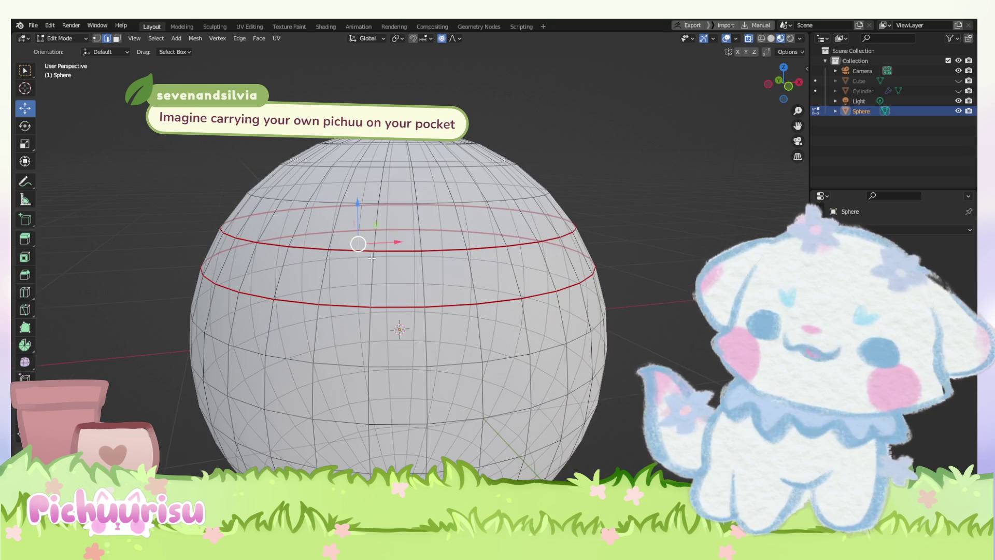
- Select the upper loop, then cancel and undo an accidental move/extrude of it
alt+click(267, 243)
mouse_move(267, 243)
middle_down()
mouse_move(311, 269)
mouse_move(309, 244)
mouse_move(195, 275)
middle_up()
scroll(315, 271, up, 2)
alt+shift+click(200, 267)
scroll(366, 279, down, 2)
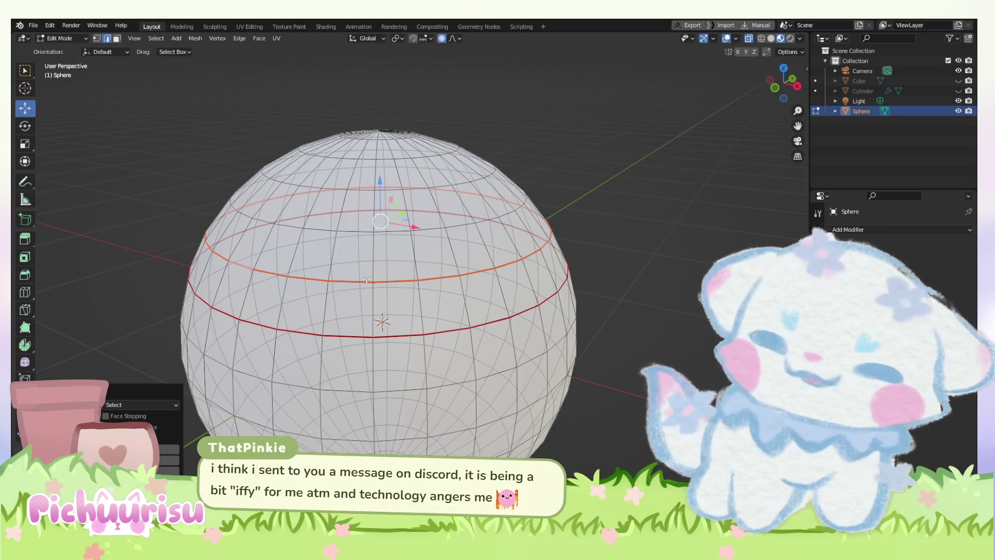
key(g)
key(Escape)
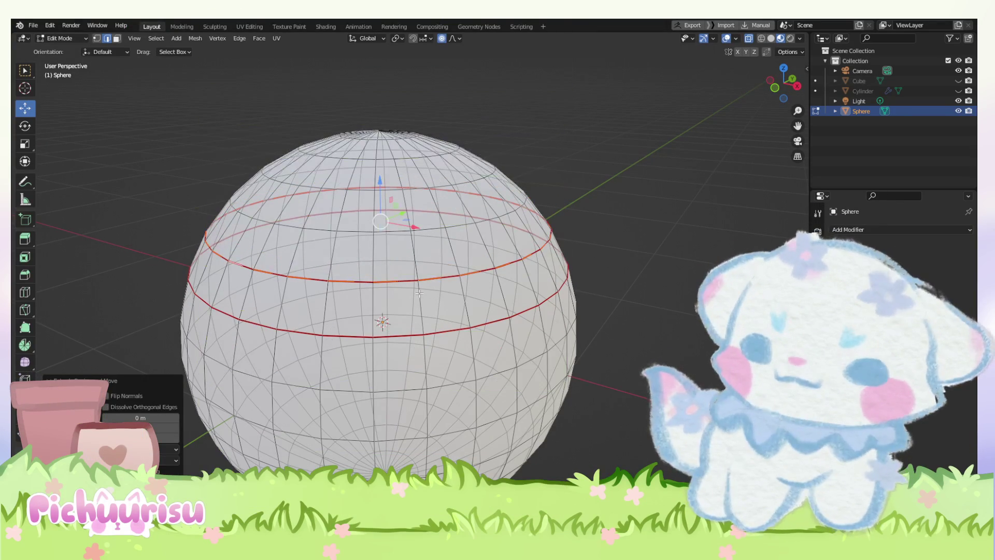
key(ctrl+z)
- Mark the upper loop as a seam, pick lower-loop edges, and view from Back Orthographic
middle_drag(387, 266, 365, 260)
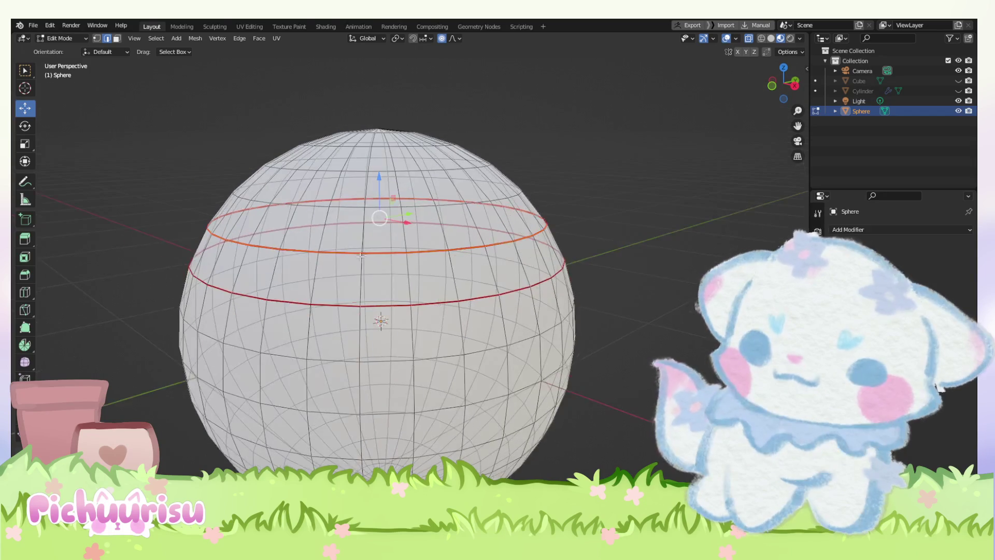
right_click(365, 260)
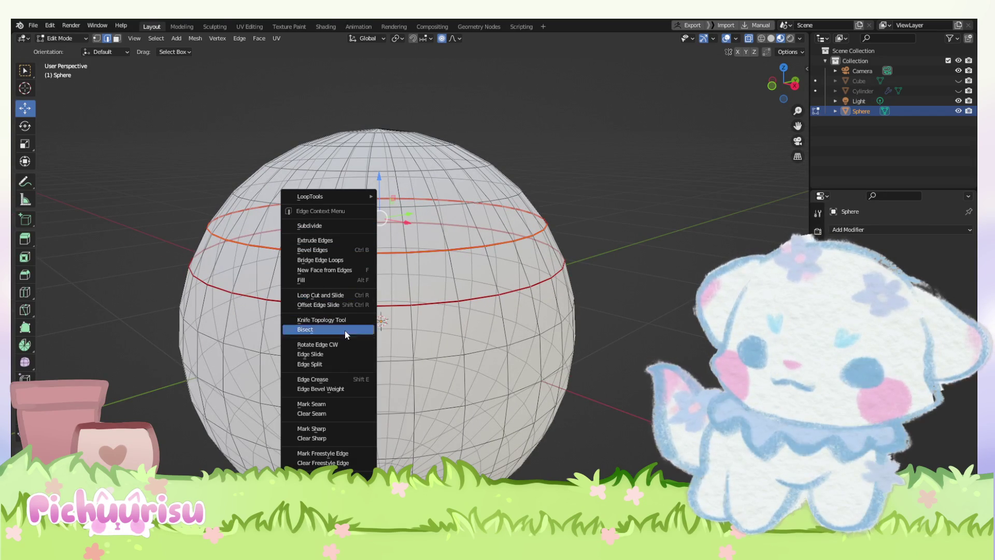
click(320, 404)
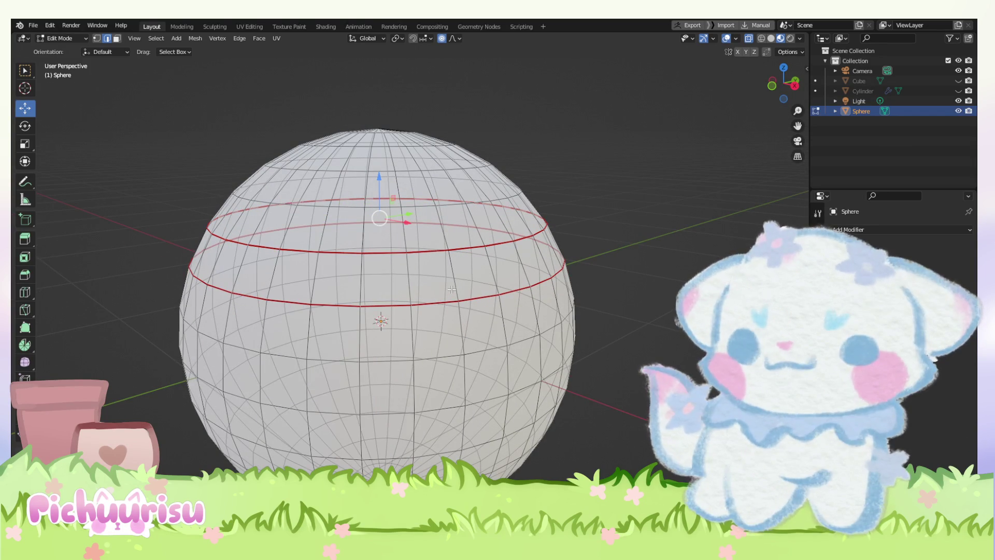
click(428, 251)
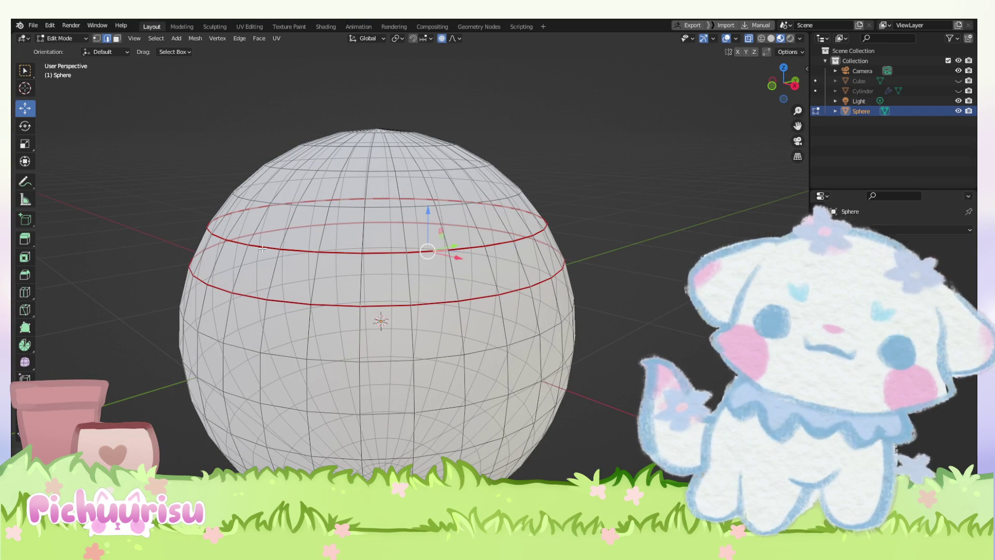
middle_drag(427, 250, 372, 282)
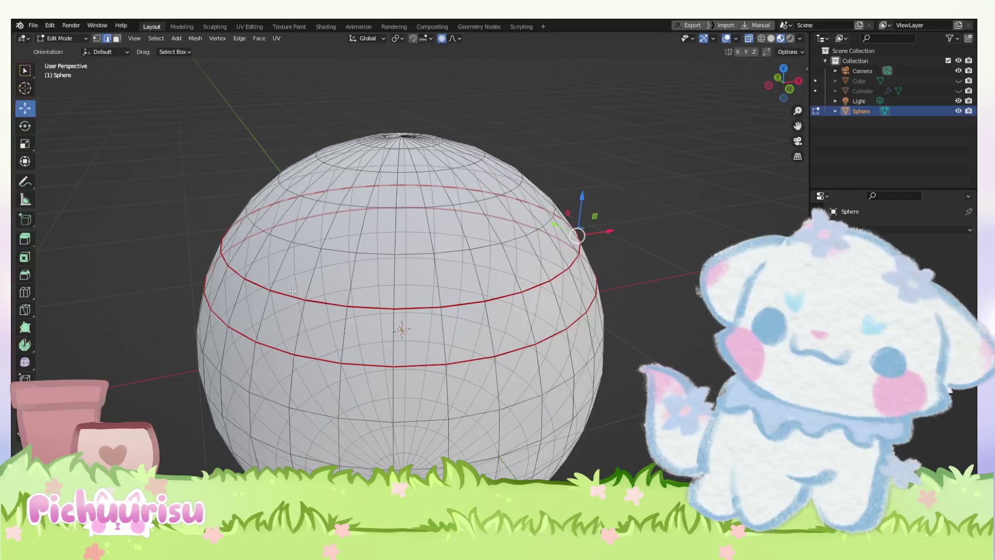
ctrl+click(280, 292)
middle_drag(280, 293, 304, 234)
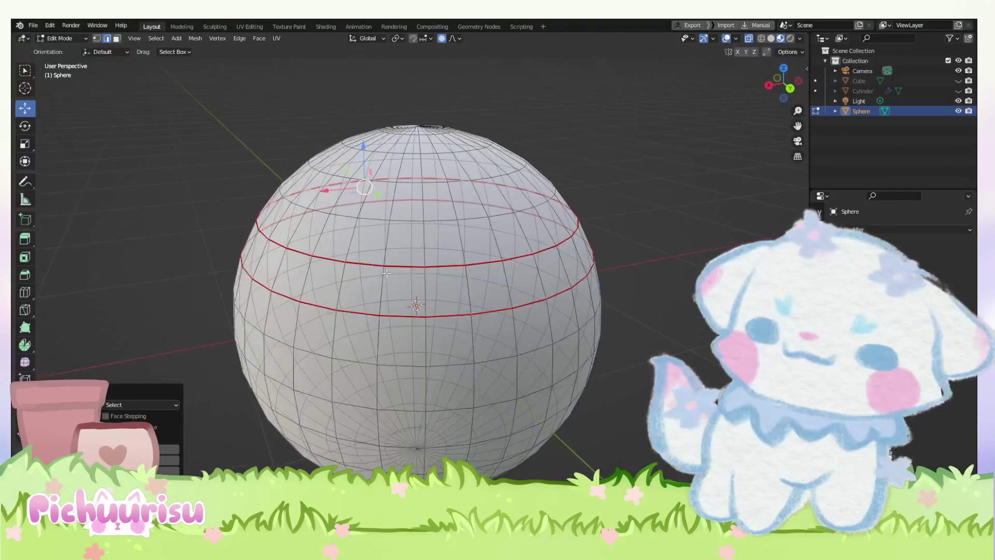
click(792, 86)
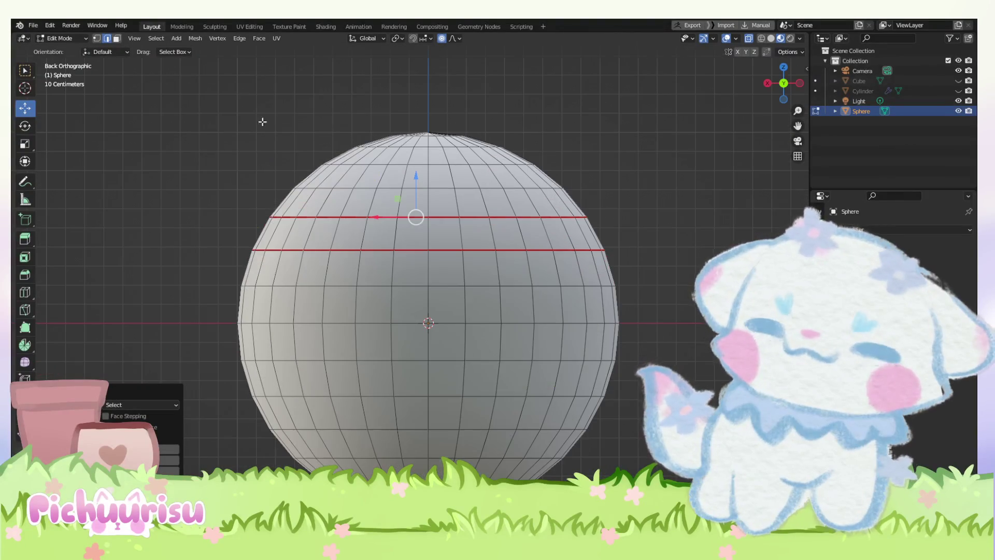
- Enable X-Ray and box-select the top cap, dismissing the edge menu unchanged
click(761, 38)
drag(193, 111, 677, 237)
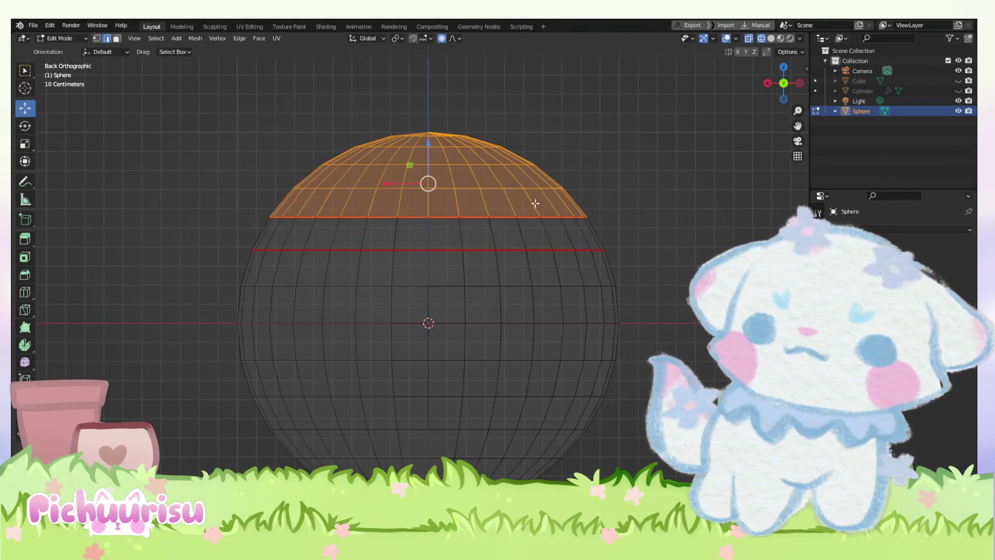
right_click(534, 203)
click(502, 246)
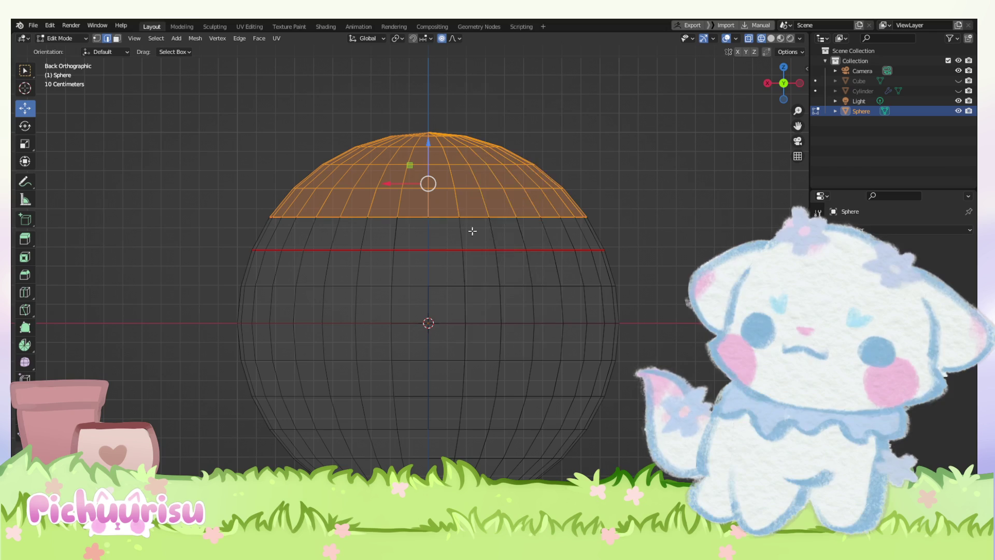
- Deselect the cap and select the entire sphere mesh with A
key(alt+a)
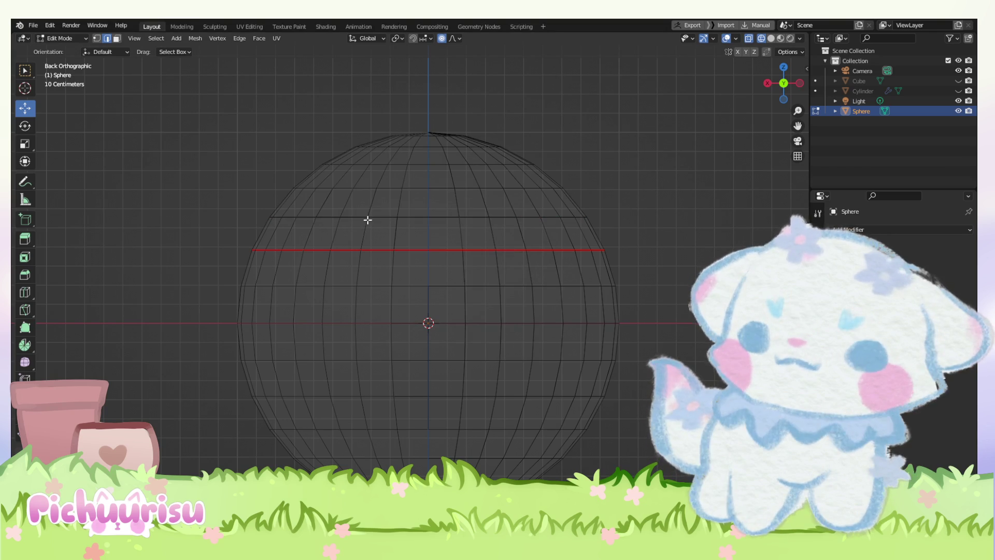
key(a)
click(195, 39)
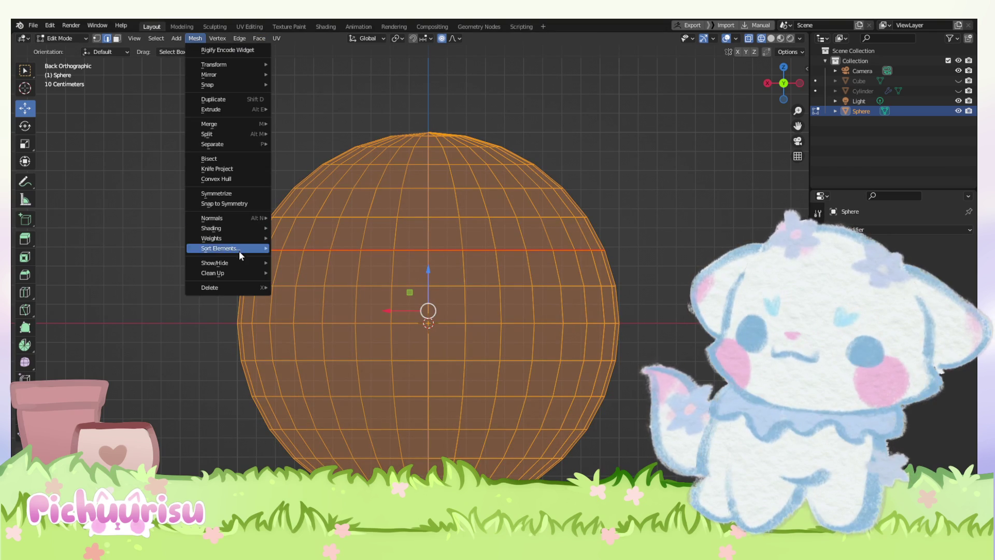
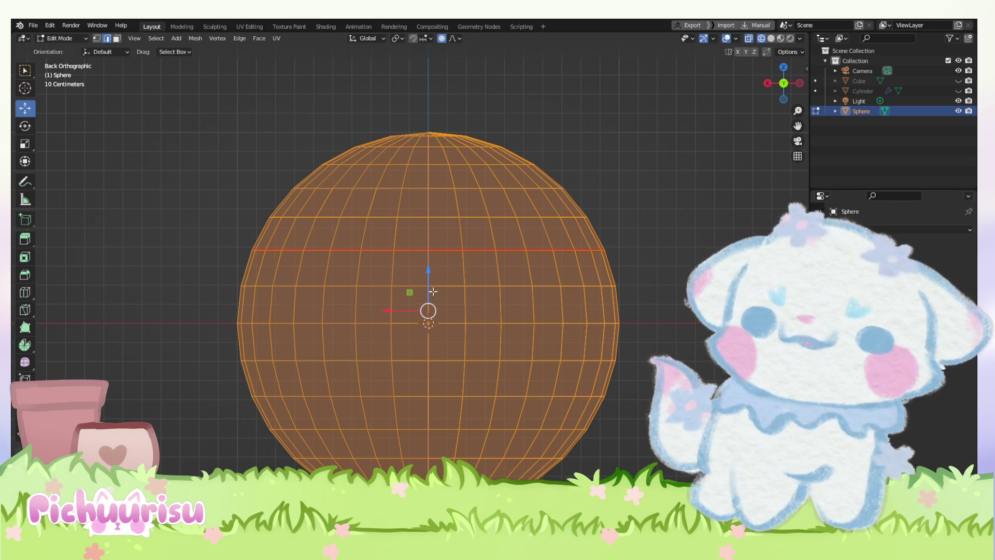
- Box-select only the top cap faces of the sphere in Edit Mode, viewed from the back
key(alt+a)
key(a)
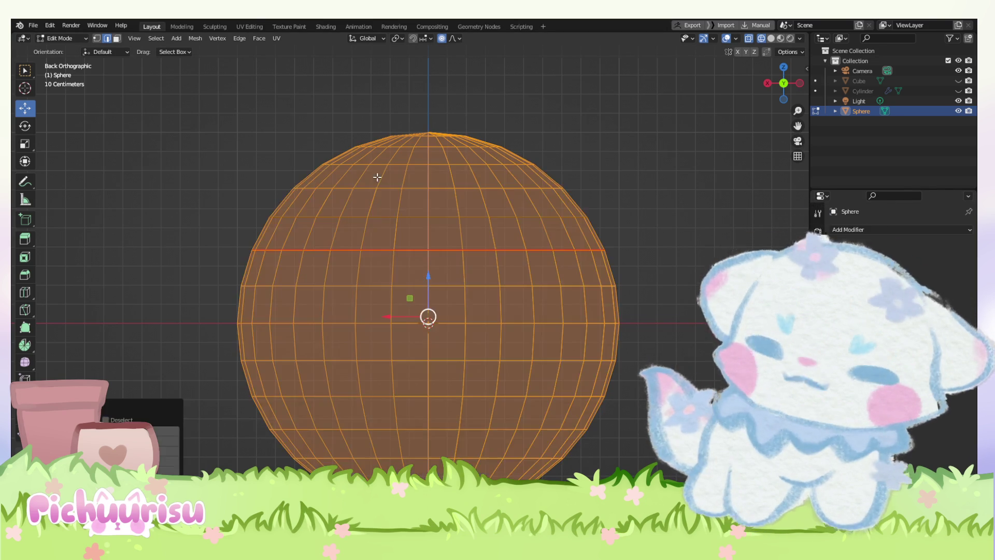
drag(218, 117, 630, 257)
mouse_move(475, 241)
middle_down()
mouse_move(500, 198)
mouse_move(404, 220)
middle_up()
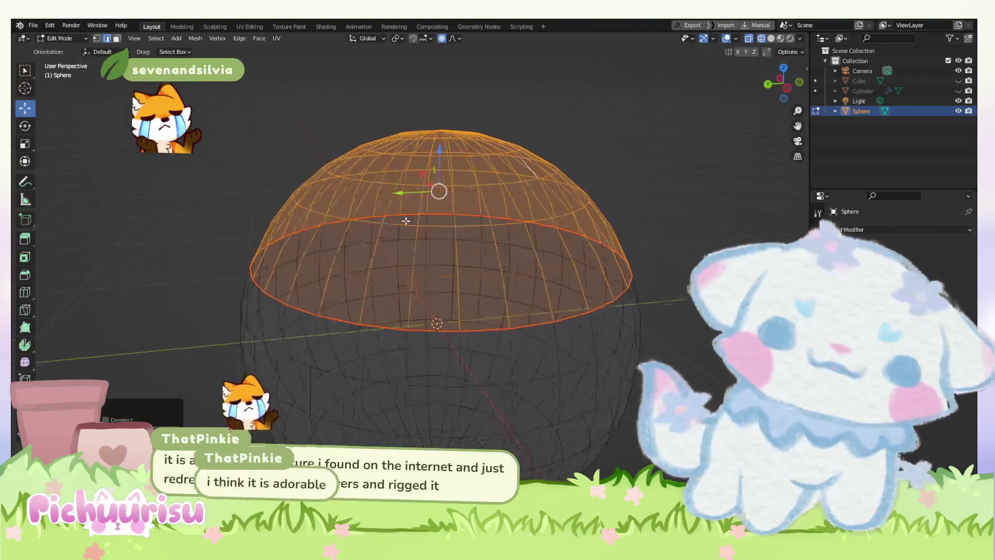
middle_drag(402, 220, 766, 86)
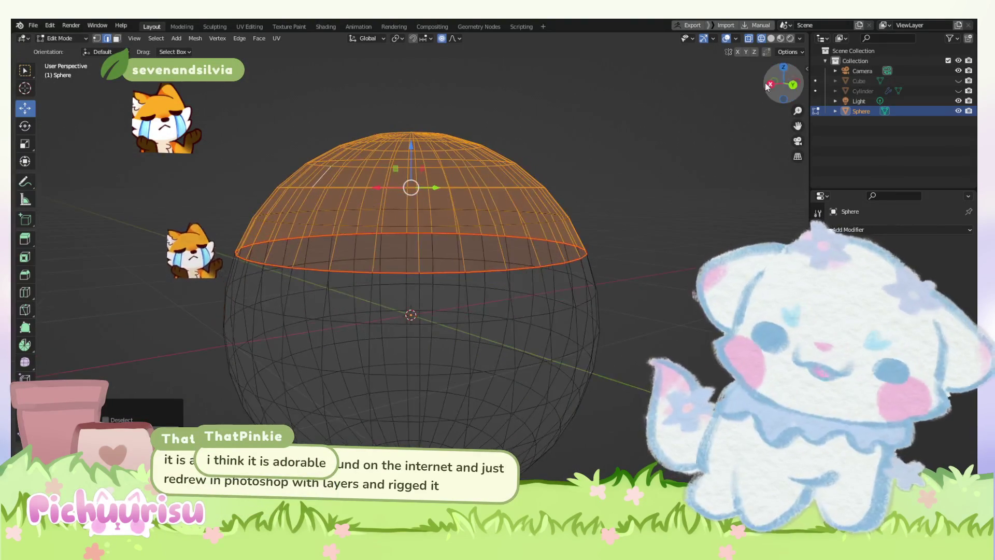
key(ctrl+KP_1)
- Separate the cap by selection into Sphere.001 and select it in Object Mode
key(p)
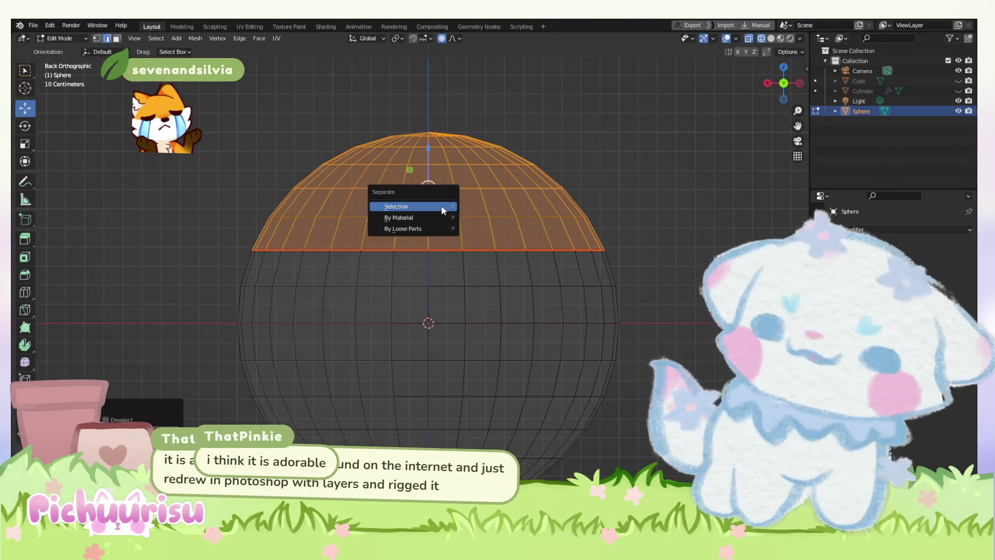
click(442, 207)
click(63, 37)
scroll(636, 340, down, 2)
click(460, 307)
click(472, 218)
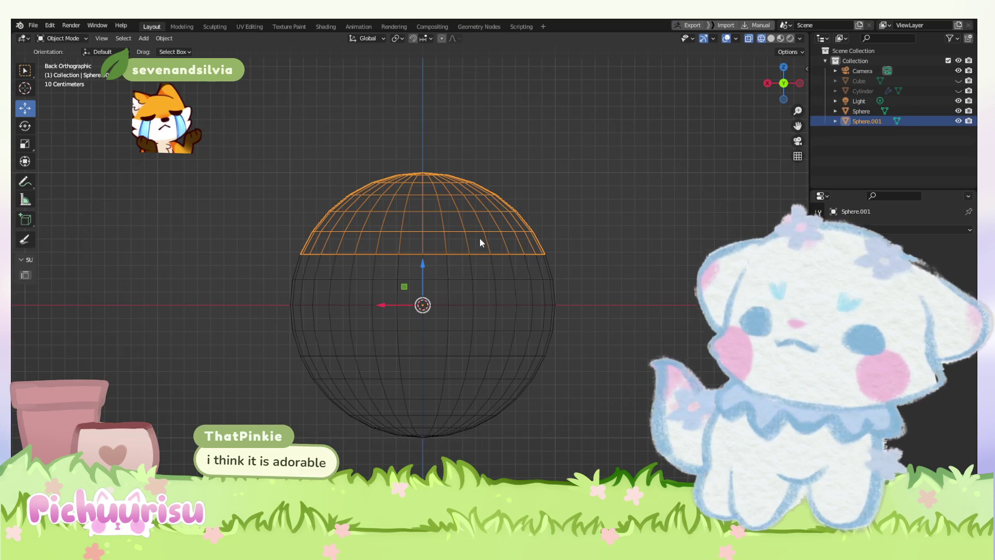
scroll(503, 217, up, 1)
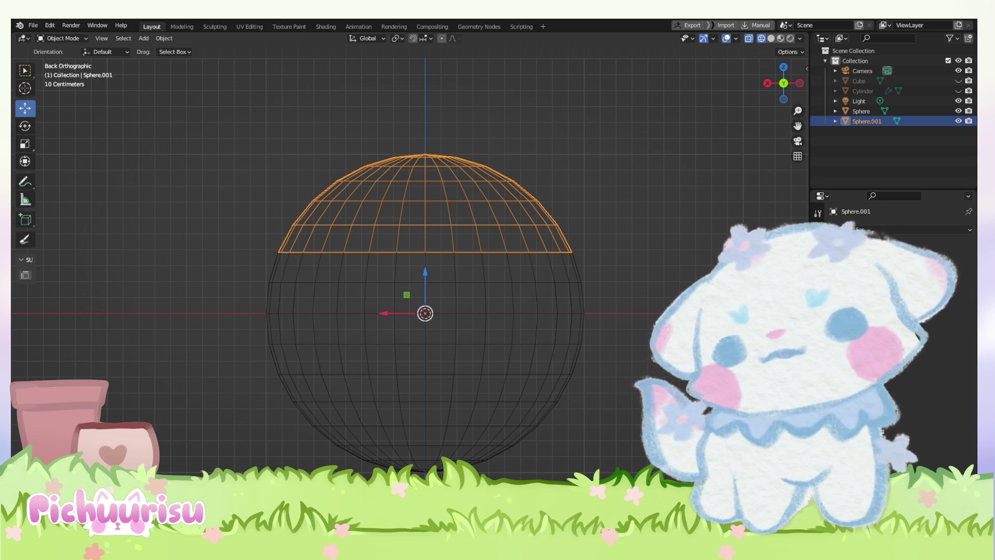
key(alt+a)
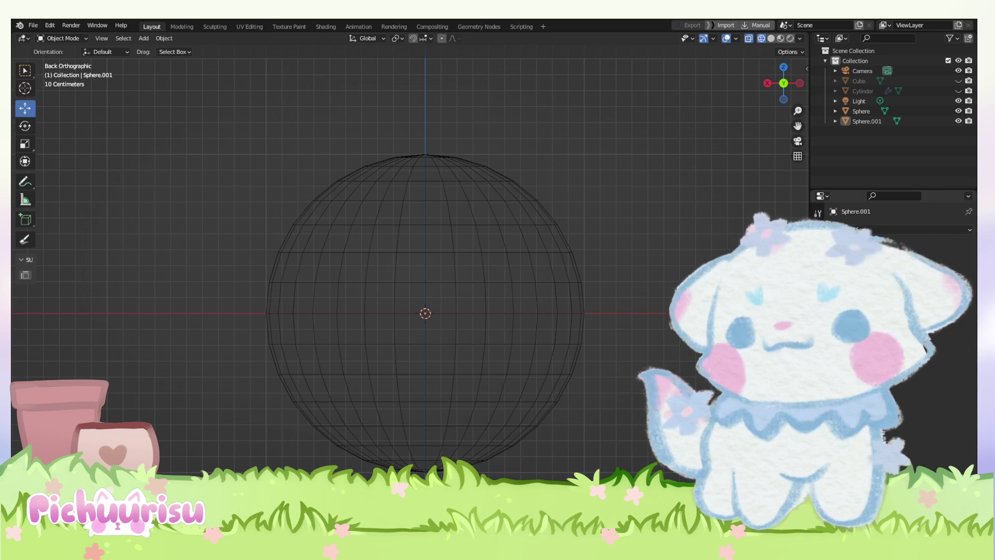
scroll(505, 287, down, 1)
scroll(498, 249, up, 1)
- Unhide the frill Cylinder, select it and show the scene in solid shading from the back view
click(487, 214)
scroll(496, 260, down, 1)
click(534, 343)
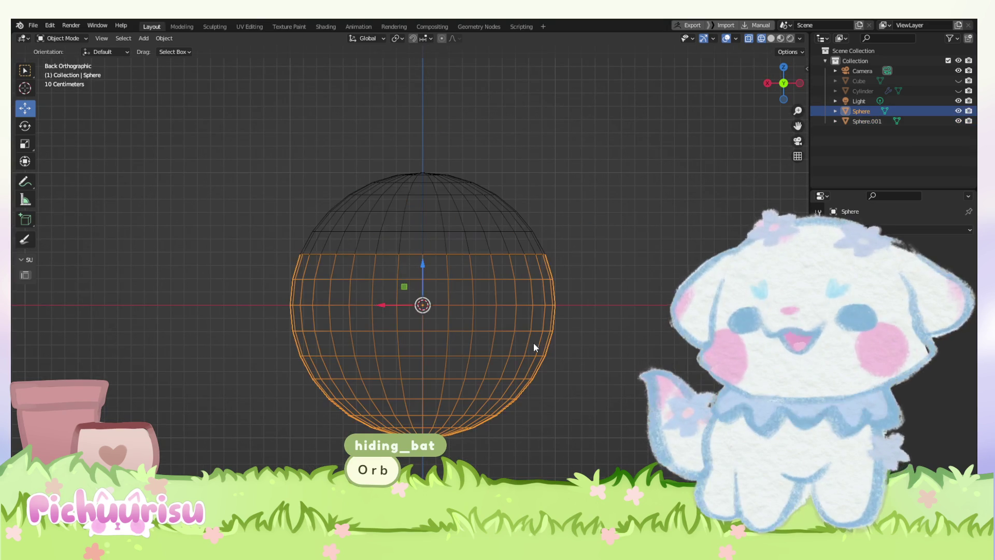
click(958, 91)
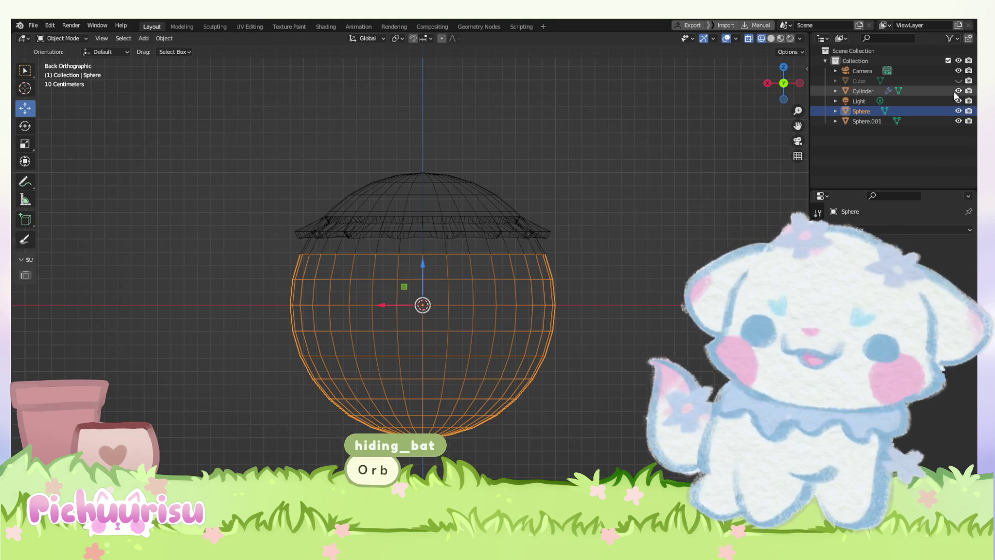
click(515, 224)
middle_drag(519, 234, 536, 202)
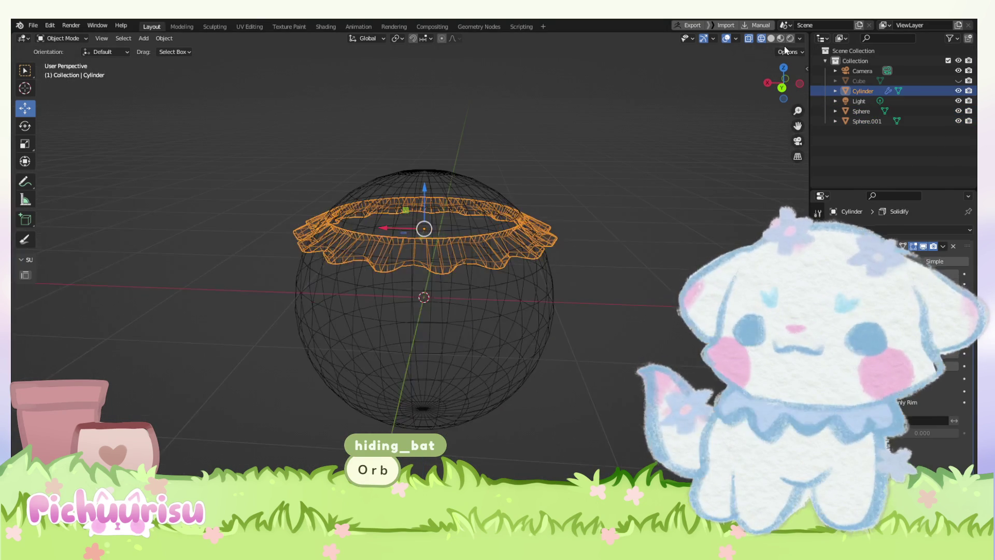
click(781, 40)
scroll(447, 226, up, 2)
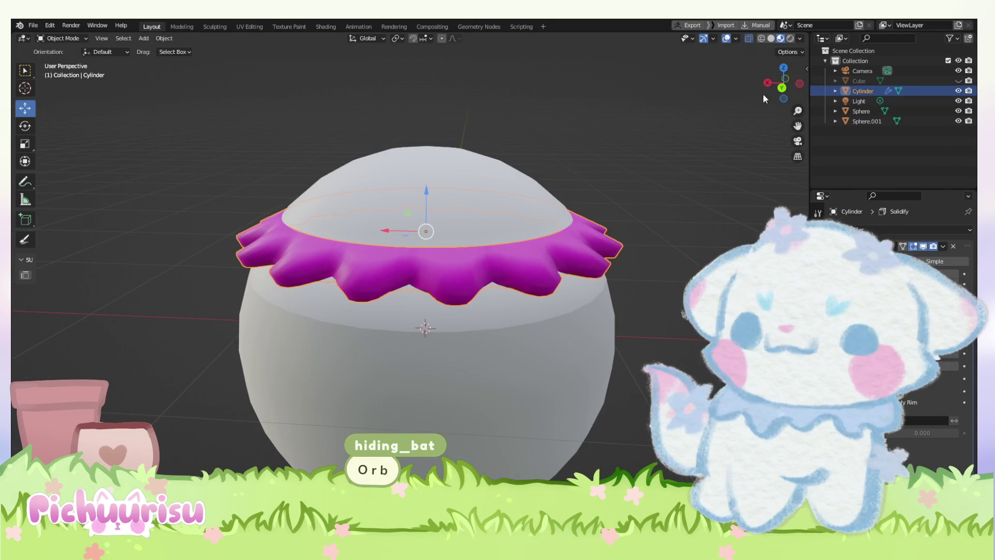
click(781, 89)
- Move the frill down to sit just below the top cap's edge, then reselect the cap
key(g)
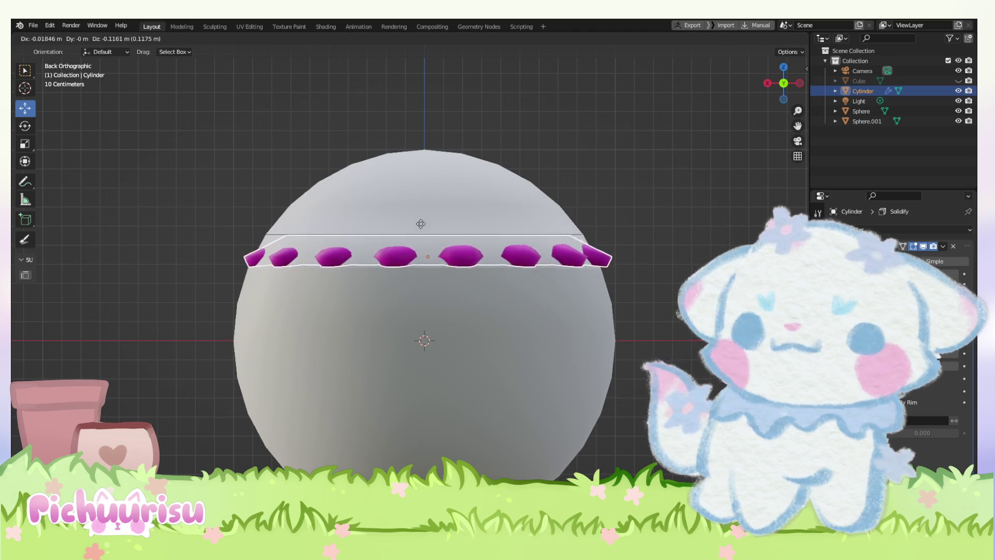
click(468, 266)
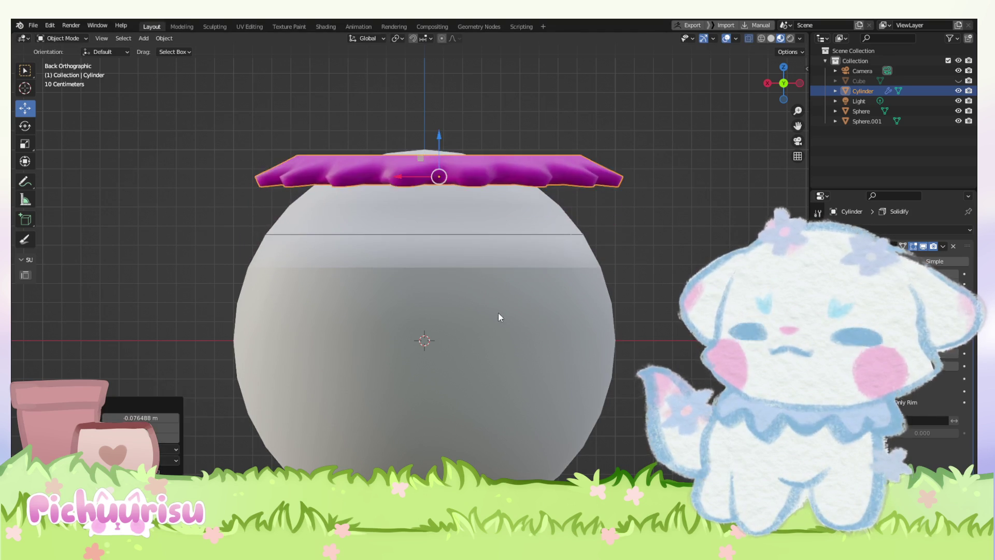
key(ctrl+z)
click(478, 194)
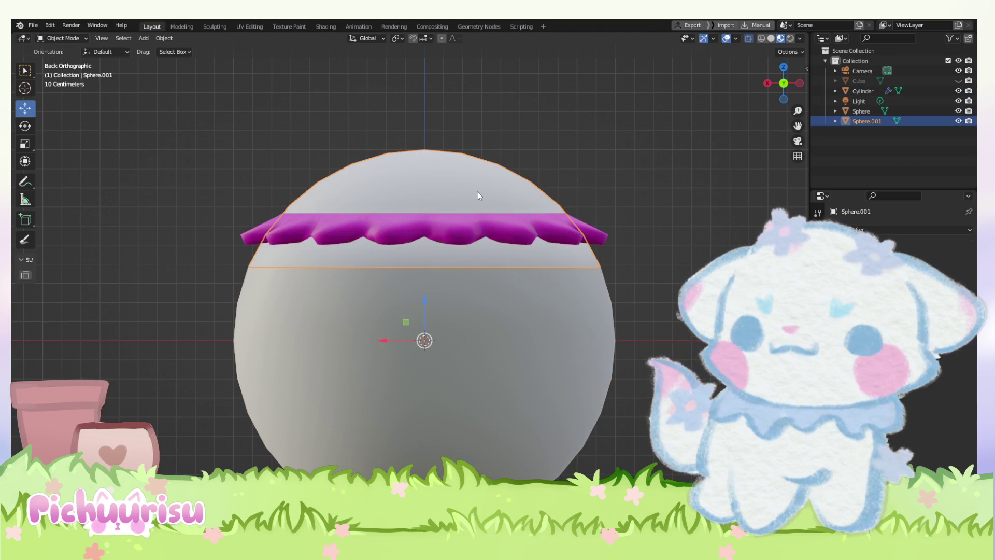
click(460, 241)
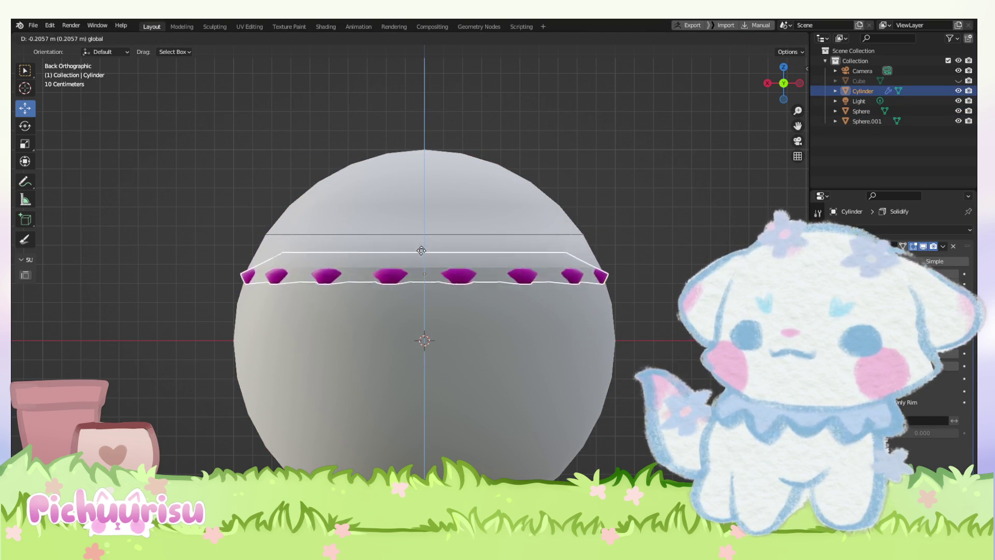
drag(424, 212, 428, 265)
click(452, 250)
mouse_move(452, 247)
middle_down()
mouse_move(538, 244)
mouse_move(502, 264)
mouse_move(80, 74)
middle_up()
click(65, 38)
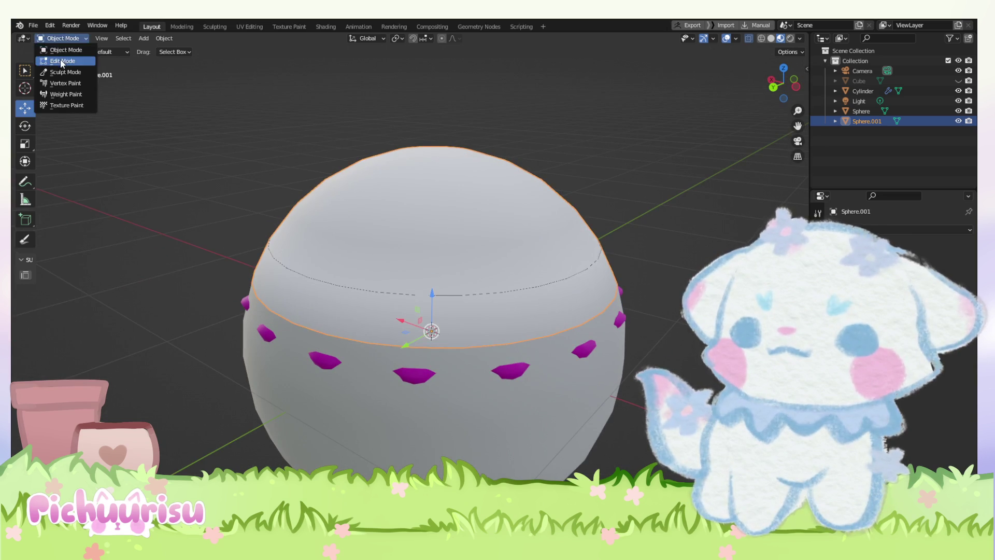
- Run Mesh > Clean Up > Merge by Distance on Sphere.001 and return to Object Mode
click(67, 60)
click(155, 38)
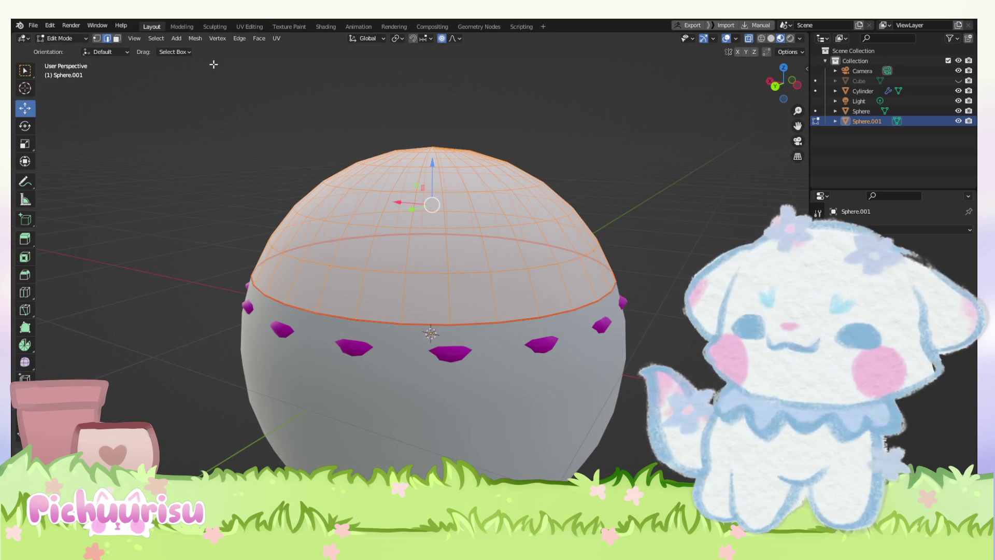
click(195, 38)
mouse_move(226, 273)
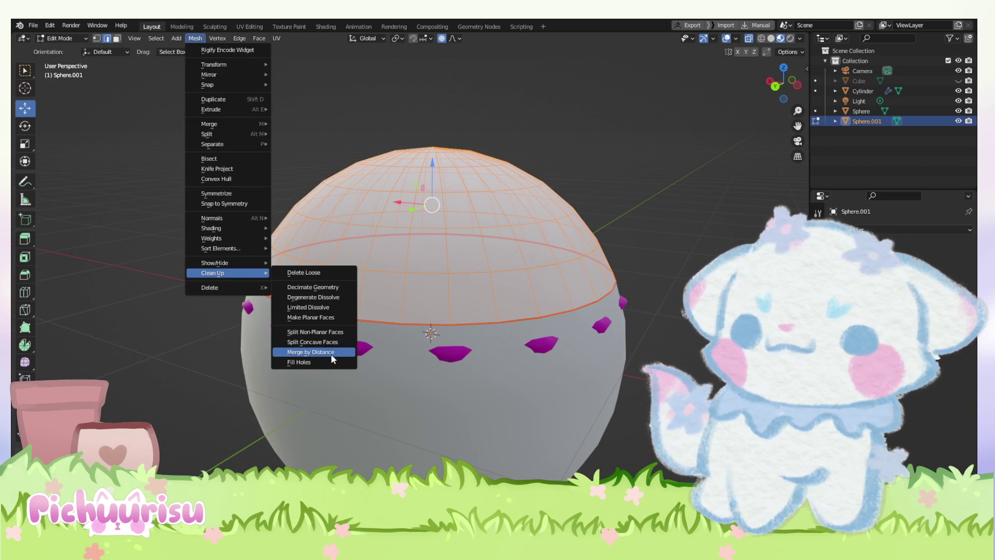
click(330, 355)
middle_drag(331, 354, 170, 60)
key(alt+a)
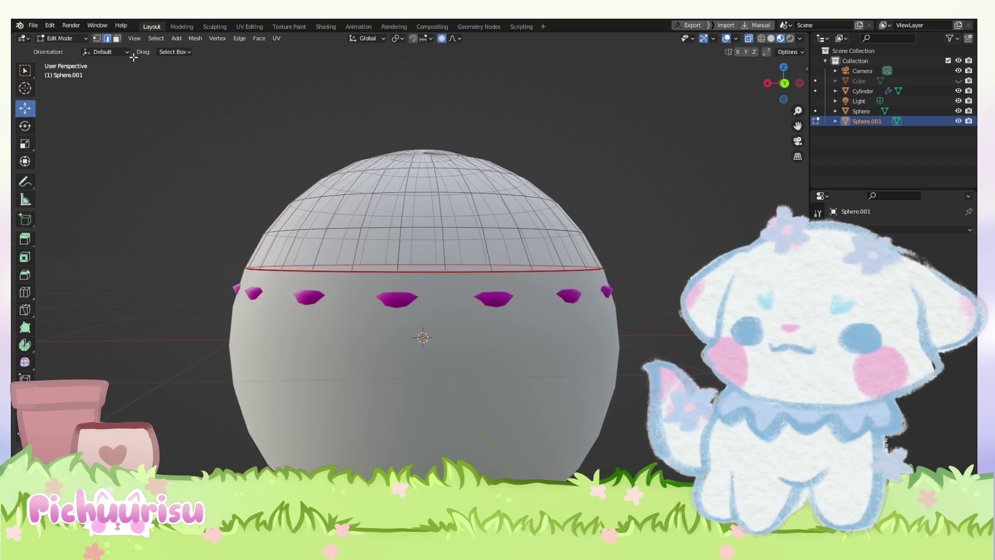
click(59, 38)
key(alt+a)
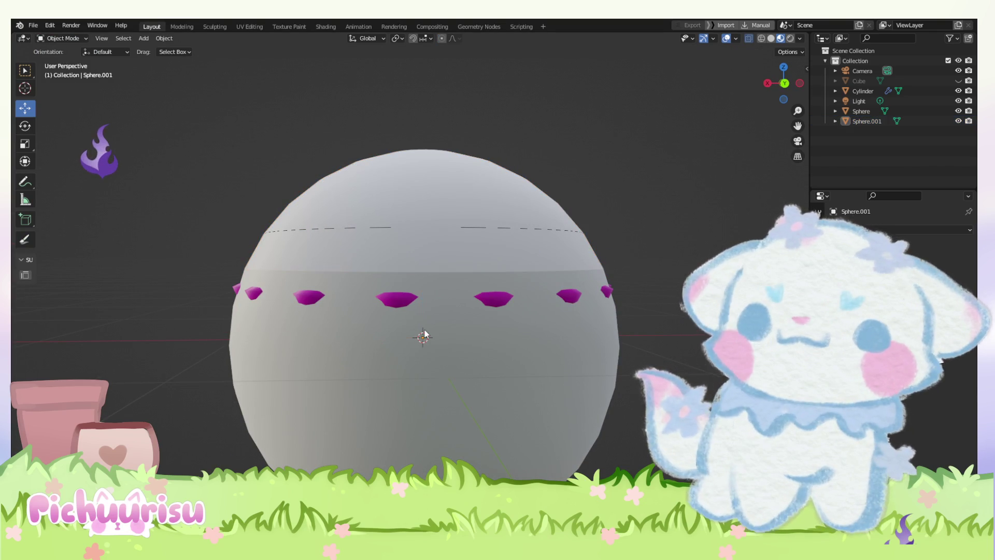
- Scale the frill up along X and raise it along the vertical axis
click(410, 329)
middle_drag(411, 329, 364, 335)
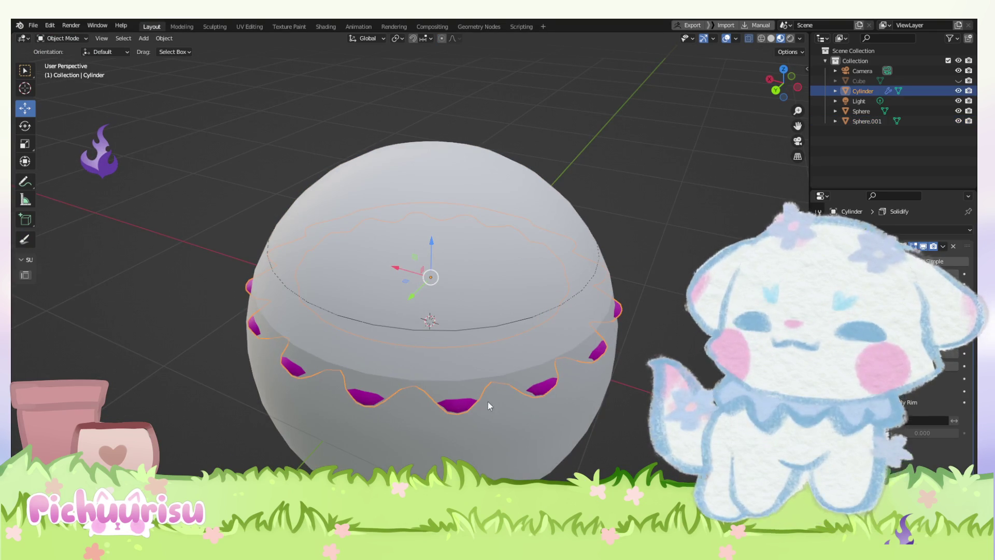
key(s)
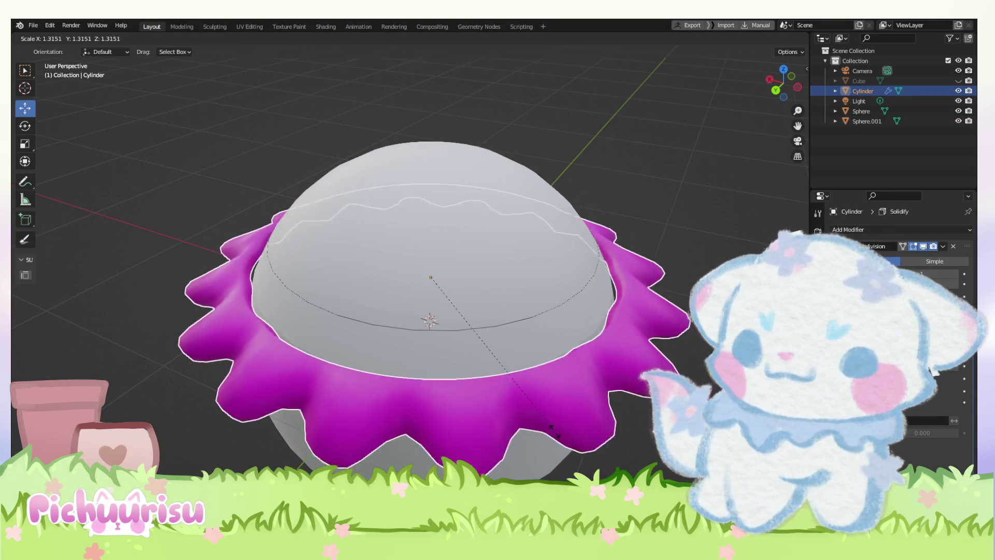
key(x)
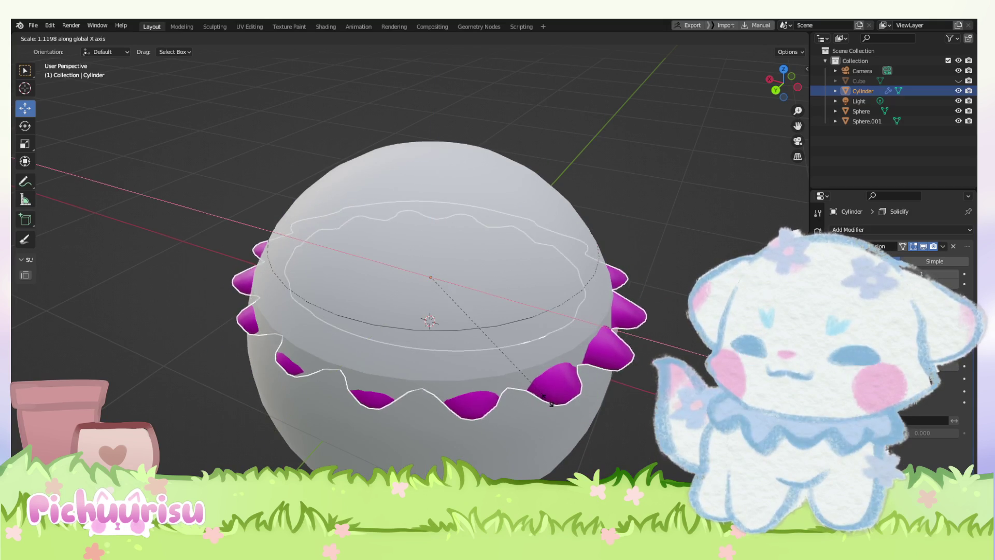
click(544, 394)
middle_drag(544, 394, 498, 389)
drag(422, 257, 422, 195)
mouse_move(423, 194)
middle_down()
mouse_move(467, 318)
mouse_move(555, 351)
middle_up()
- Enlarge the frill ring further and lower it to wrap the sphere below the cap's rim
key(s)
click(464, 326)
mouse_move(464, 326)
middle_down()
mouse_move(476, 290)
mouse_move(525, 306)
mouse_move(462, 275)
middle_up()
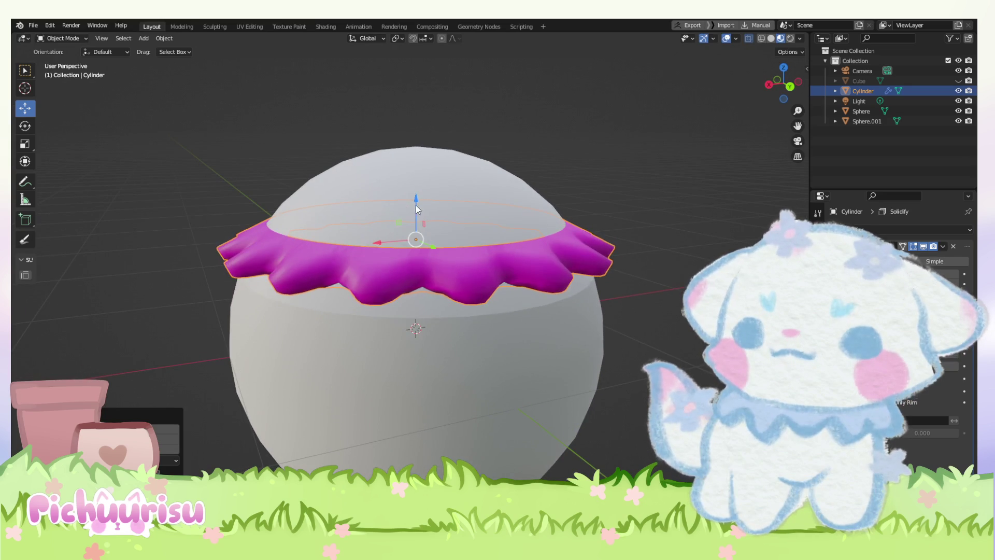
drag(416, 209, 414, 213)
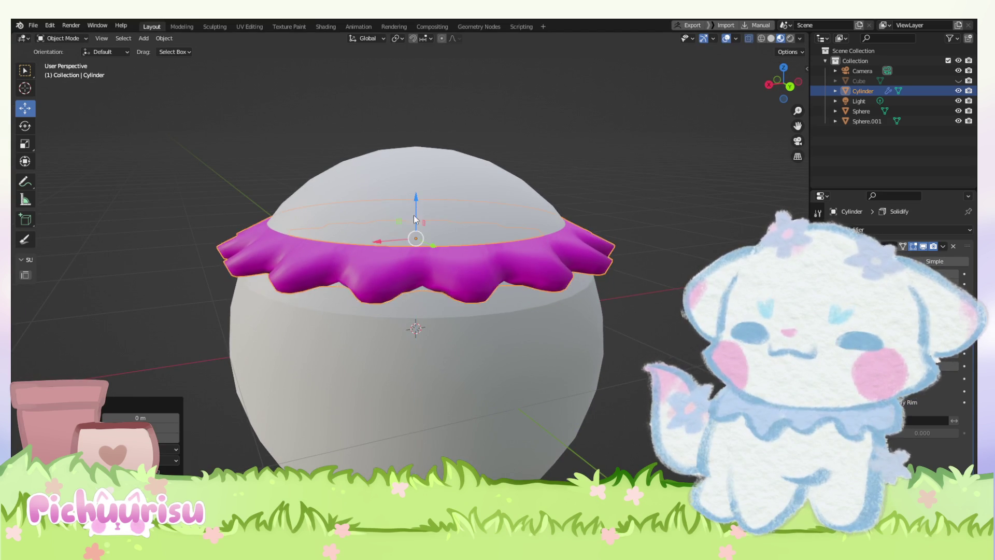
key(s)
click(665, 345)
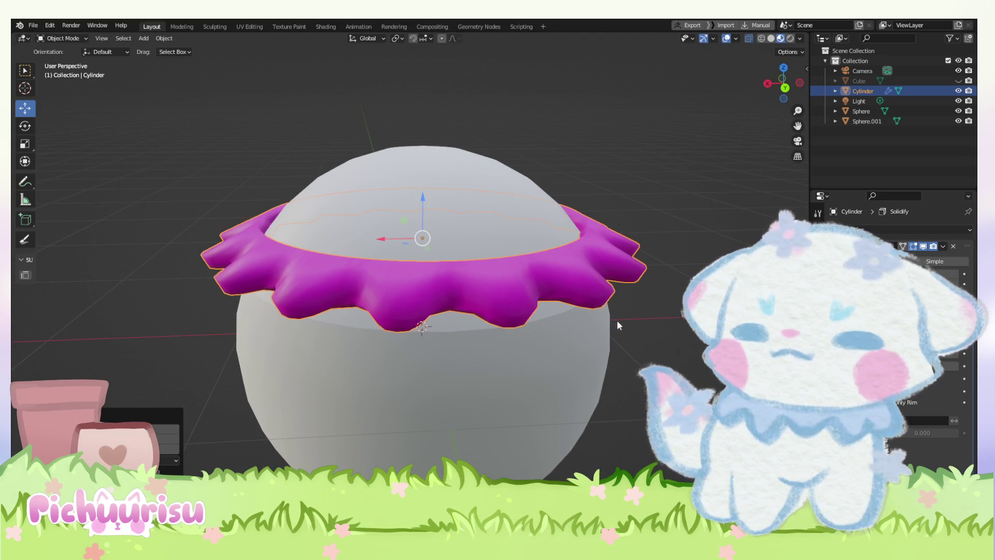
drag(427, 209, 423, 256)
mouse_move(423, 256)
middle_down()
mouse_move(597, 378)
mouse_move(578, 231)
mouse_move(557, 324)
mouse_move(595, 323)
mouse_move(578, 267)
mouse_move(584, 302)
middle_up()
click(611, 383)
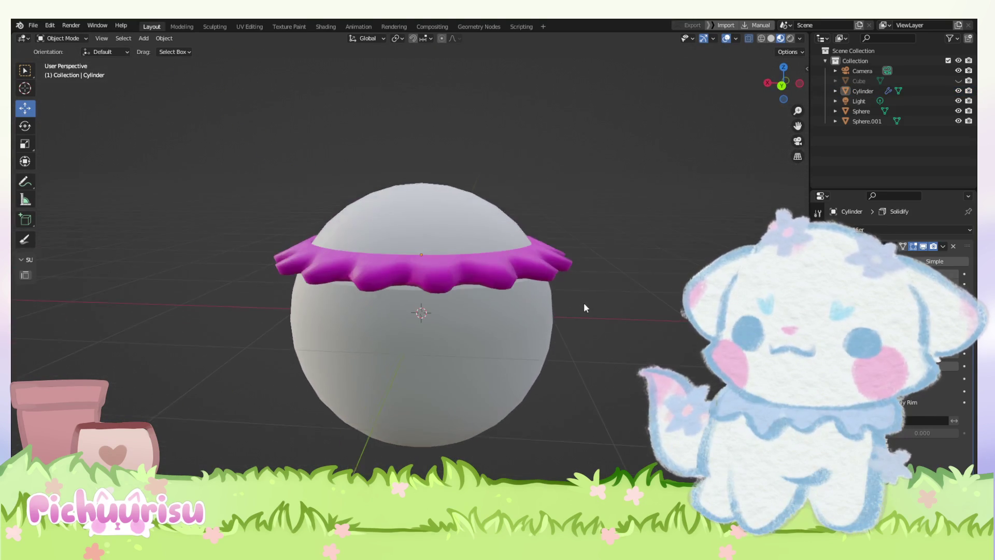
- In Edit Mode, pull the frill's top ring upward along Z with proportional falloff
click(62, 38)
click(66, 58)
scroll(386, 226, up, 3)
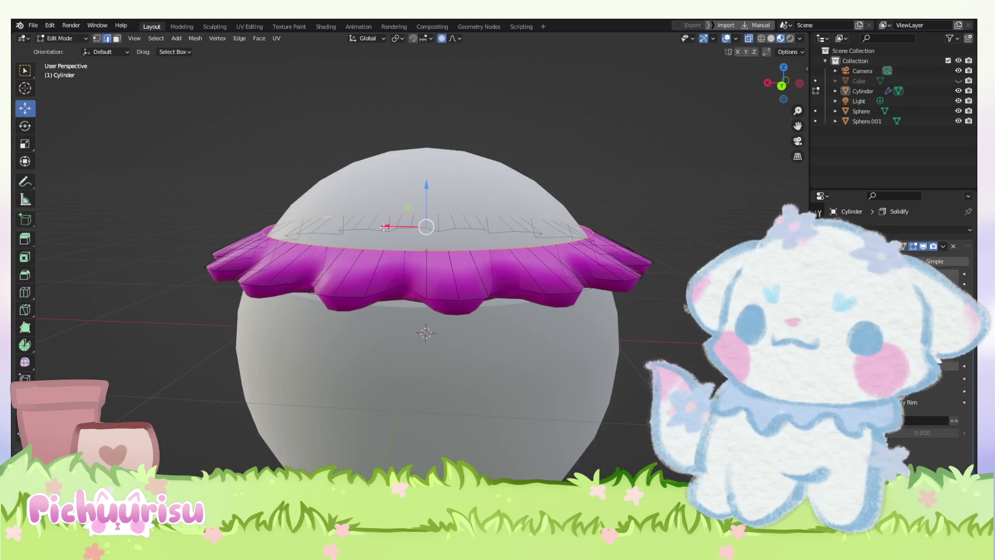
middle_drag(384, 226, 381, 310)
key(g)
key(z)
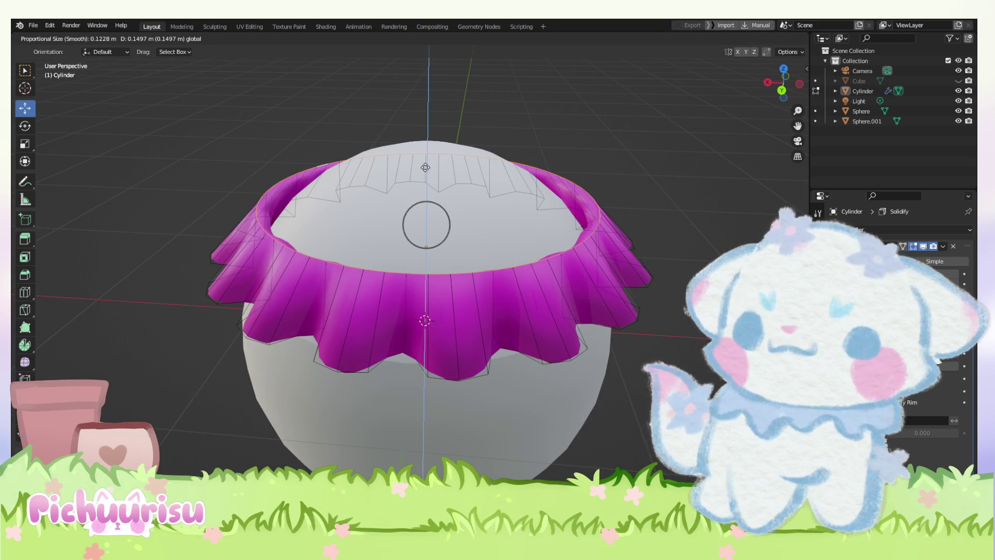
click(423, 179)
middle_drag(423, 180, 420, 101)
- Lower the frill object to the sphere's middle, then select Sphere.001 and enter Edit Mode
click(60, 41)
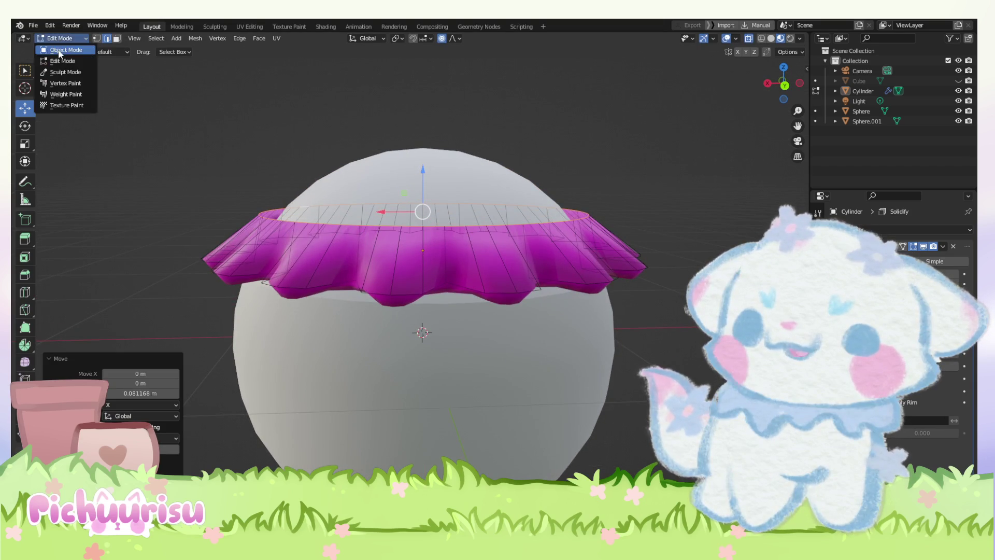
click(449, 267)
drag(425, 224, 427, 243)
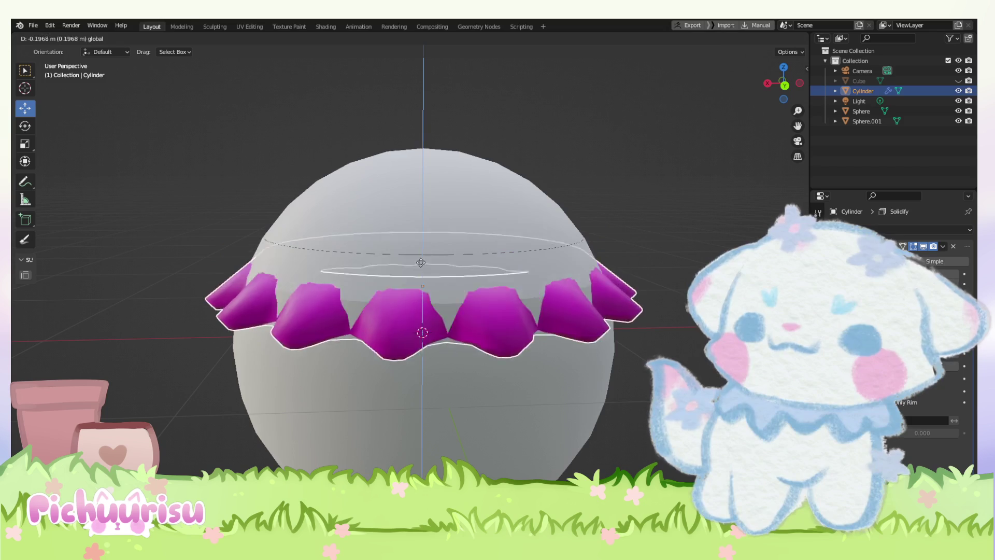
click(427, 243)
mouse_move(419, 267)
middle_down()
mouse_move(414, 245)
mouse_move(428, 276)
mouse_move(420, 212)
mouse_move(405, 197)
mouse_move(424, 266)
mouse_move(544, 292)
mouse_move(498, 304)
middle_up()
click(499, 304)
click(63, 38)
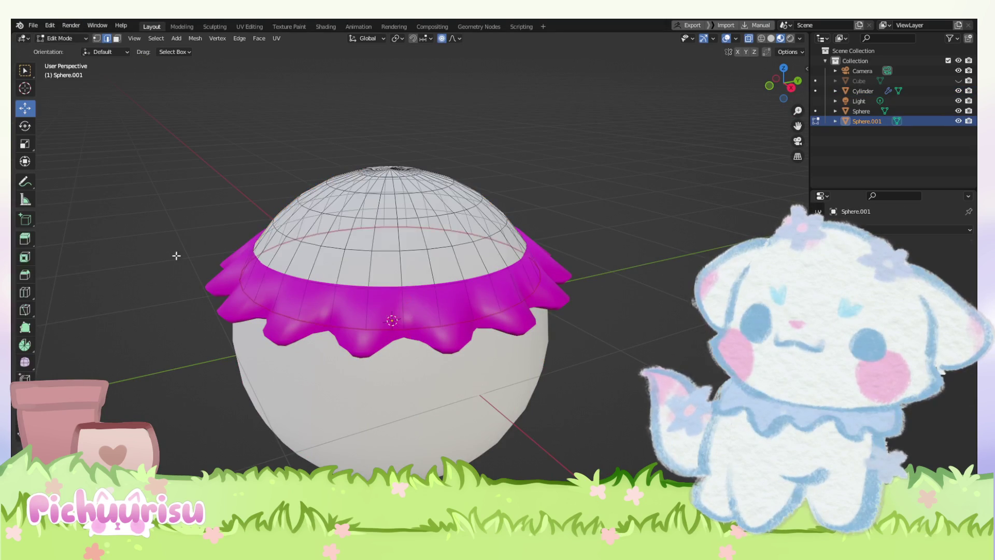
- Enter Edit Mode on the frill, select all and try a proportional scale, then undo it
click(63, 38)
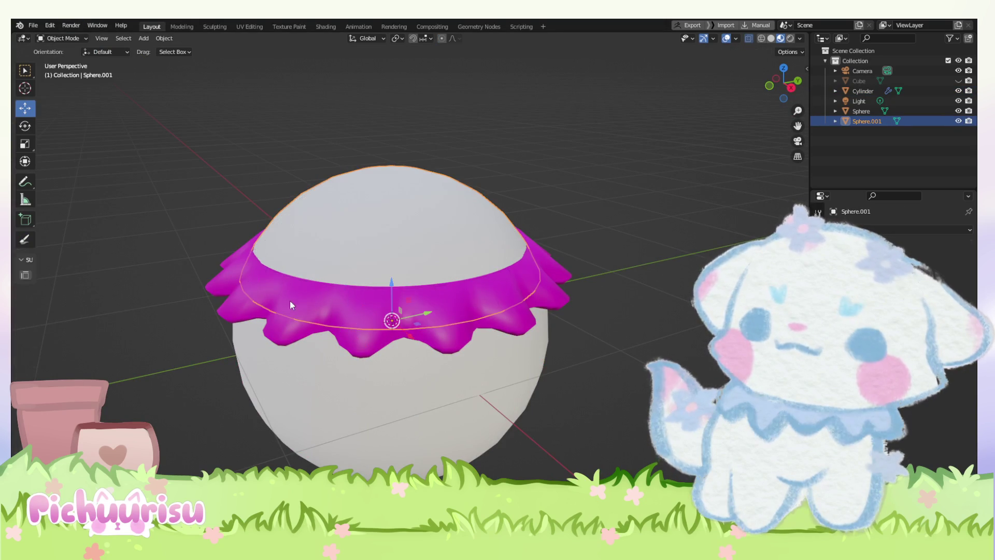
scroll(280, 292, up, 2)
click(354, 378)
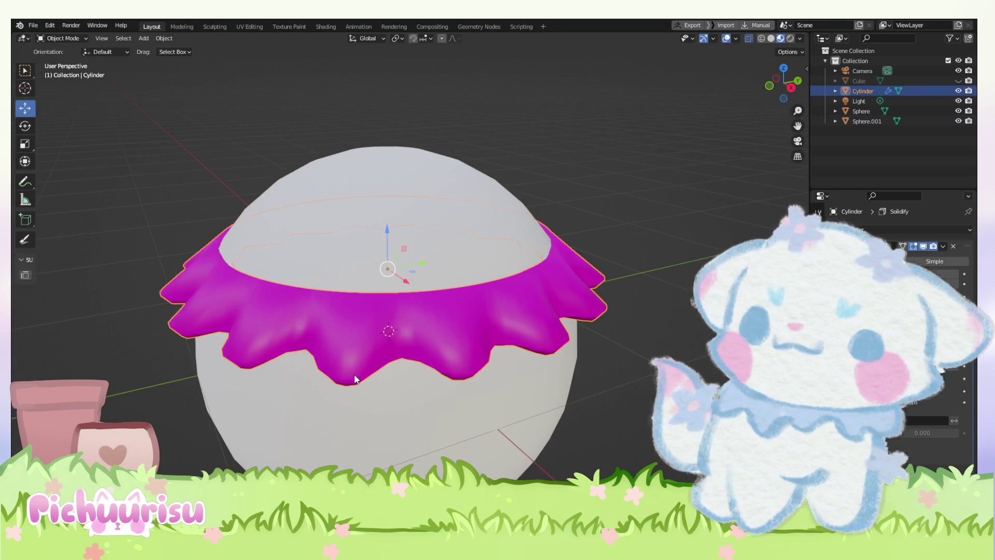
click(62, 38)
click(57, 62)
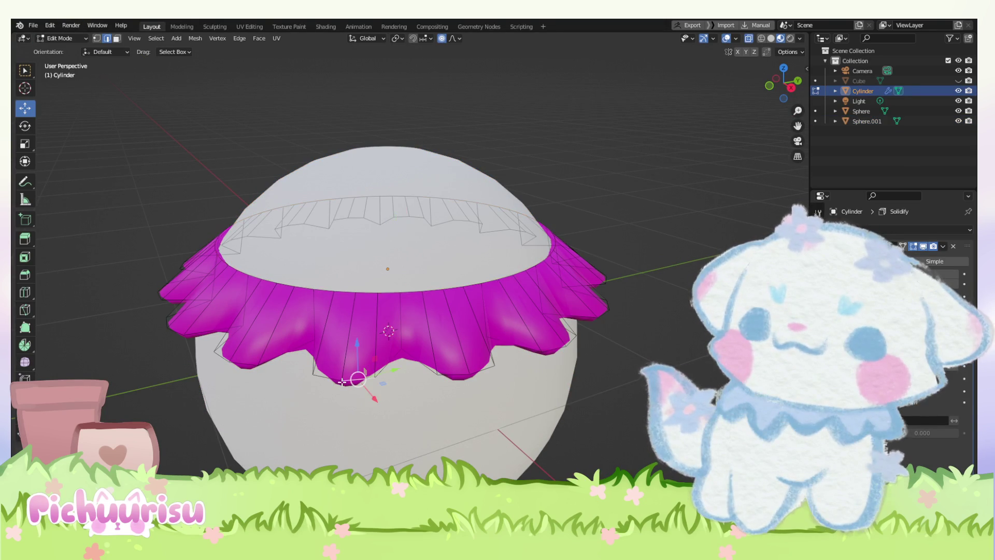
key(a)
middle_drag(327, 308, 321, 270)
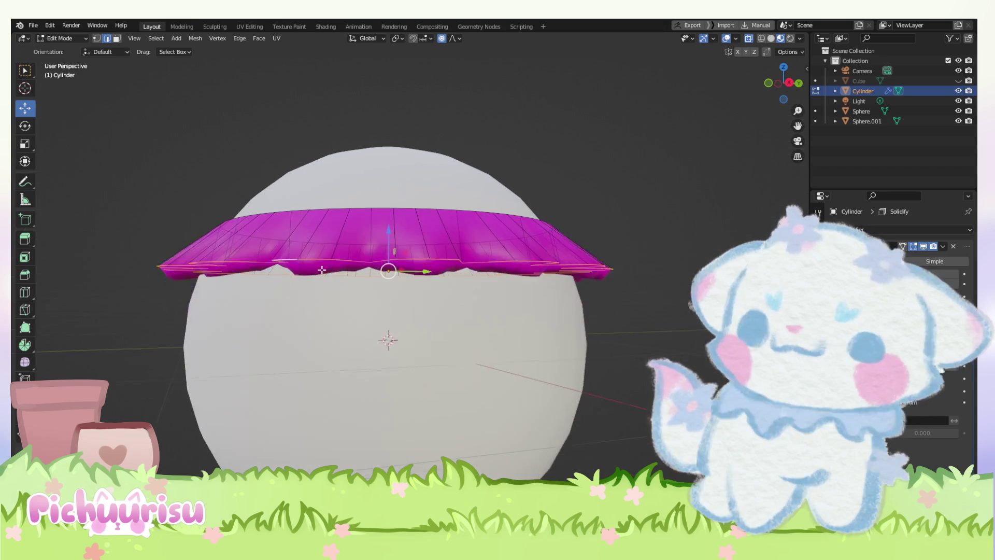
key(s)
scroll(637, 337, up, 4)
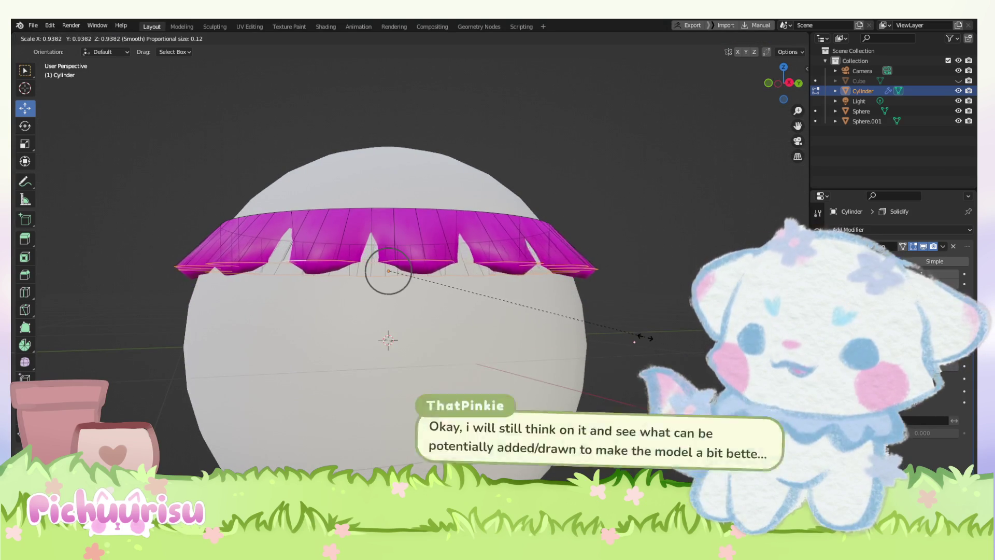
click(649, 338)
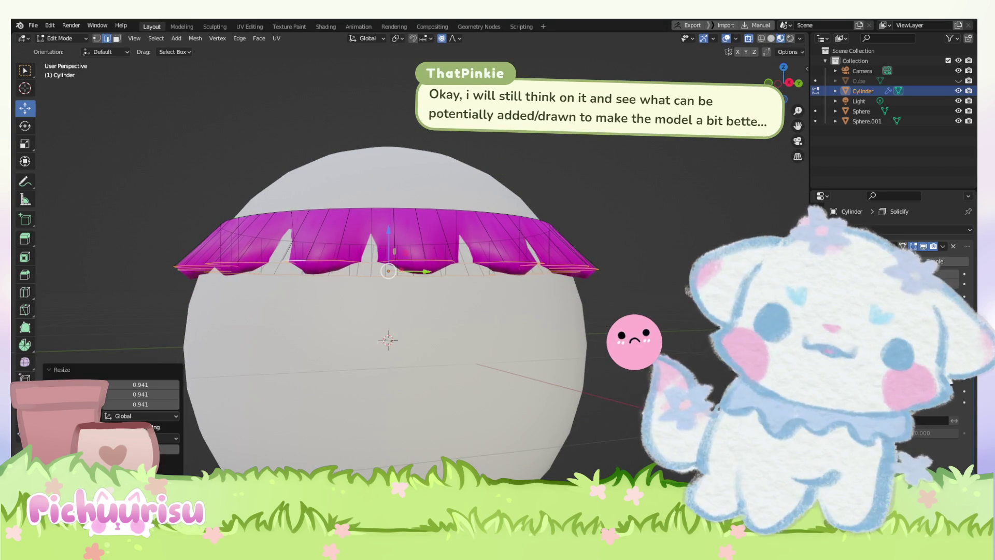
middle_drag(649, 339, 585, 339)
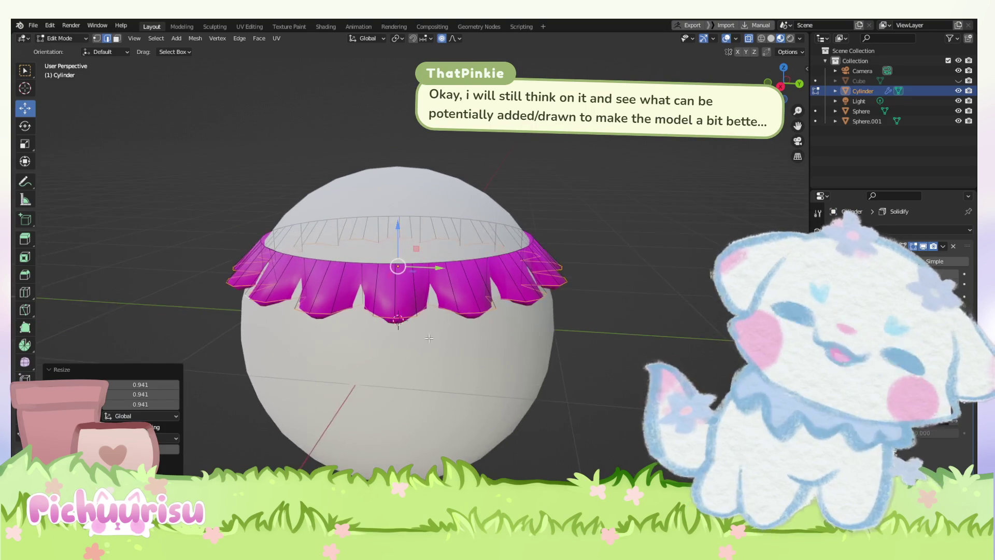
key(ctrl+z)
- Add a loop cut ring of edges around the frill and slide it into place
click(25, 291)
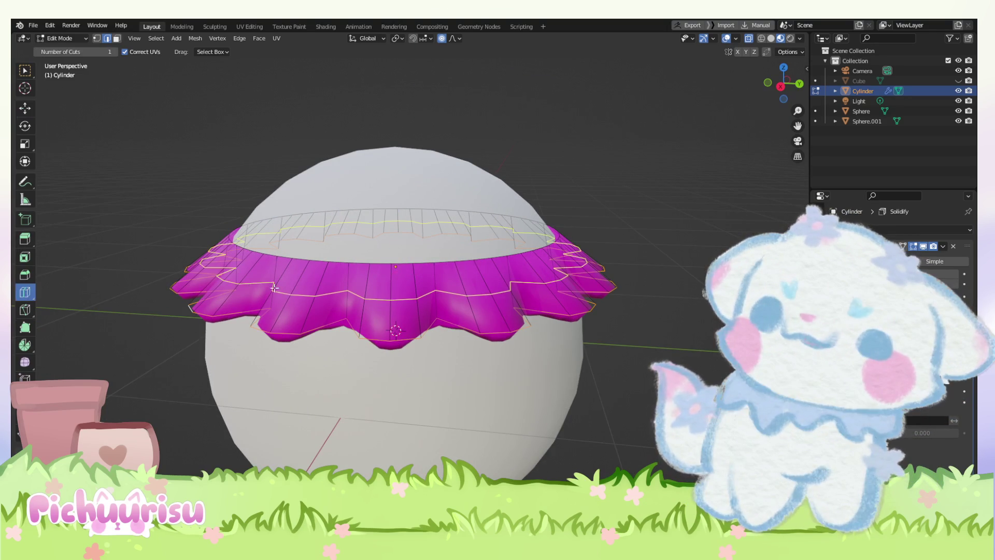
drag(304, 284, 296, 281)
click(297, 281)
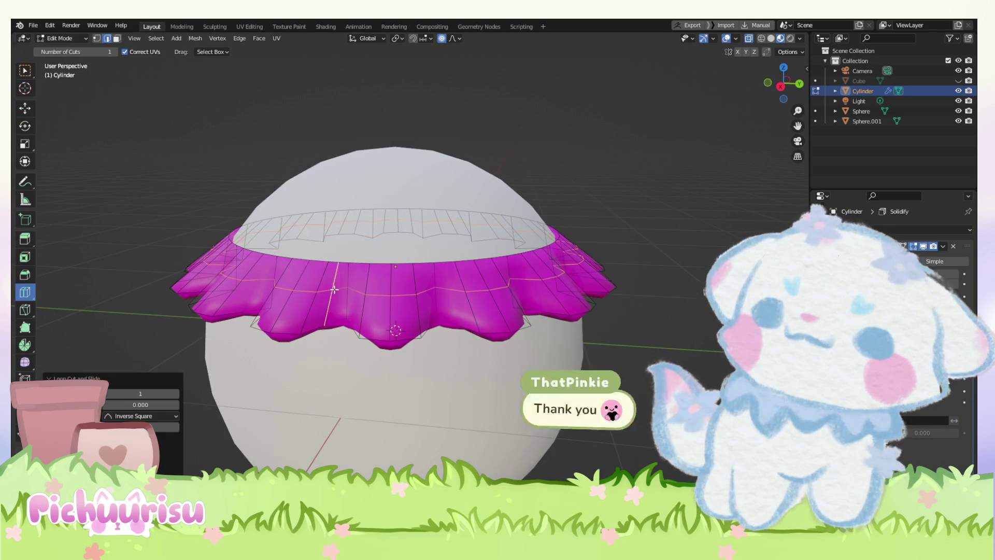
middle_drag(296, 282, 470, 233)
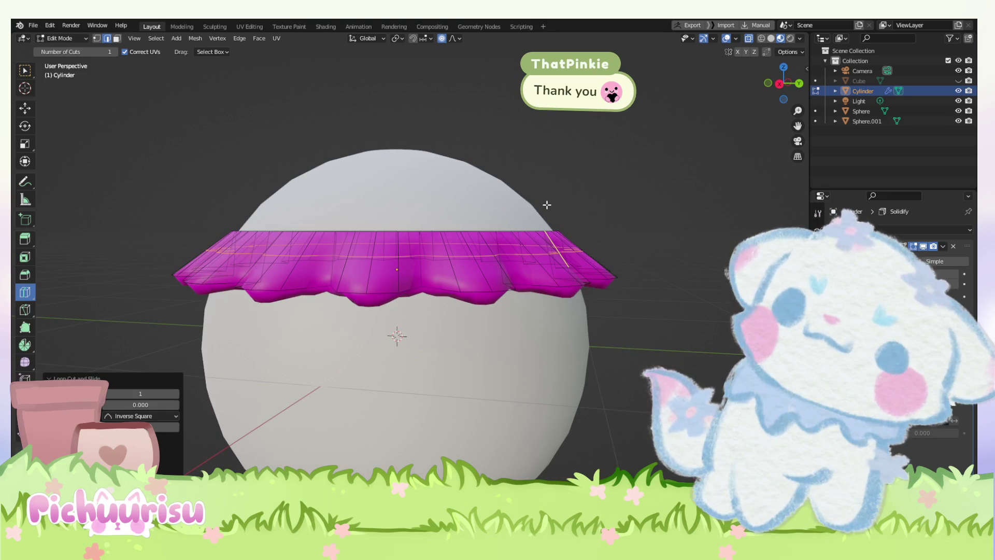
middle_drag(547, 204, 125, 80)
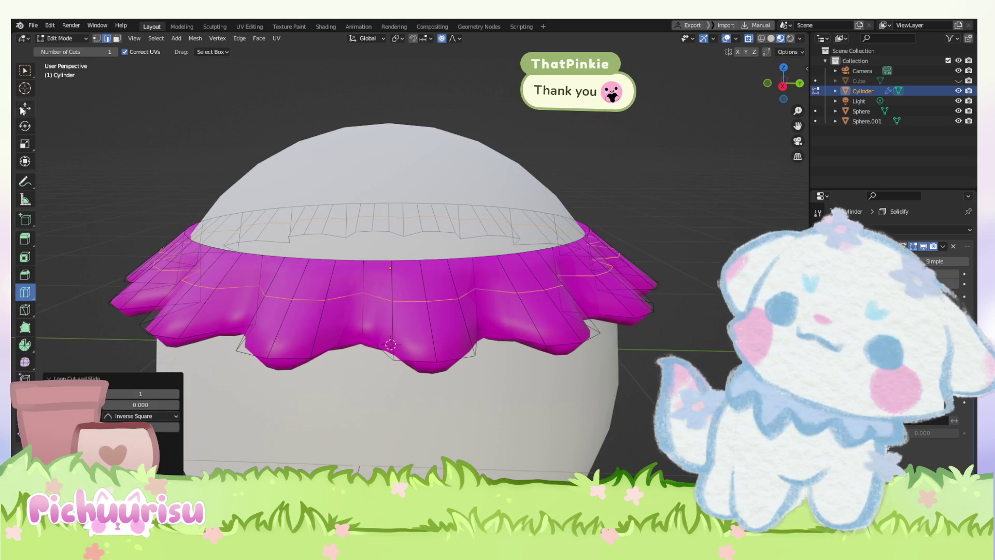
- Select a shortest-path run of edges along the frill's lower rim
click(23, 110)
mouse_move(388, 233)
middle_down()
mouse_move(257, 335)
mouse_move(307, 327)
middle_up()
ctrl+click(252, 339)
scroll(208, 299, down, 2)
middle_drag(208, 298, 287, 297)
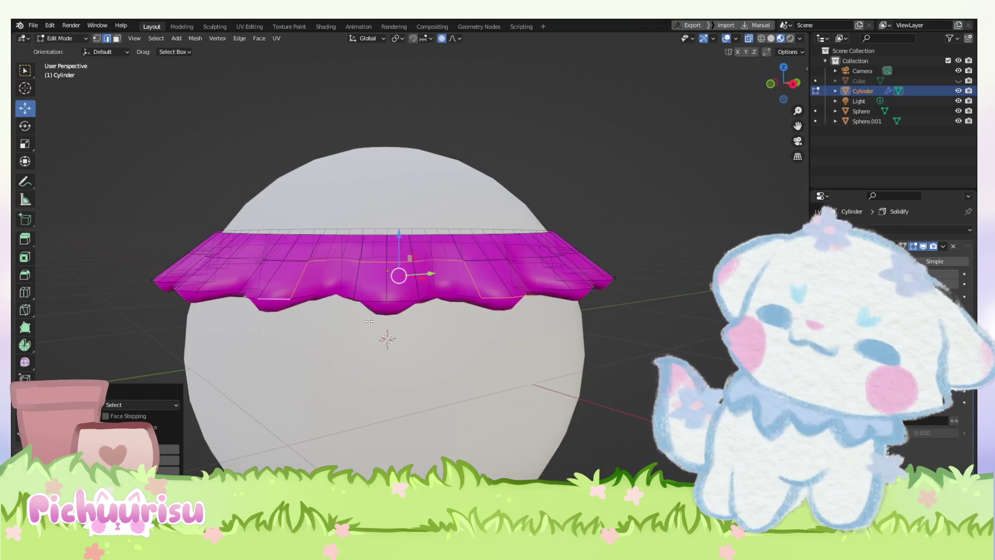
scroll(286, 297, up, 2)
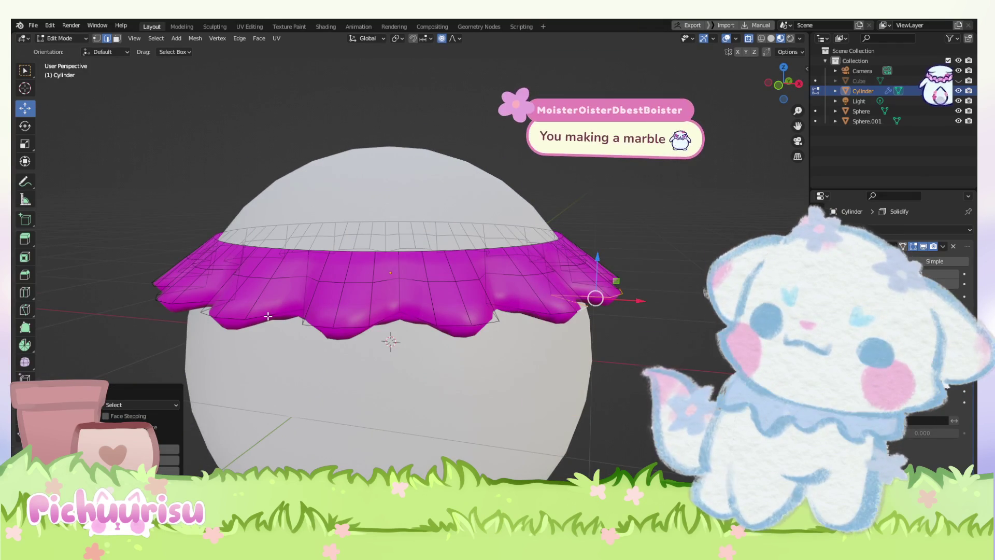
mouse_move(286, 297)
middle_down()
mouse_move(389, 327)
mouse_move(350, 322)
middle_up()
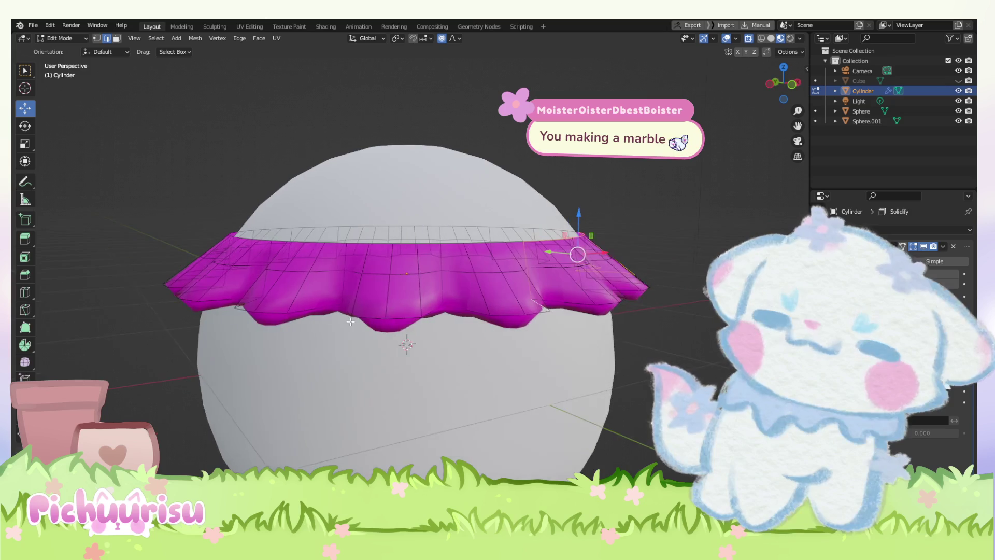
alt+click(411, 323)
middle_drag(411, 322, 320, 354)
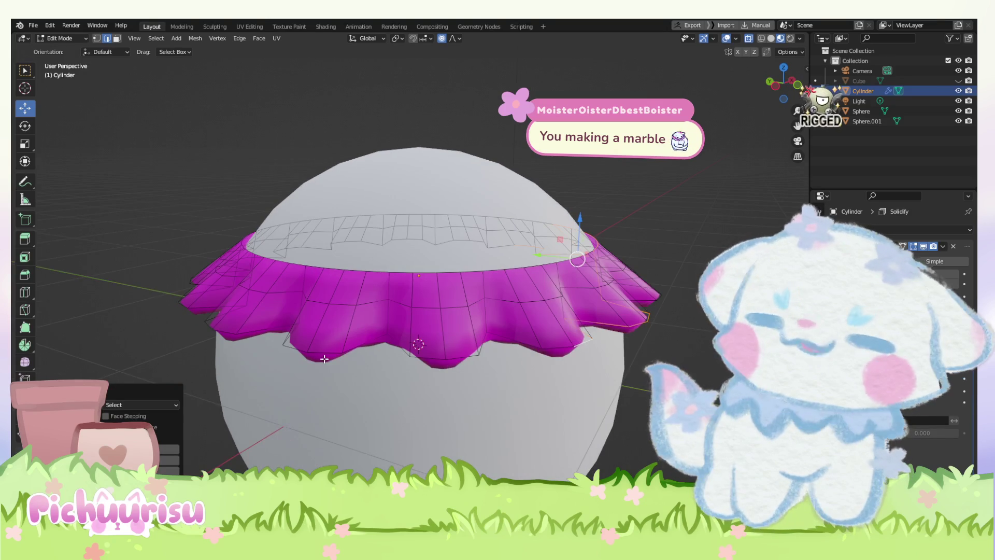
click(359, 349)
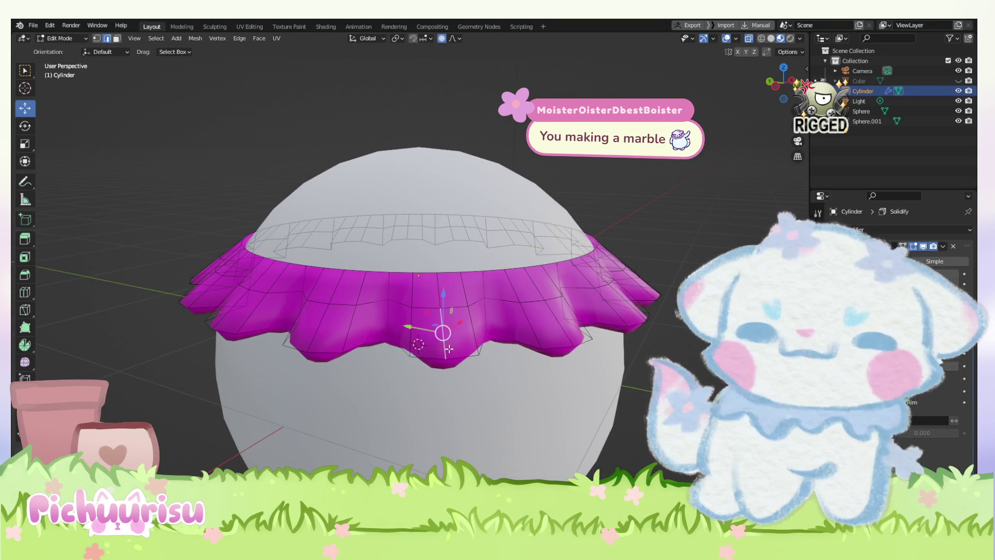
mouse_move(466, 354)
middle_down()
mouse_move(428, 362)
mouse_move(399, 344)
middle_up()
ctrl+click(395, 363)
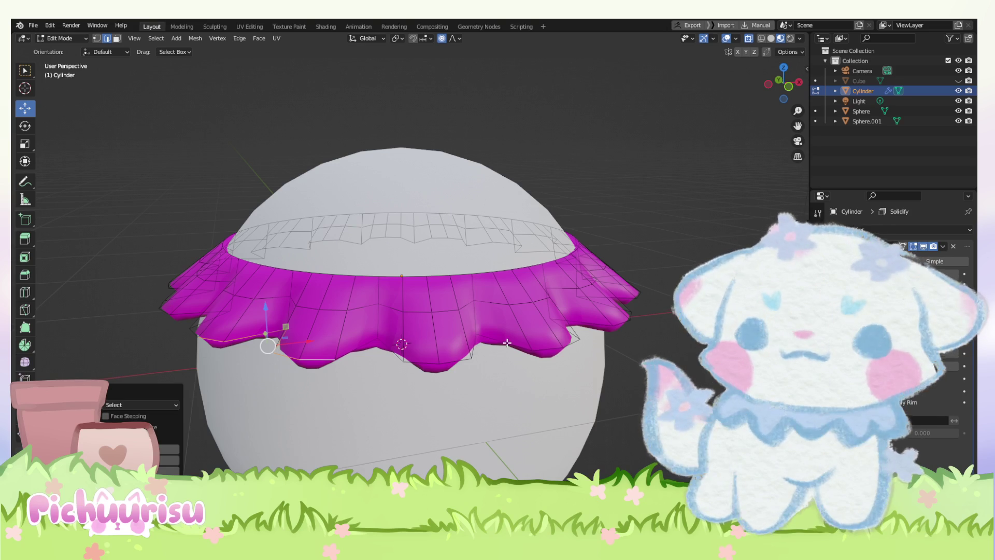
- Adjust the selected part of the frill's rim while orbiting around the model
middle_drag(537, 345, 443, 349)
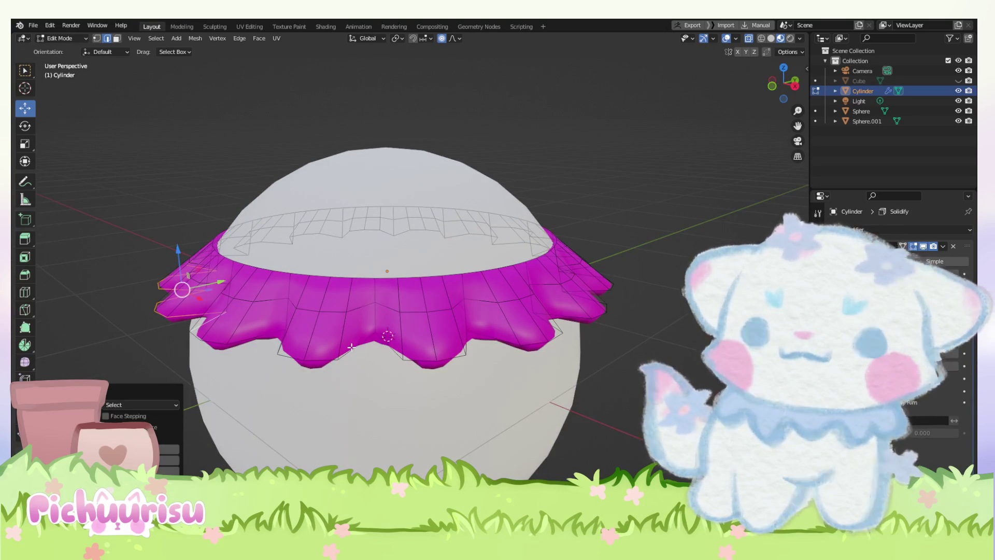
key(ctrl+z)
mouse_move(446, 340)
middle_down()
mouse_move(399, 343)
mouse_move(443, 332)
mouse_move(408, 346)
mouse_move(426, 348)
mouse_move(418, 359)
mouse_move(427, 383)
mouse_move(463, 365)
mouse_move(449, 250)
middle_up()
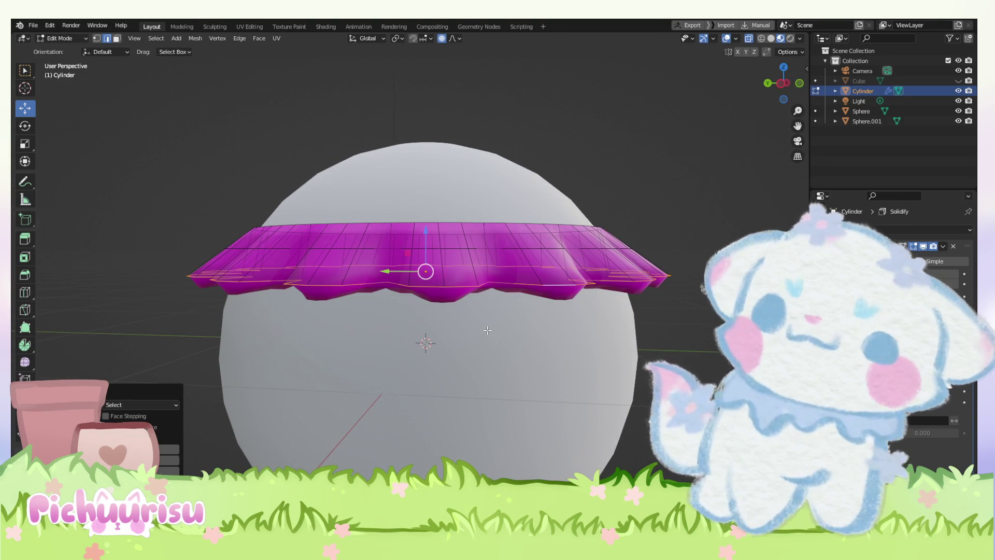
- Shrink the frill with proportional falloff, then rescale it slightly larger to fit the sphere
key(s)
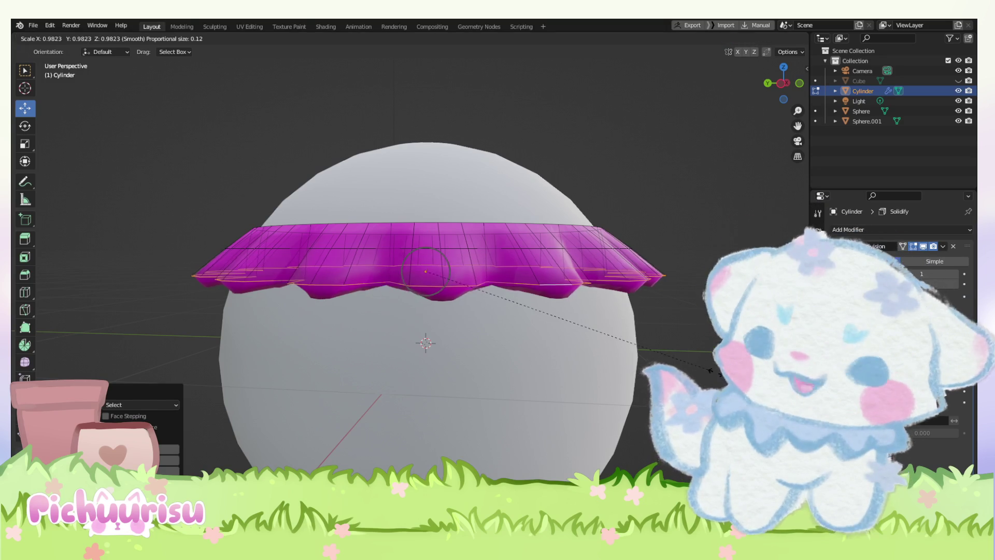
click(694, 370)
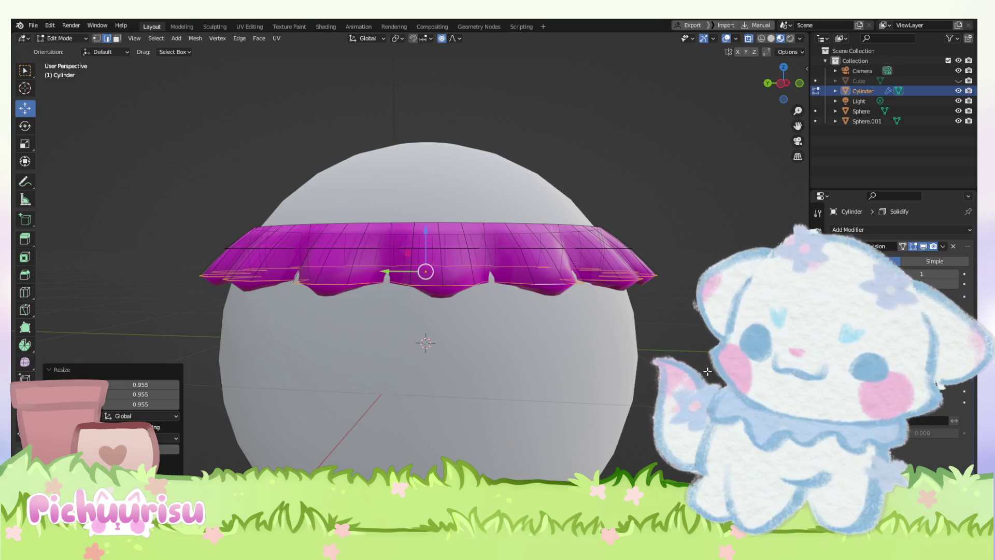
mouse_move(695, 369)
middle_down()
mouse_move(694, 338)
mouse_move(693, 365)
mouse_move(495, 363)
middle_up()
key(s)
click(693, 380)
scroll(693, 380, down, 2)
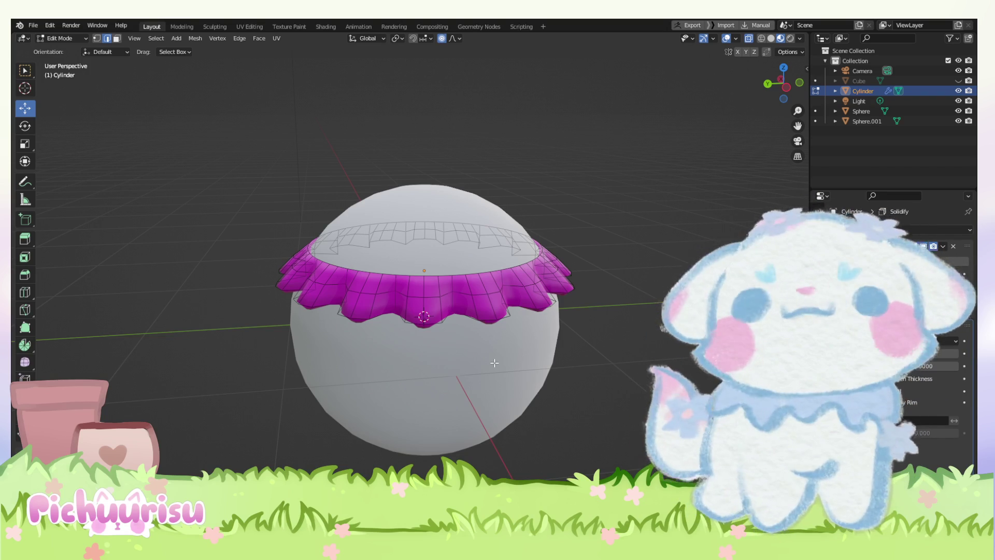
scroll(476, 352, up, 1)
mouse_move(476, 352)
middle_down()
mouse_move(481, 241)
mouse_move(444, 172)
mouse_move(436, 234)
mouse_move(385, 197)
mouse_move(417, 162)
mouse_move(195, 117)
mouse_move(345, 243)
mouse_move(351, 178)
mouse_move(352, 234)
middle_up()
scroll(468, 218, up, 2)
scroll(444, 172, down, 2)
scroll(385, 197, up, 1)
scroll(385, 197, up, 2)
scroll(426, 176, down, 2)
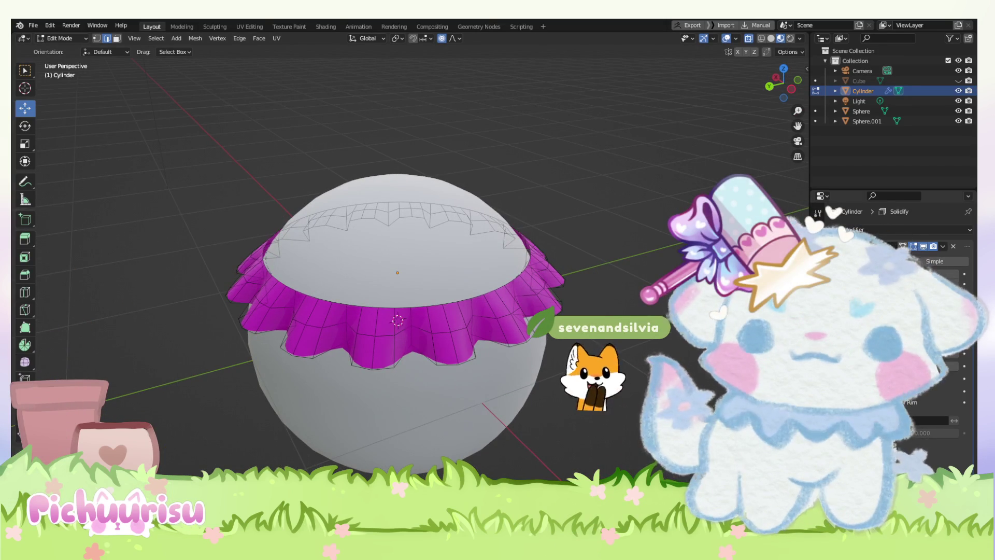
middle_drag(420, 257, 422, 291)
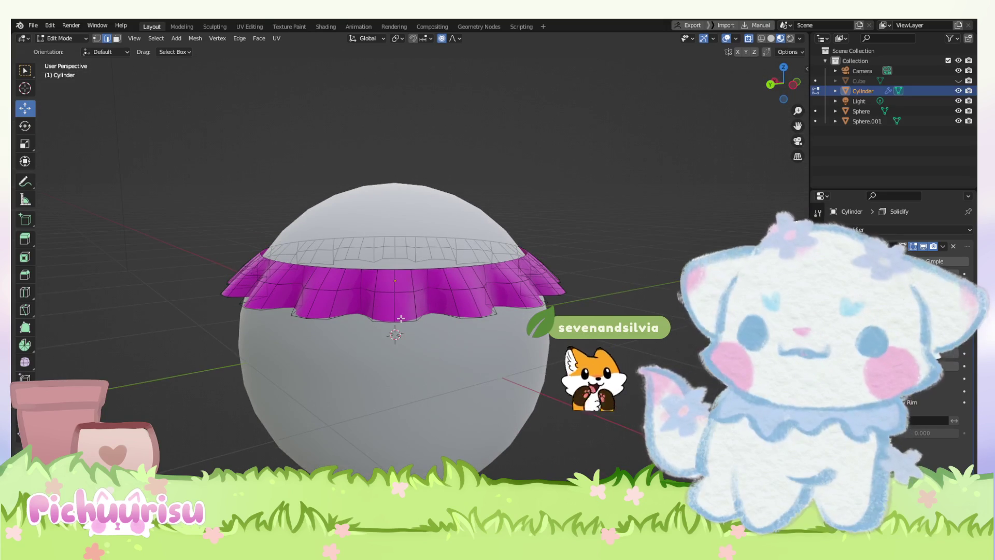
scroll(400, 319, up, 2)
mouse_move(385, 324)
middle_down()
mouse_move(431, 346)
mouse_move(444, 327)
mouse_move(452, 346)
middle_up()
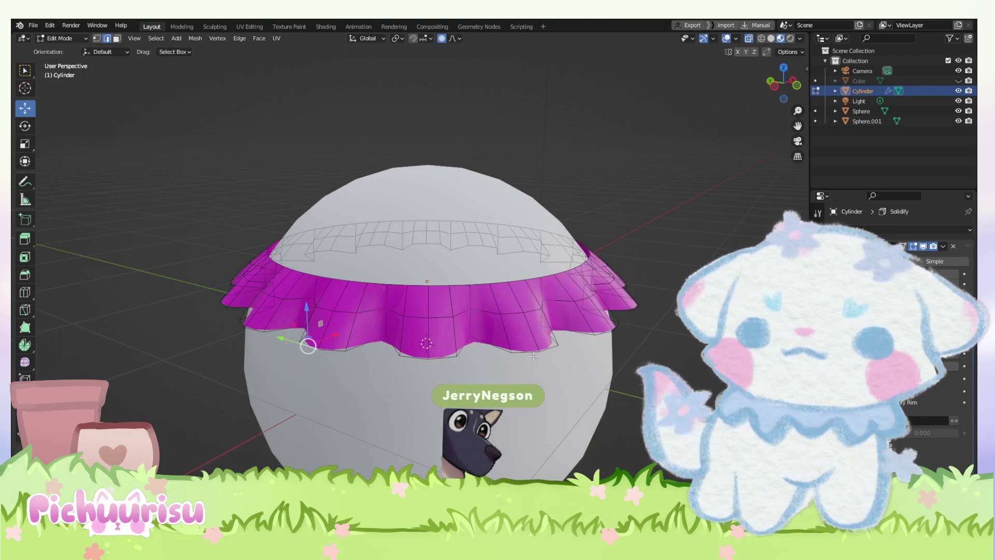
mouse_move(534, 355)
middle_down()
mouse_move(516, 364)
mouse_move(562, 389)
mouse_move(404, 413)
middle_up()
key(ctrl+KP_Add)
key(ctrl+KP_Add)
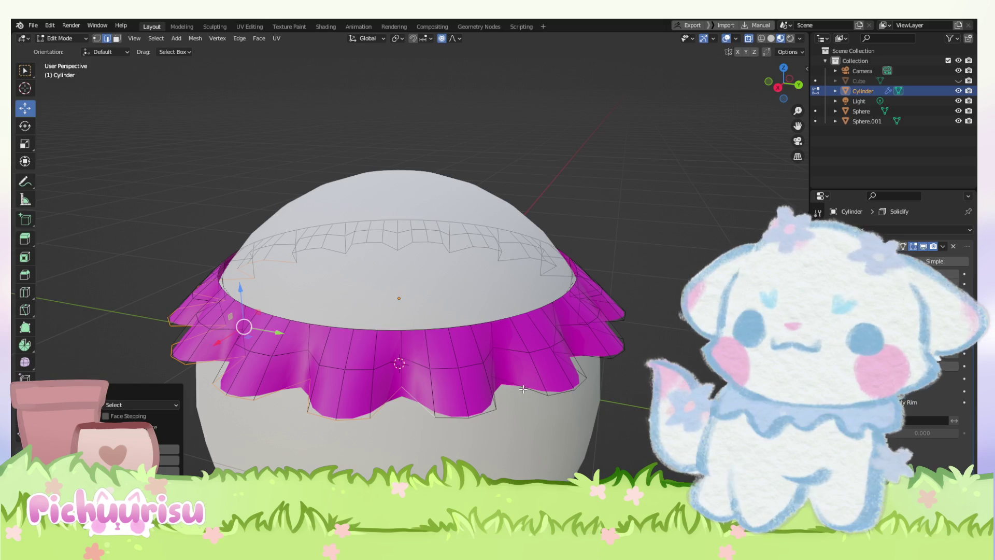
mouse_move(526, 384)
middle_down()
mouse_move(475, 397)
mouse_move(427, 373)
mouse_move(446, 373)
mouse_move(422, 370)
middle_up()
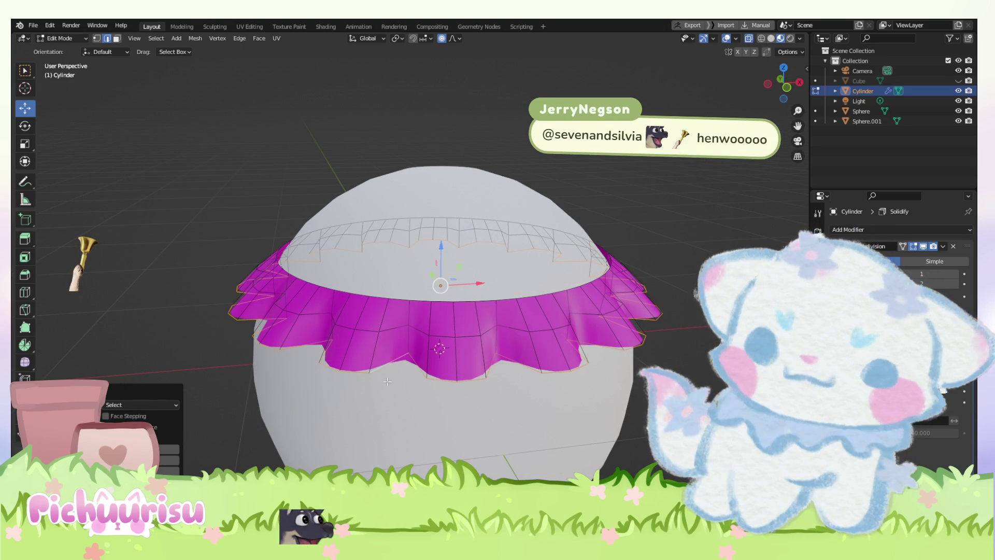
- Move the frill vertices down along Z and merge them At Center, then remove the centre point
key(g)
key(z)
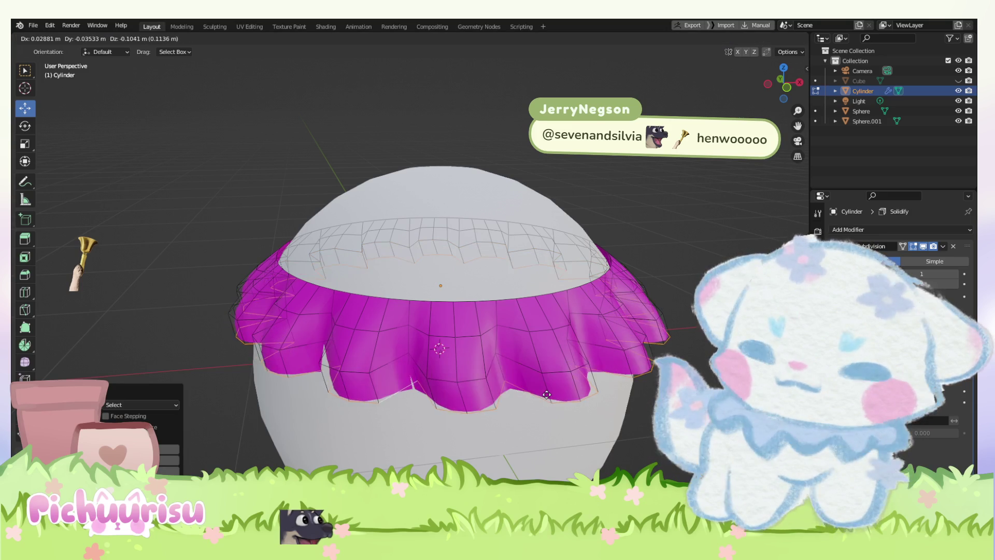
click(466, 374)
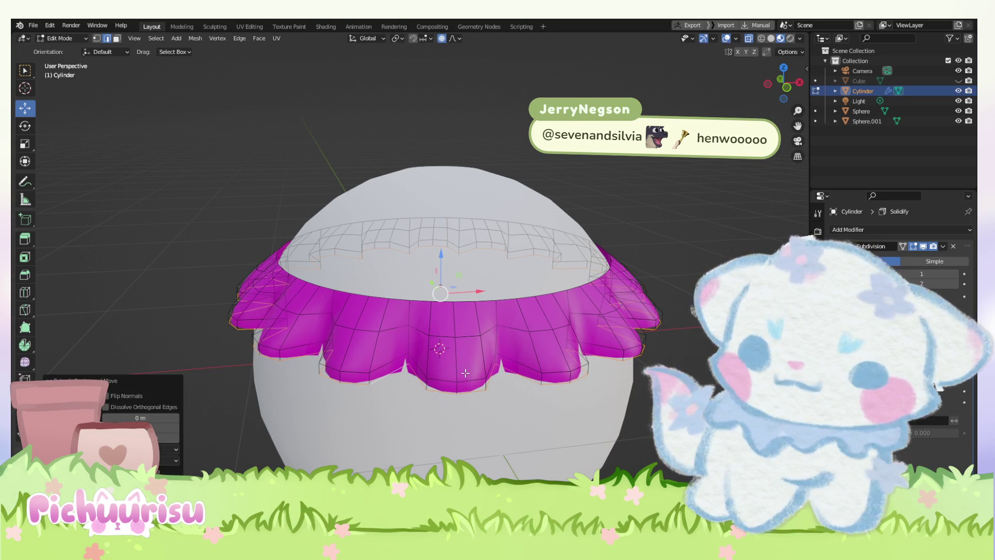
key(m)
click(451, 362)
mouse_move(439, 343)
middle_down()
mouse_move(467, 393)
mouse_move(441, 288)
mouse_move(428, 387)
middle_up()
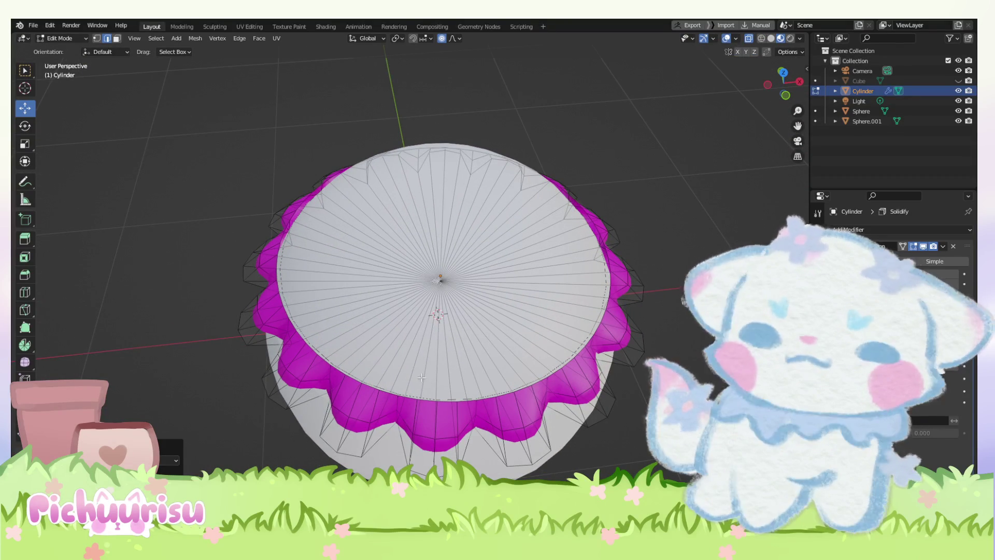
key(ctrl+x)
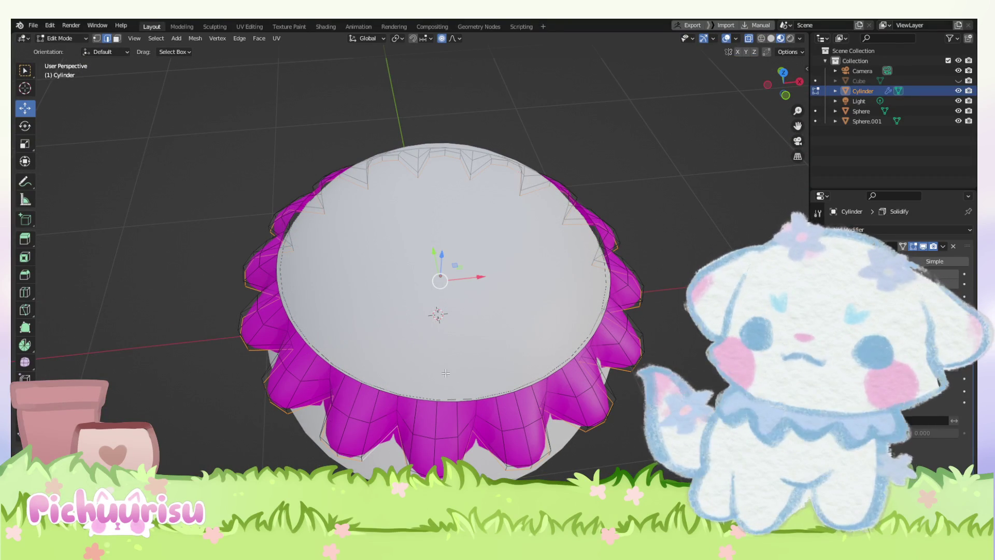
middle_drag(469, 380, 464, 336)
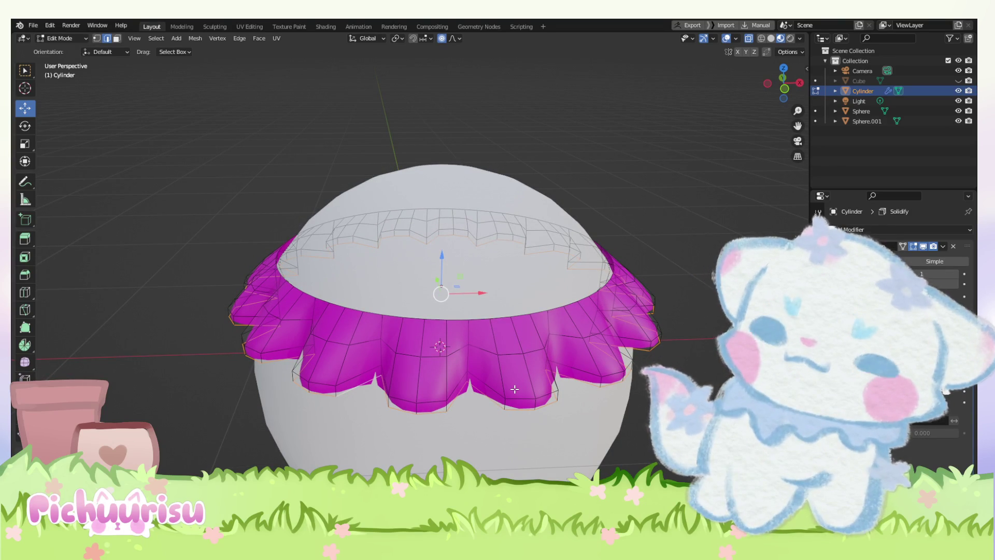
- Lower the top vertices along Z again and merge them At Center into a cap
key(g)
key(z)
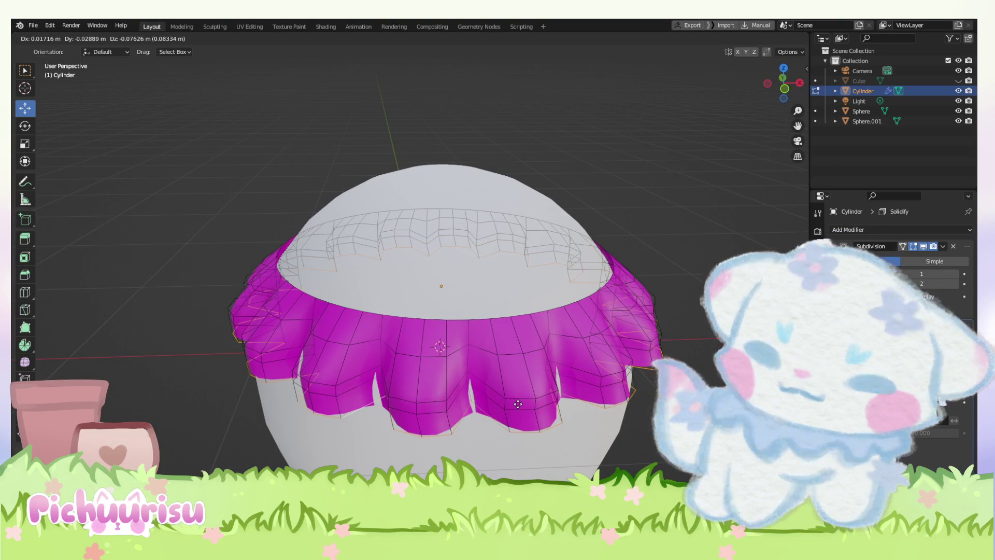
click(519, 404)
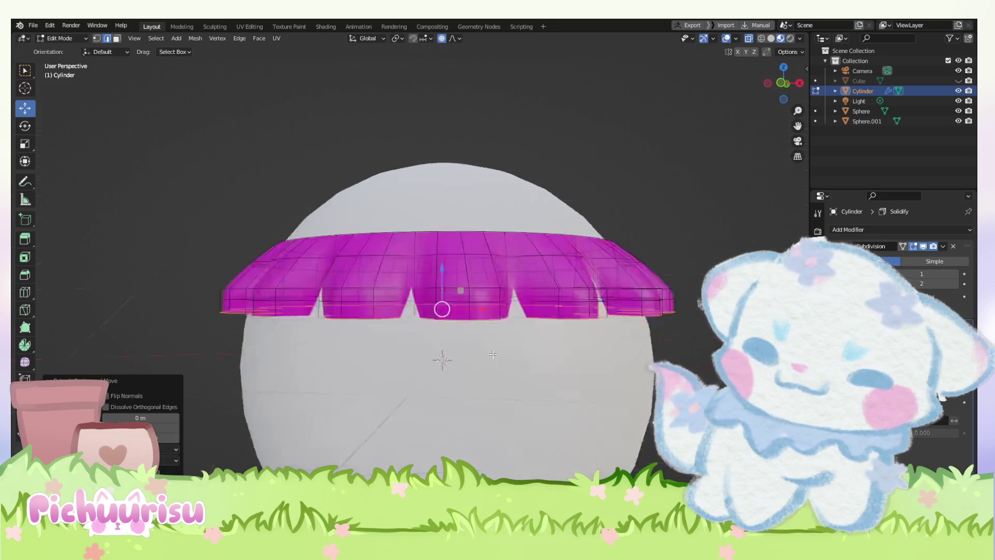
mouse_move(518, 404)
middle_down()
mouse_move(483, 364)
mouse_move(469, 395)
mouse_move(460, 372)
middle_up()
key(m)
click(471, 388)
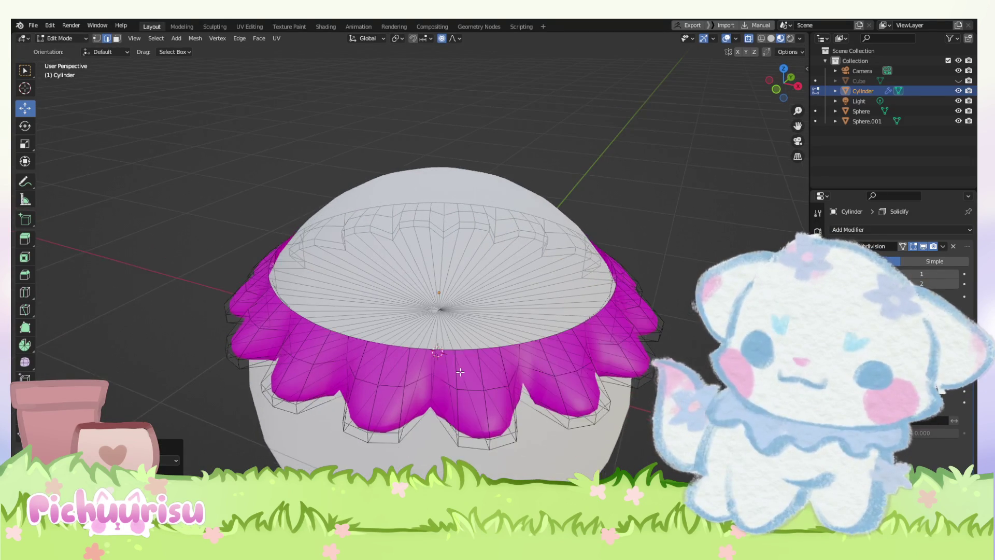
- Add a new edge loop around the frill with the Loop Cut tool and return to Move
click(380, 440)
click(26, 293)
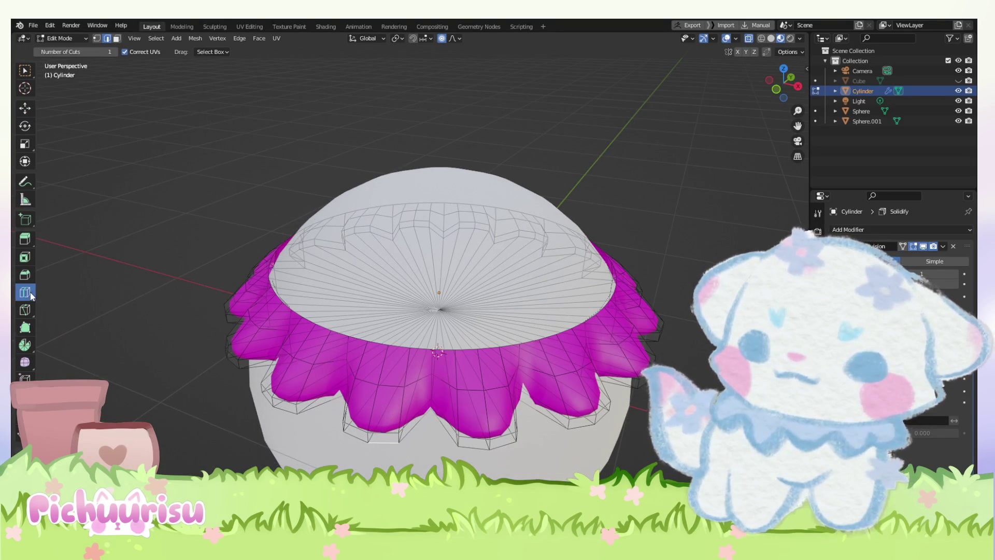
click(293, 412)
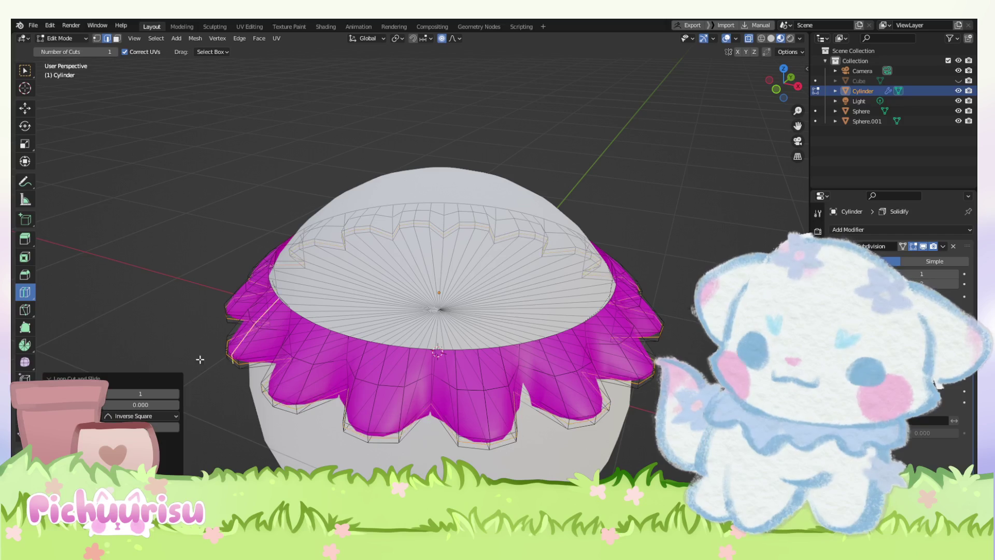
click(25, 108)
- Select a shortest-path run of edges along the frill's bottom tips
click(383, 441)
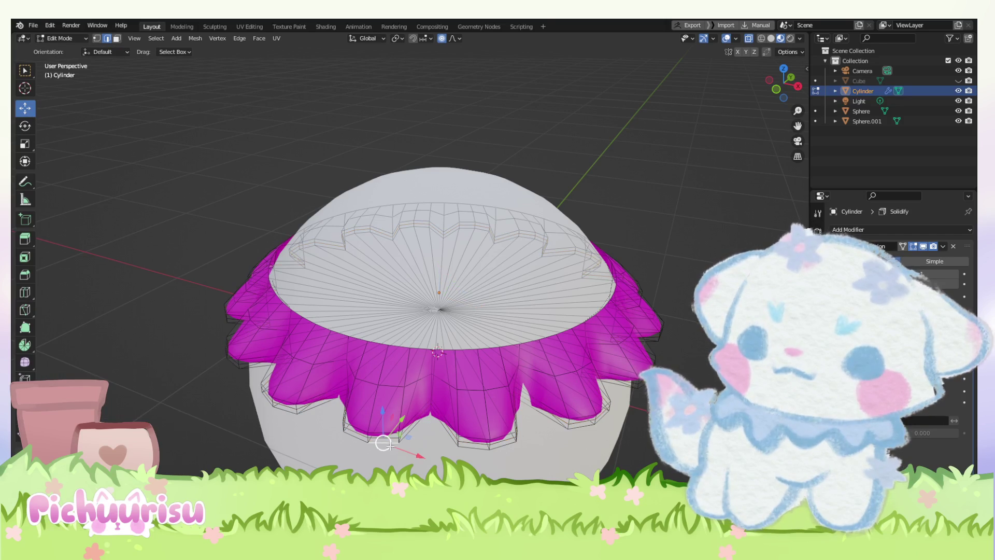
ctrl+click(490, 453)
mouse_move(511, 438)
middle_down()
mouse_move(471, 432)
mouse_move(496, 424)
mouse_move(467, 419)
mouse_move(478, 410)
mouse_move(430, 406)
mouse_move(456, 402)
mouse_move(430, 389)
mouse_move(461, 392)
middle_up()
mouse_move(516, 387)
middle_down()
mouse_move(482, 384)
mouse_move(485, 396)
middle_up()
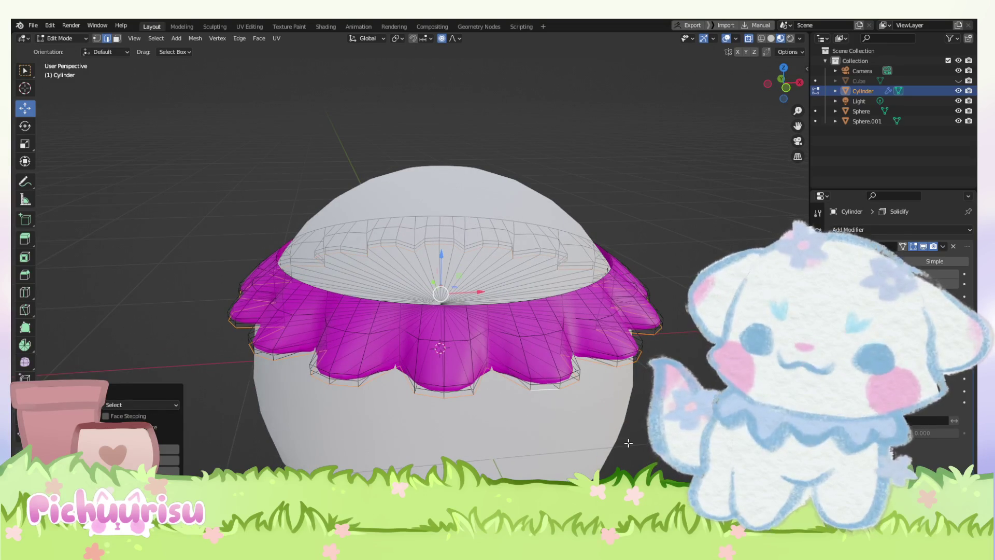
- Shrink the frill's central ring with a reduced proportional-editing falloff
key(s)
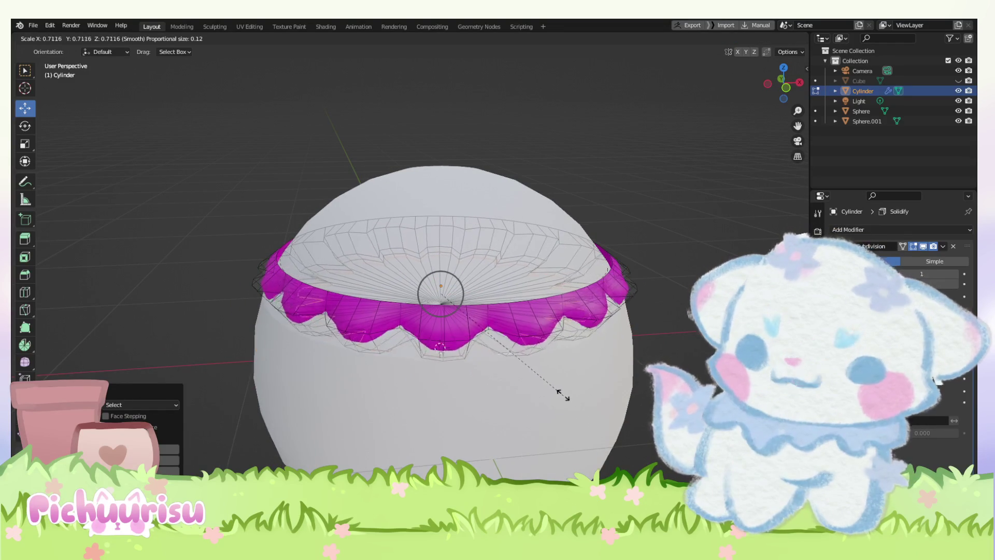
scroll(517, 366, up, 4)
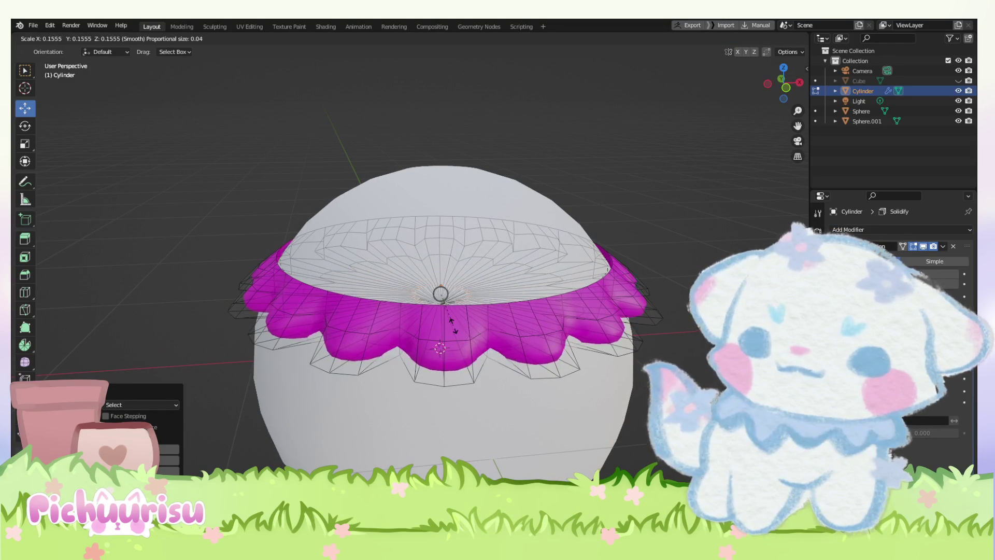
click(473, 333)
mouse_move(506, 339)
middle_down()
mouse_move(522, 396)
mouse_move(496, 352)
mouse_move(506, 373)
middle_up()
- Scale the ring back out to 1.41 and hide Sphere and Sphere.001 from the viewport
key(s)
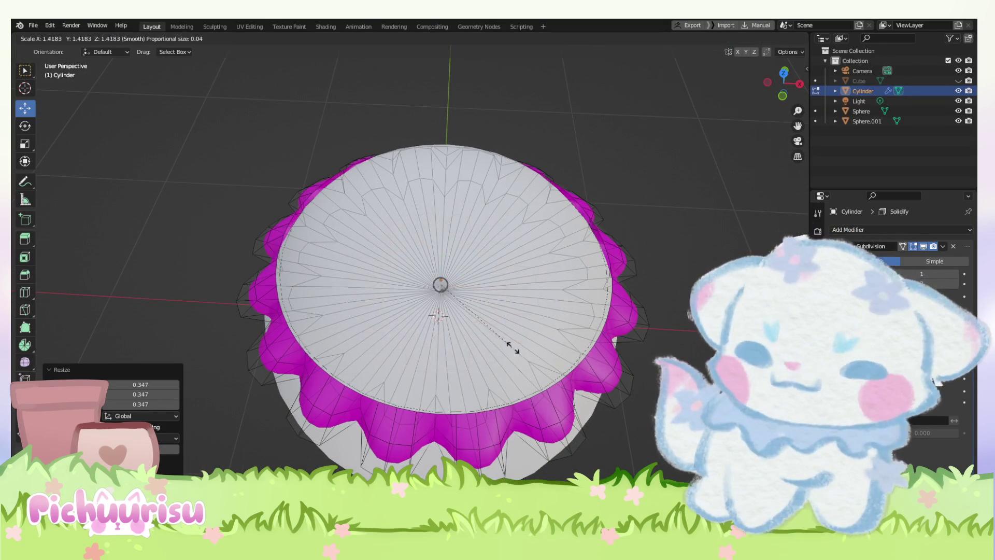
click(517, 341)
middle_drag(518, 341, 516, 312)
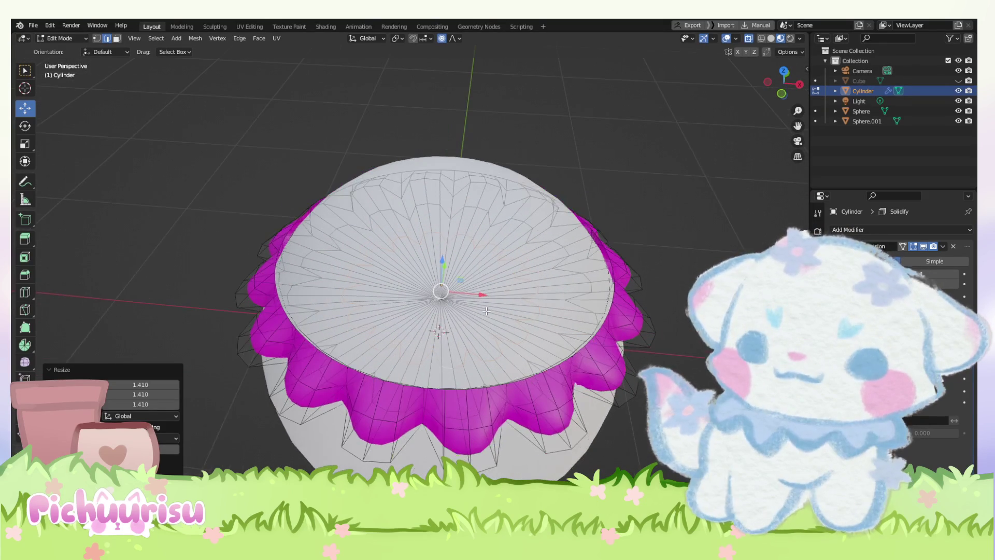
click(959, 111)
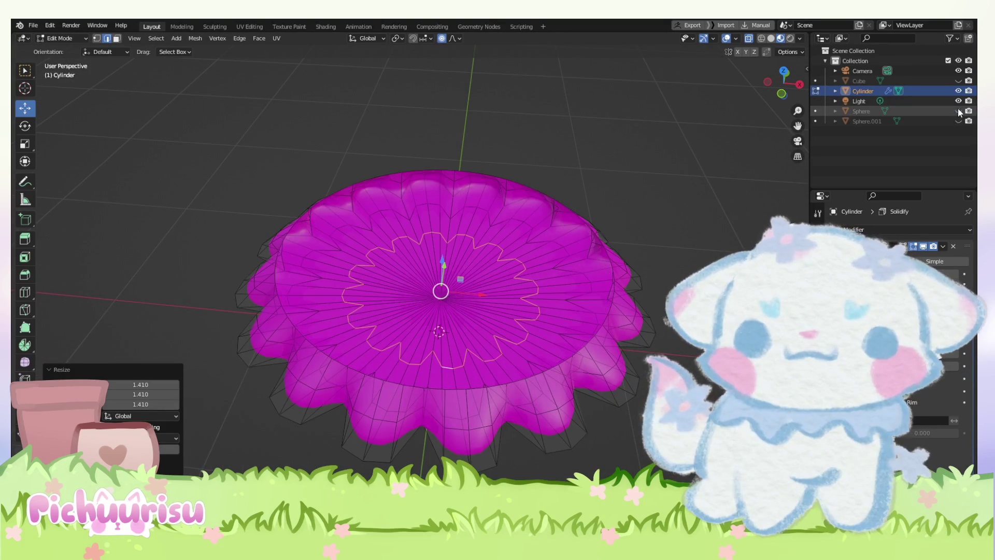
- Attempt a face delete, then switch to face select mode over the frill's top
middle_drag(532, 257, 464, 301)
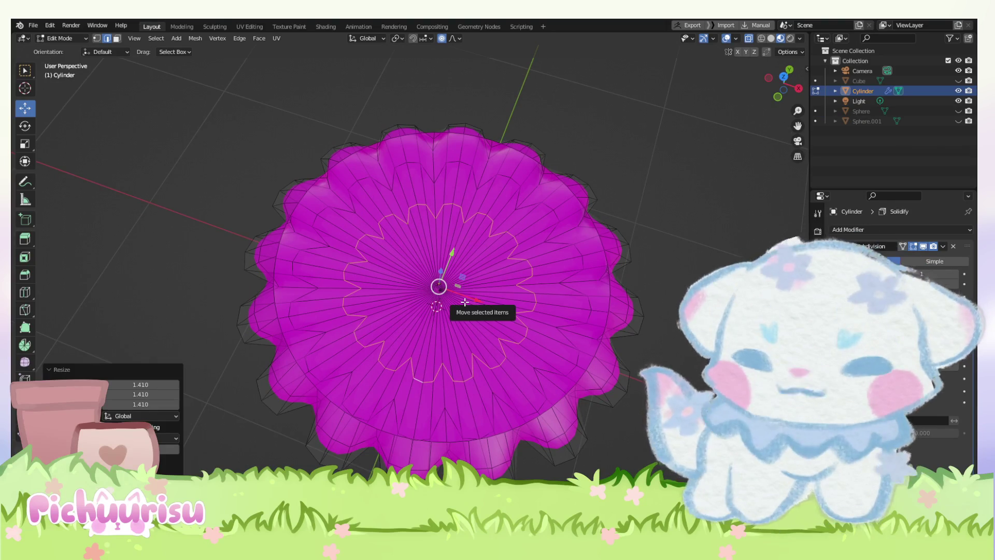
click(464, 301)
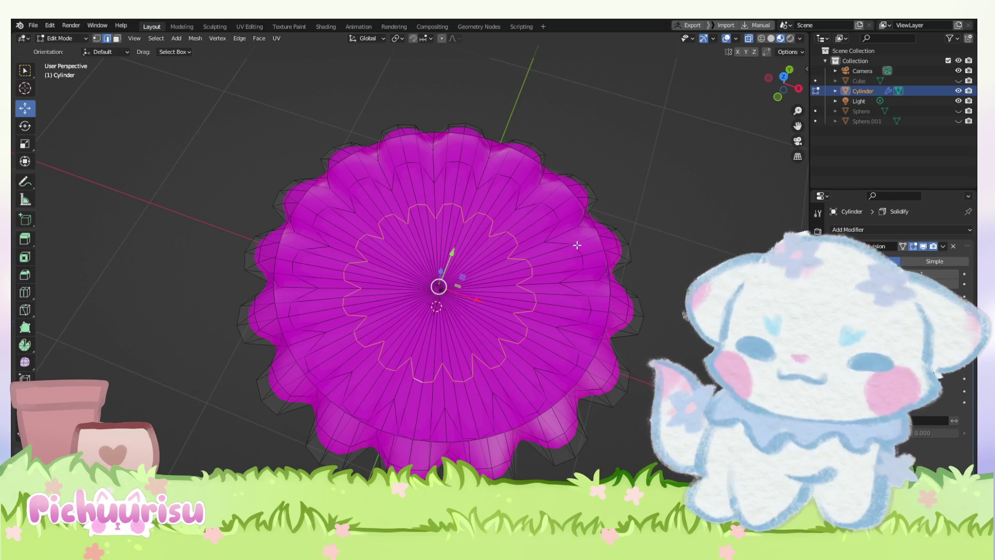
key(x)
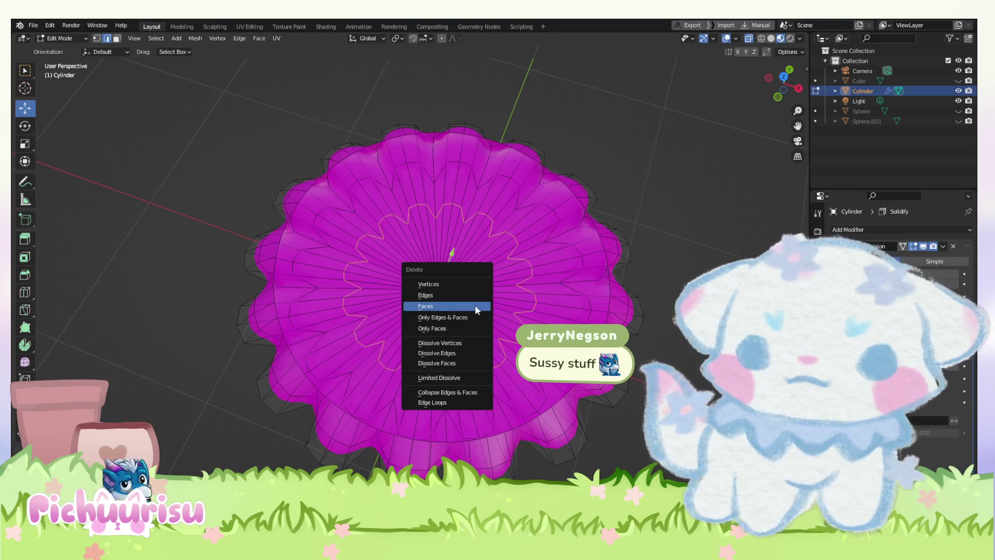
click(476, 305)
key(3)
scroll(379, 258, up, 2)
- Select the full ring of centre faces and delete them, leaving a flower-shaped hole
ctrl+click(488, 348)
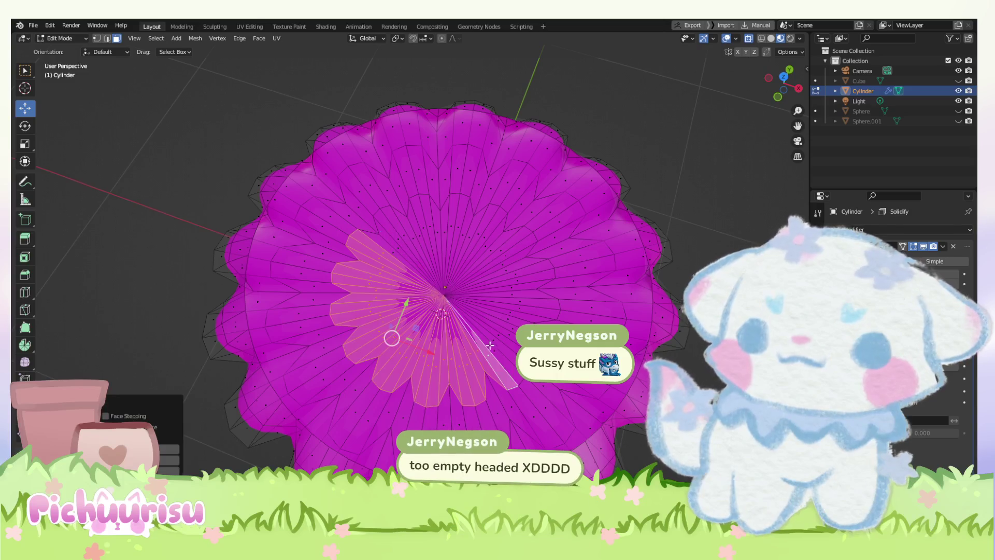
ctrl+click(515, 268)
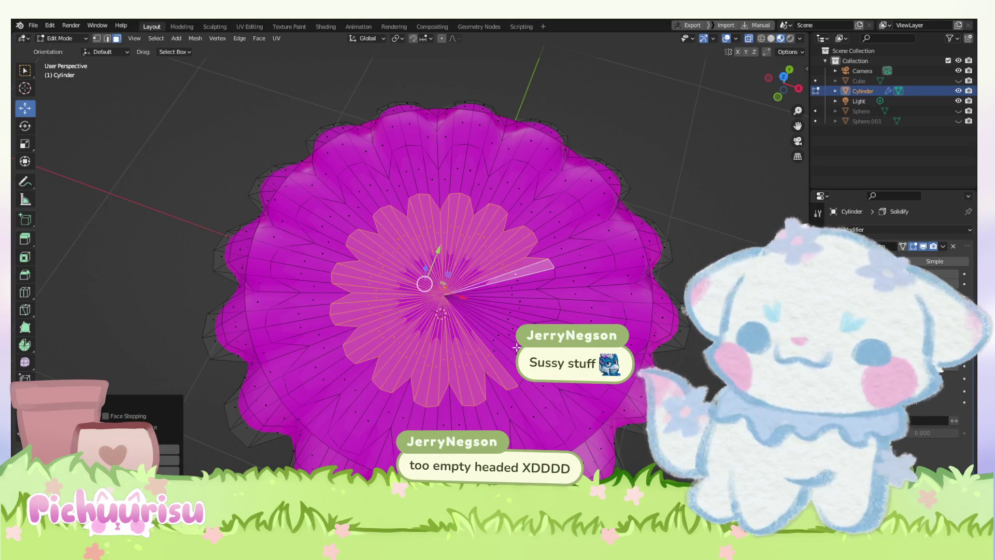
ctrl+click(504, 343)
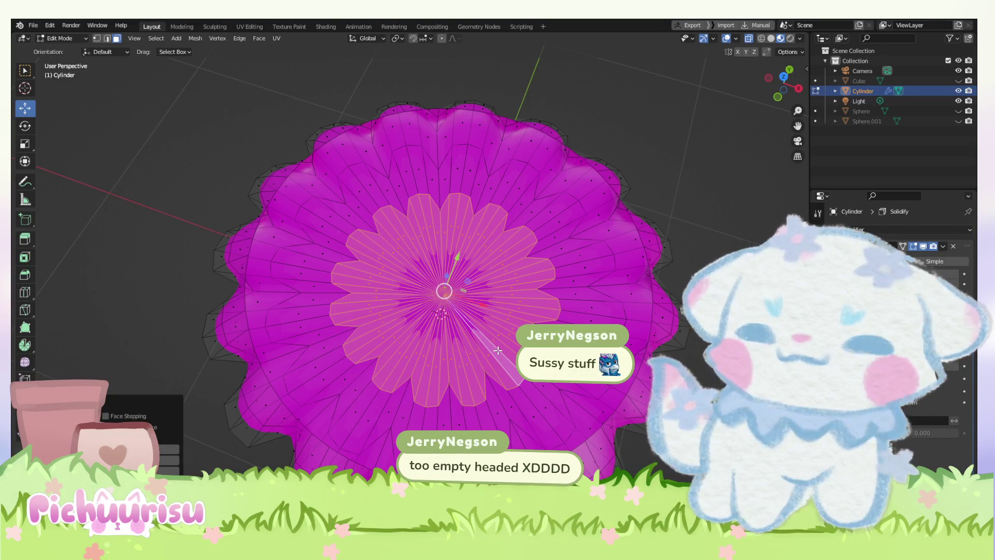
key(x)
click(498, 351)
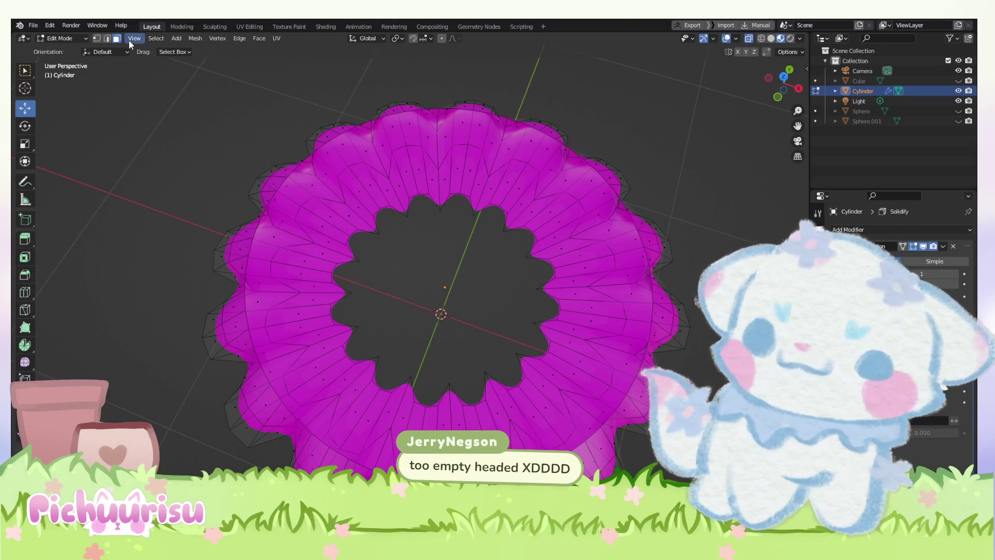
ctrl+click(381, 357)
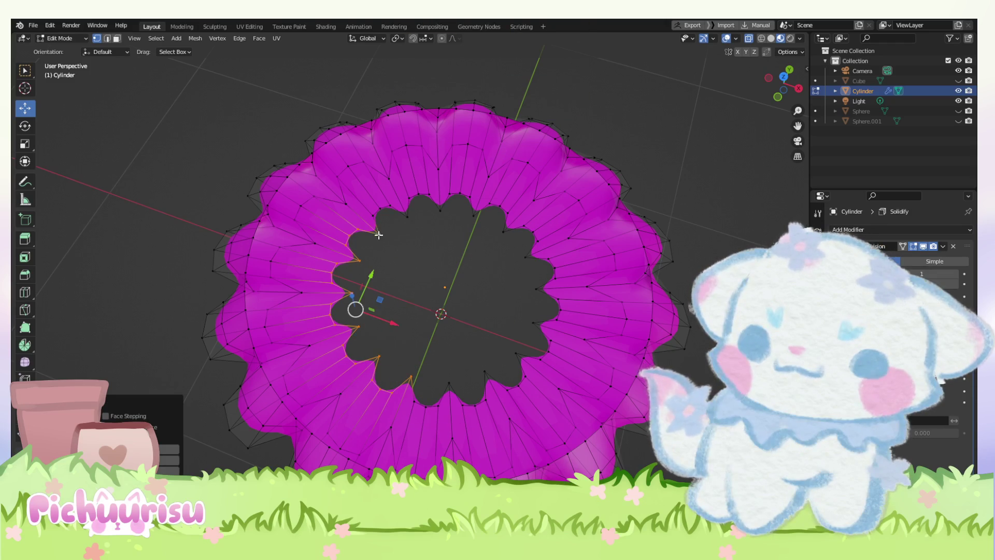
- Select faces around the hole's edge and scale the inner loop up to widen the opening
click(442, 212)
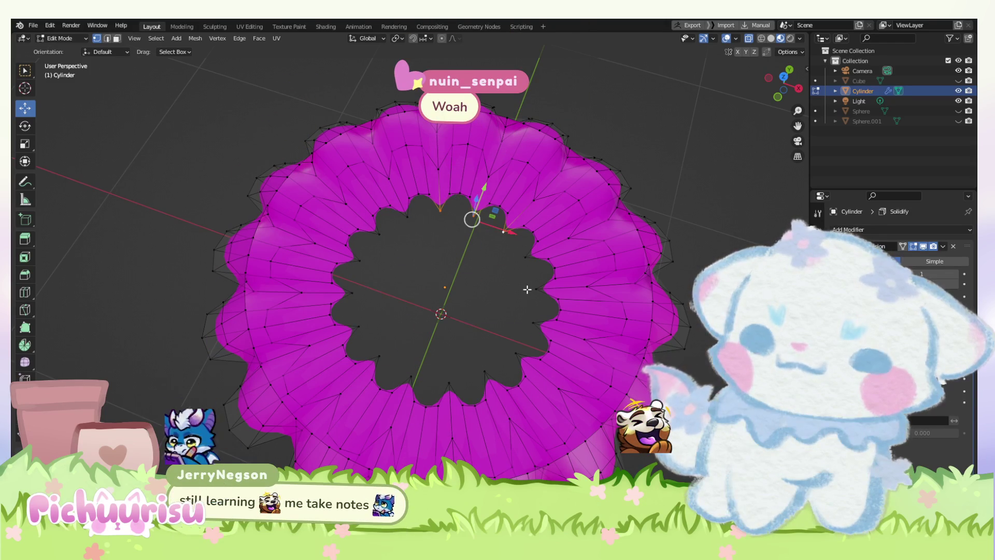
ctrl+click(526, 252)
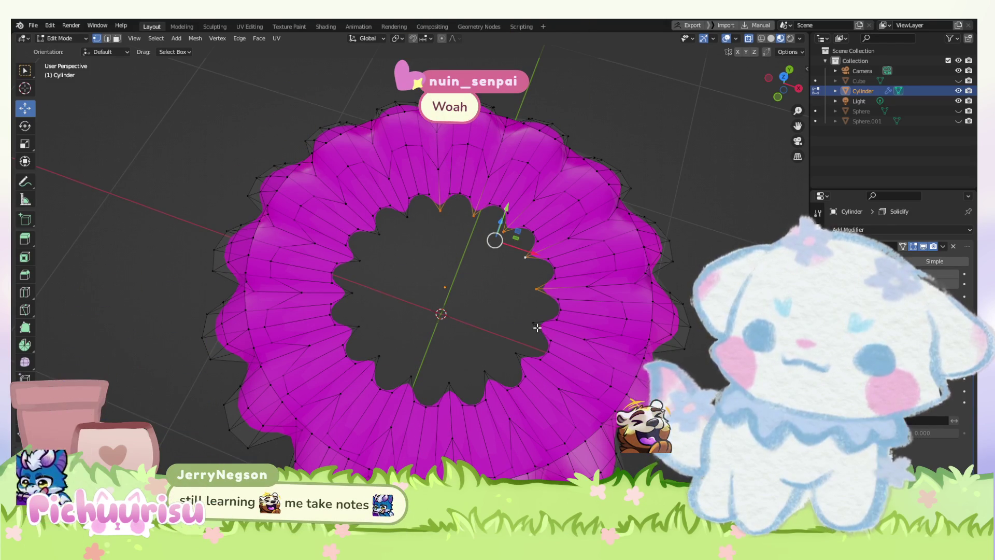
ctrl+click(503, 366)
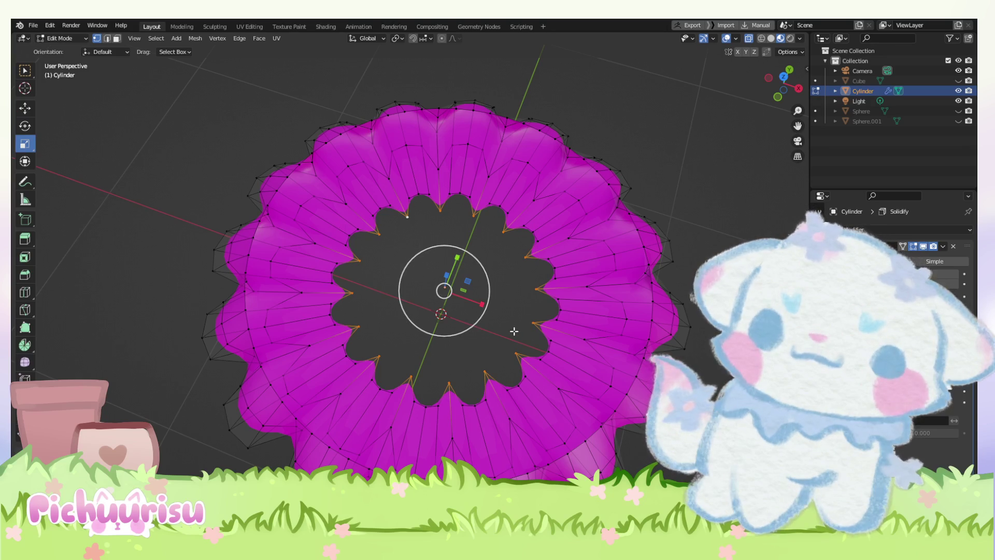
key(s)
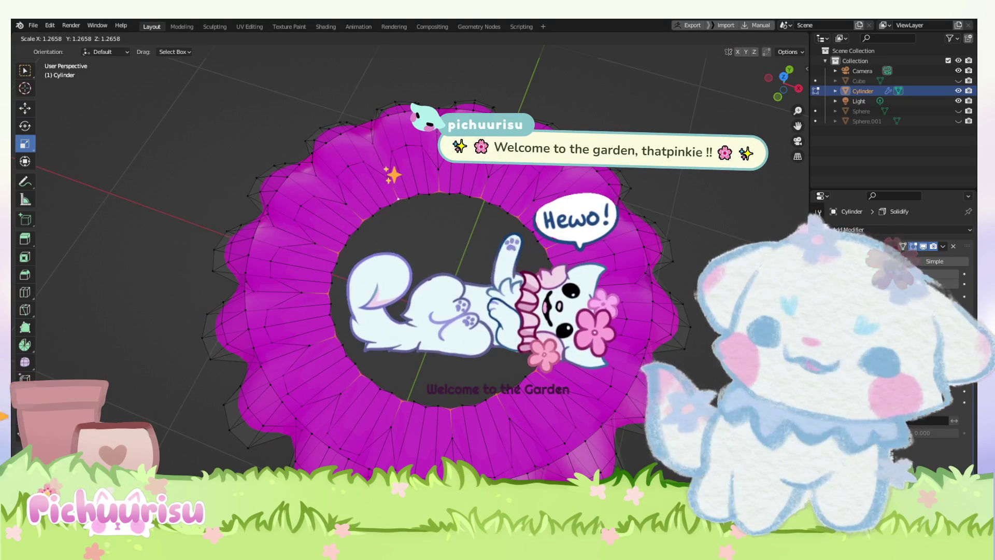
key(Return)
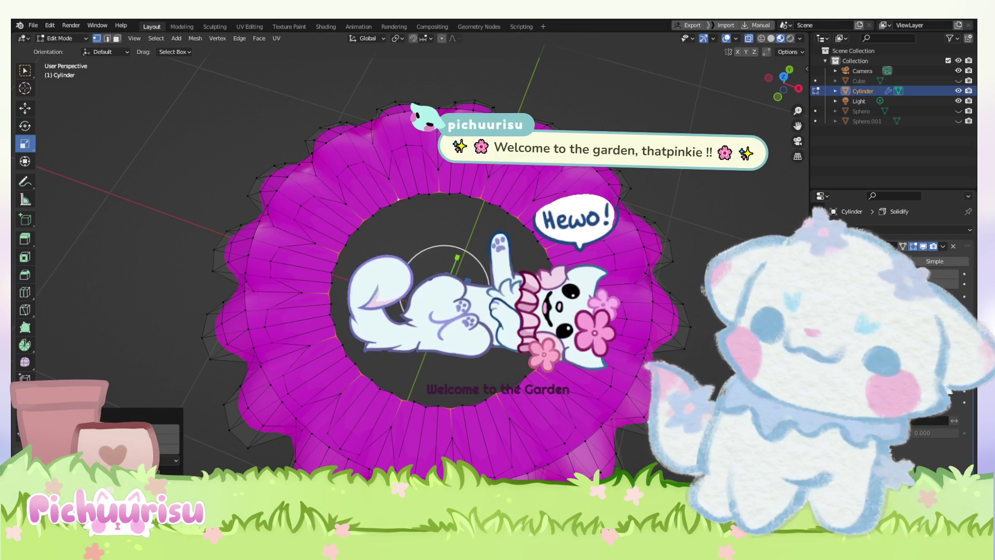
scroll(466, 272, up, 3)
scroll(585, 373, down, 2)
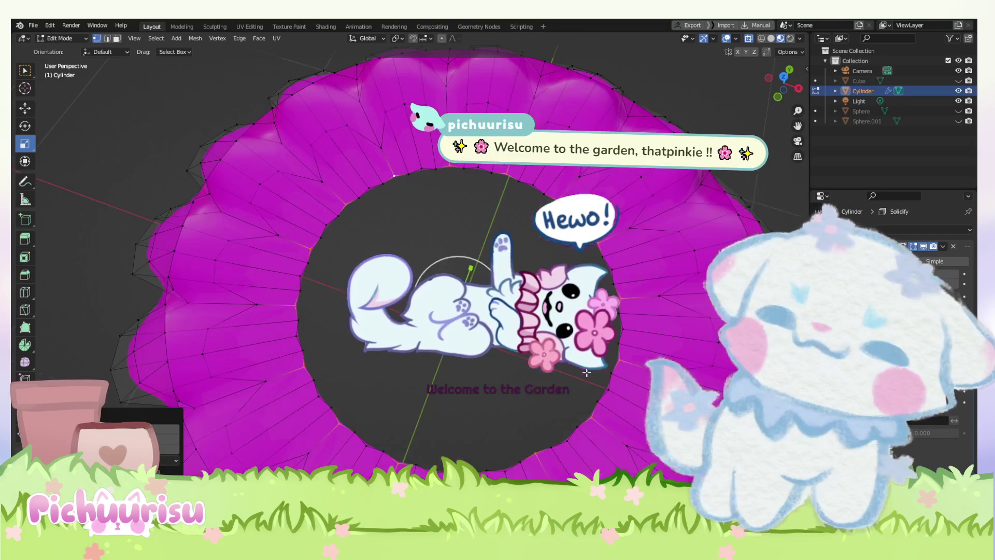
- Scale the inner loop back down slightly, then undo a stray rim edge pick
key(s)
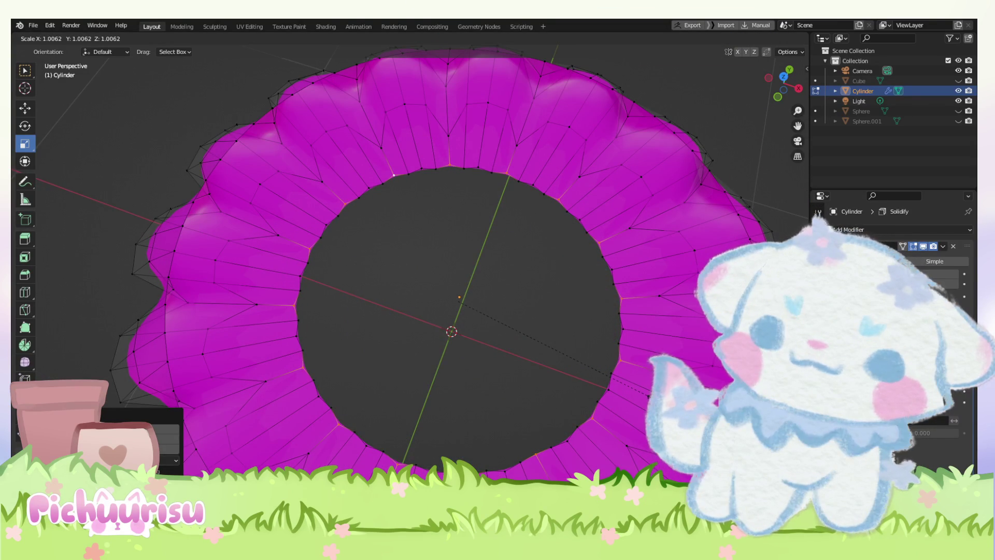
click(648, 395)
click(568, 443)
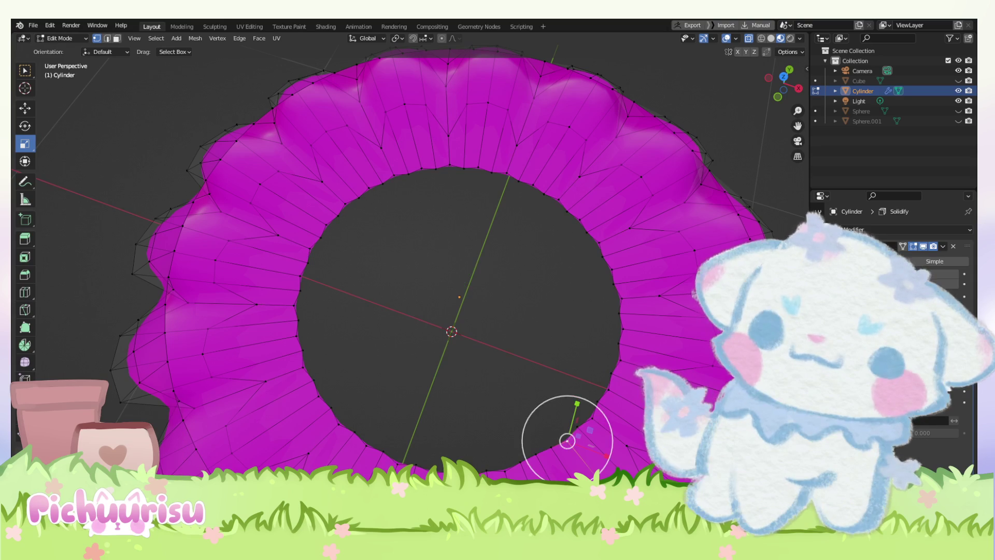
ctrl+click(466, 475)
key(ctrl+z)
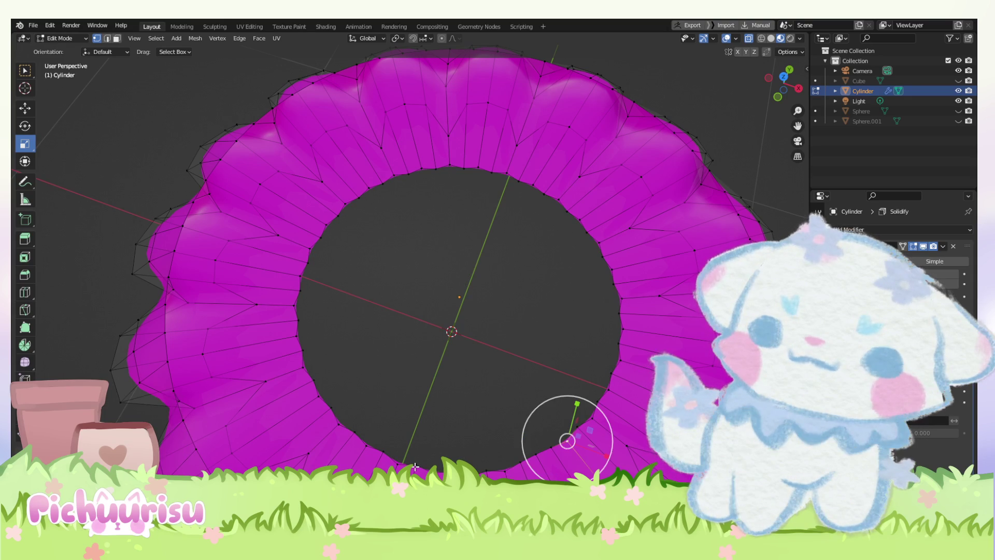
scroll(415, 467, down, 3)
- Shift-select inner rim edges across the top, left and bottom of the hole
click(534, 317)
mouse_move(533, 318)
middle_down()
mouse_move(461, 157)
mouse_move(418, 180)
mouse_move(425, 200)
middle_up()
scroll(418, 180, up, 3)
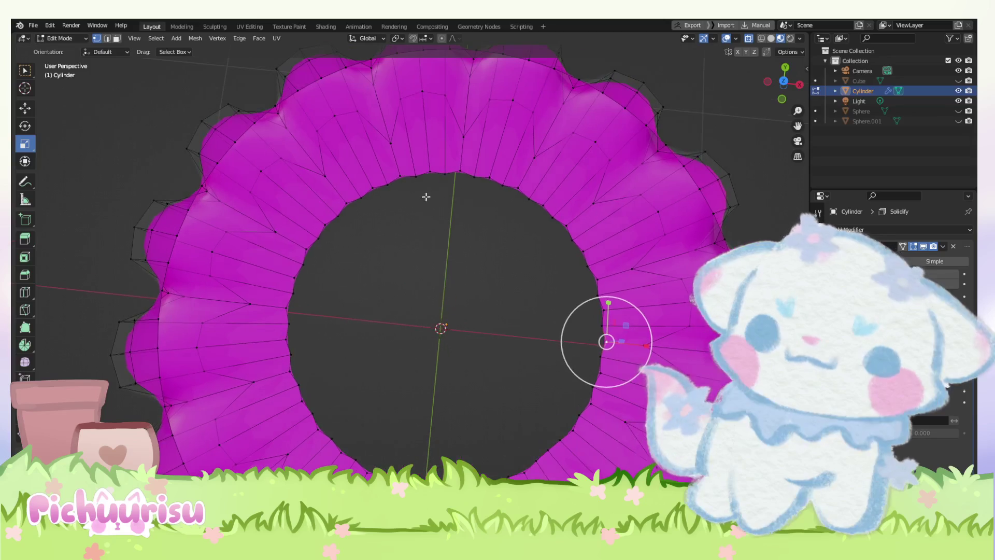
ctrl+click(432, 174)
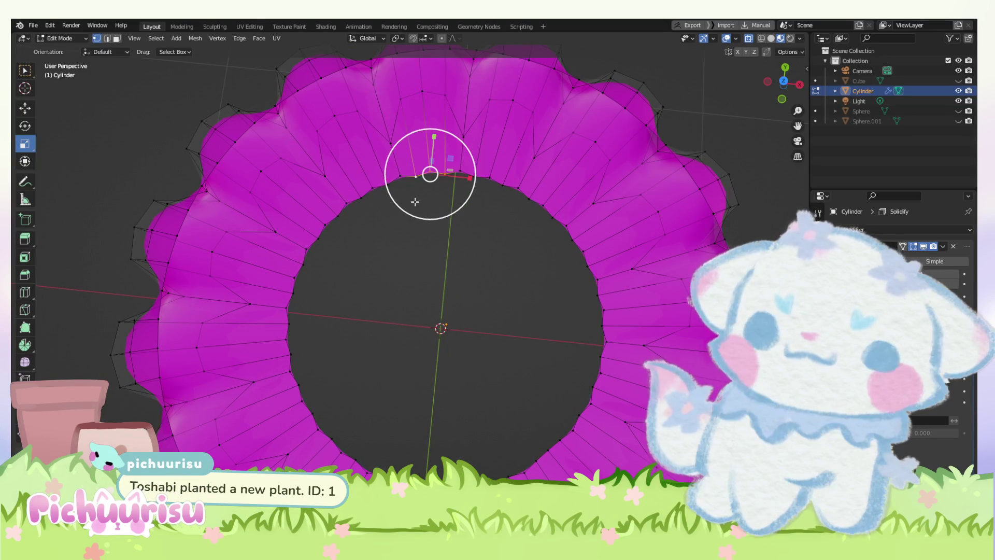
shift+click(420, 185)
shift+click(396, 185)
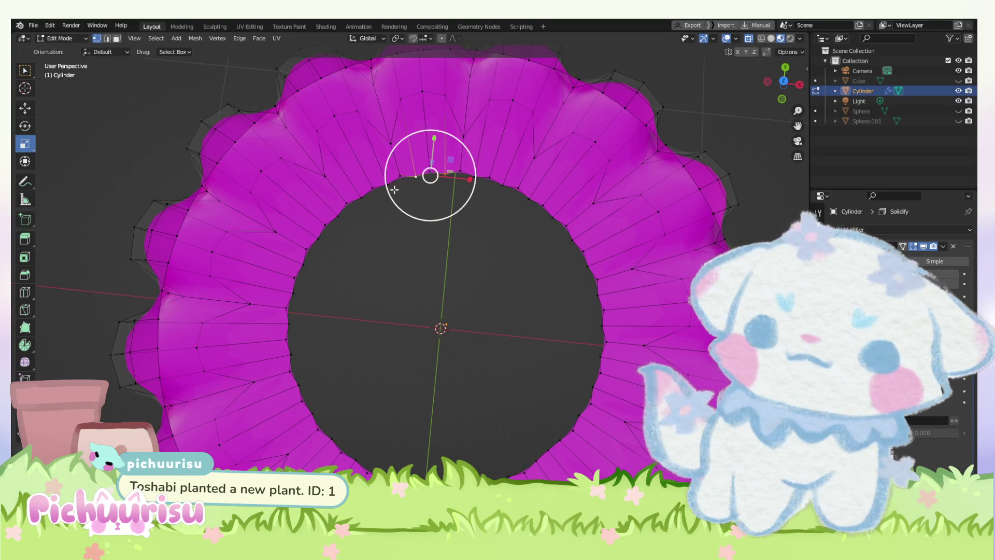
shift+click(347, 205)
shift+click(327, 237)
middle_drag(337, 249, 304, 230)
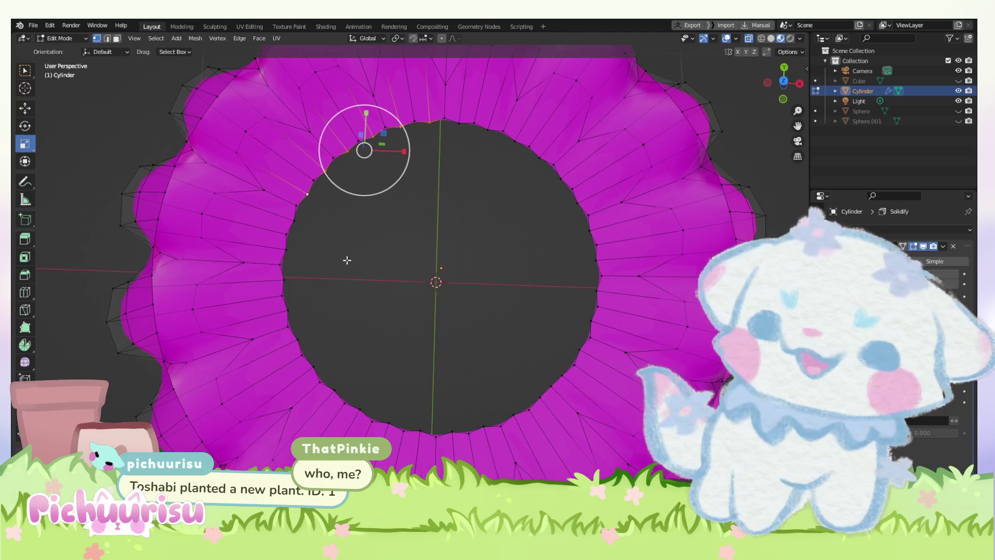
shift+click(297, 221)
shift+click(291, 248)
shift+click(288, 278)
shift+click(289, 309)
shift+click(298, 338)
shift+click(314, 366)
shift+click(336, 390)
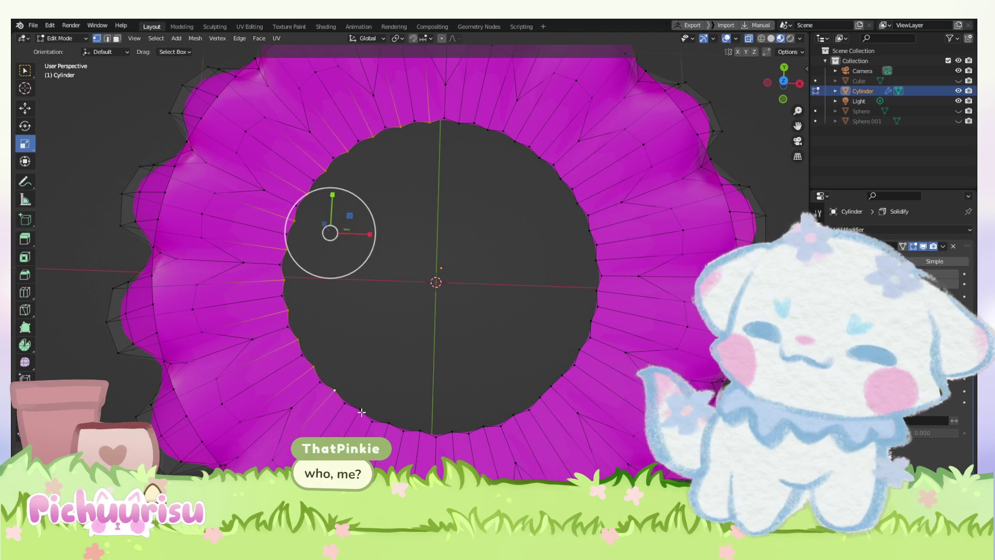
shift+click(358, 407)
shift+click(385, 425)
shift+click(418, 431)
shift+click(452, 430)
- Add the right-side rim edges to complete the loop and scale it up slightly
shift+click(489, 425)
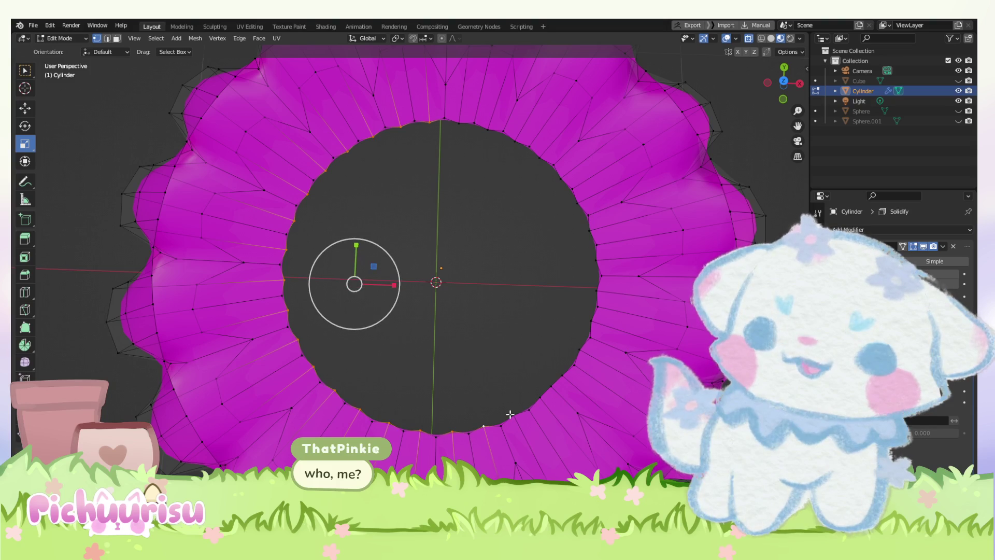
shift+click(538, 400)
shift+click(581, 349)
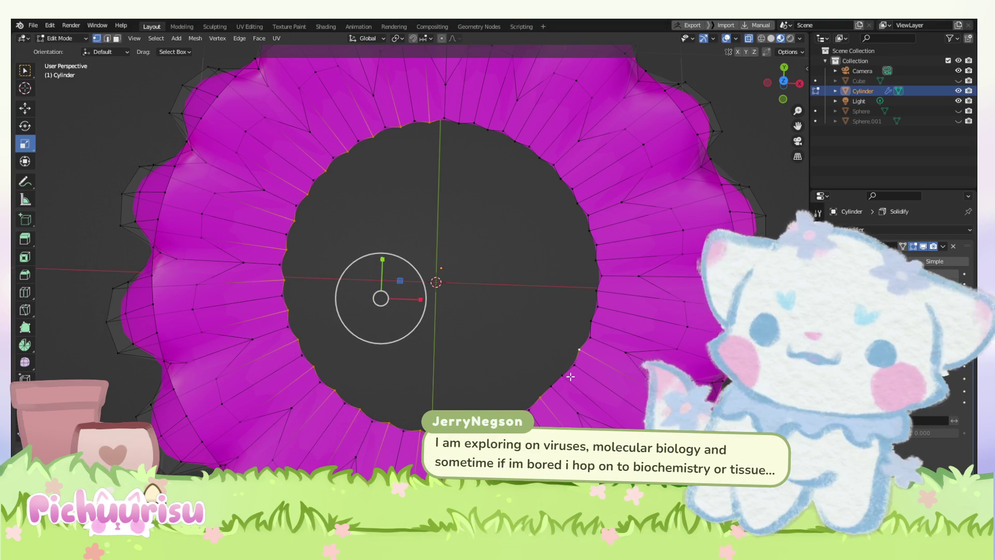
shift+click(589, 325)
shift+click(597, 299)
shift+click(597, 268)
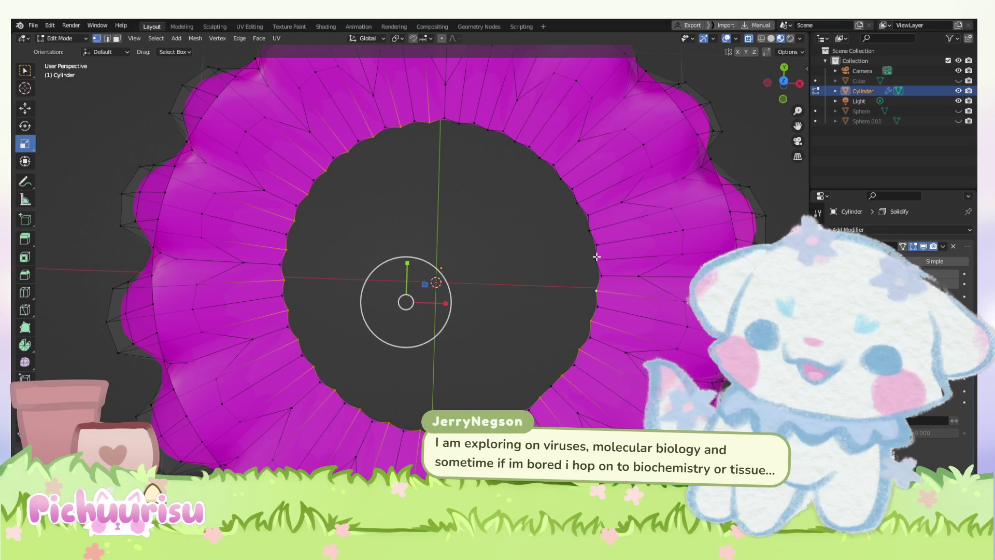
shift+middle_drag(597, 257, 555, 294)
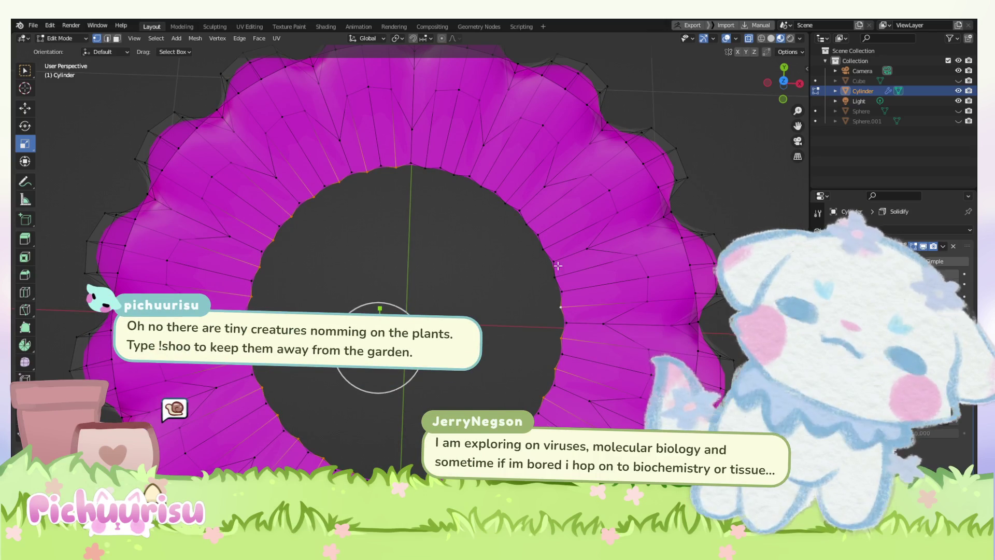
shift+click(546, 257)
shift+click(506, 204)
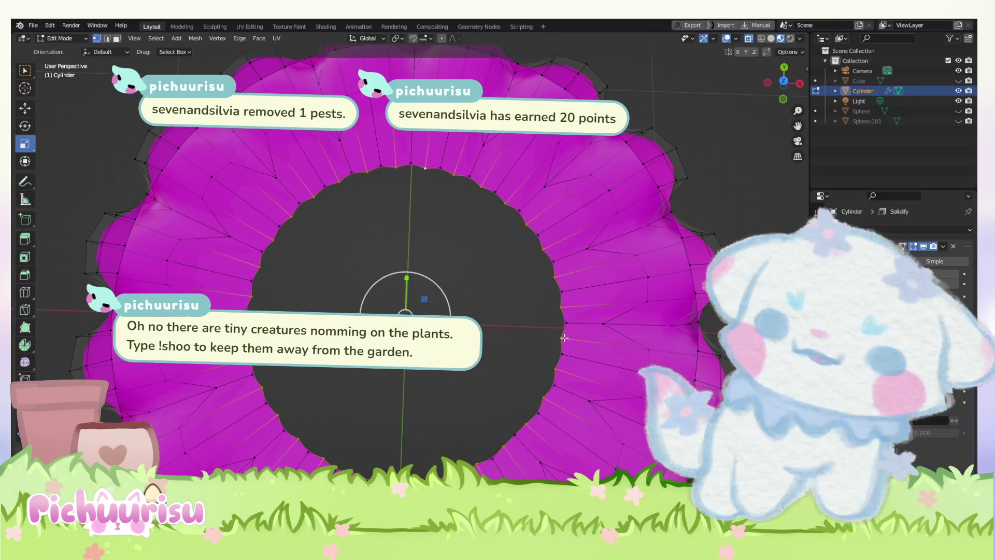
key(s)
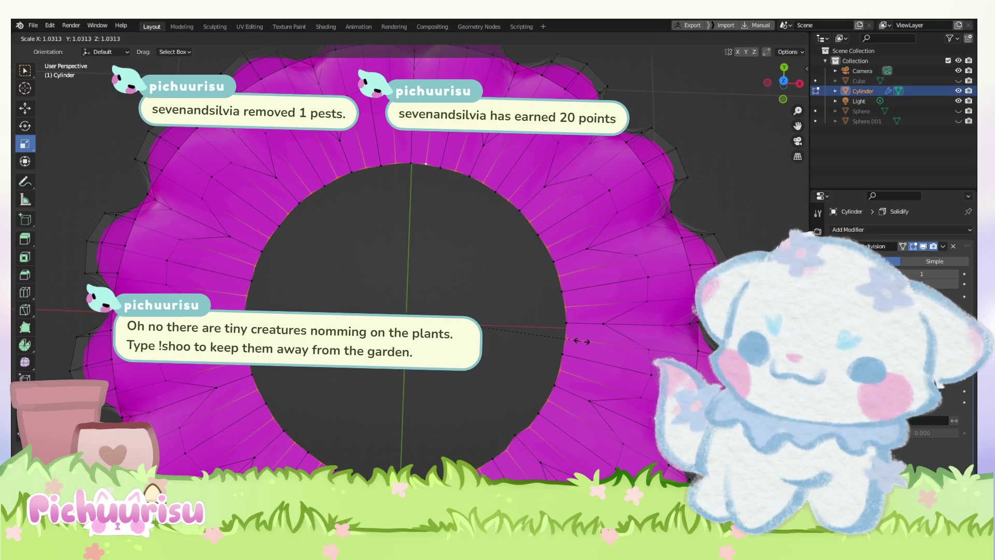
click(581, 341)
scroll(498, 294, down, 3)
scroll(498, 294, down, 1)
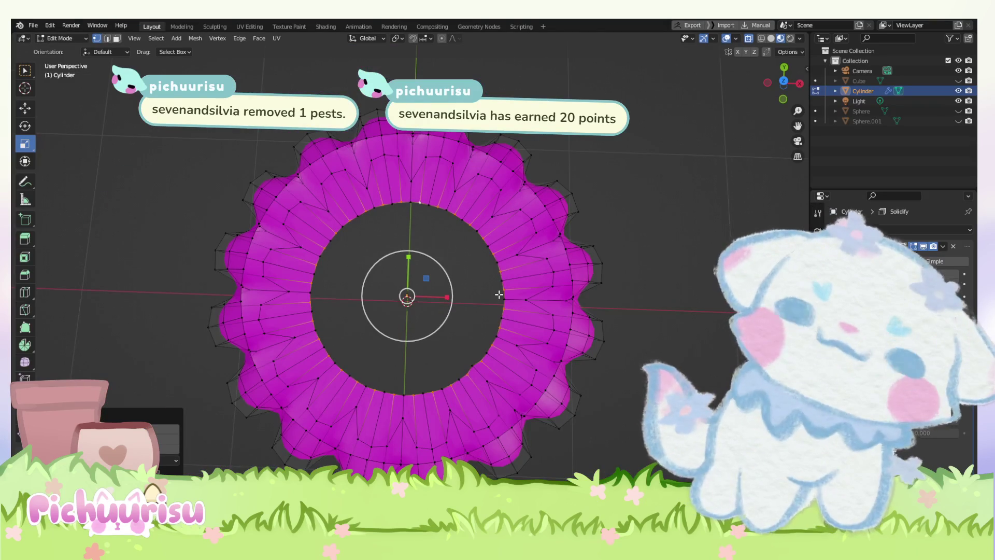
- Select the edge loop along the ring's top inner rim and begin moving it
mouse_move(466, 350)
middle_down()
mouse_move(485, 215)
mouse_move(450, 313)
middle_up()
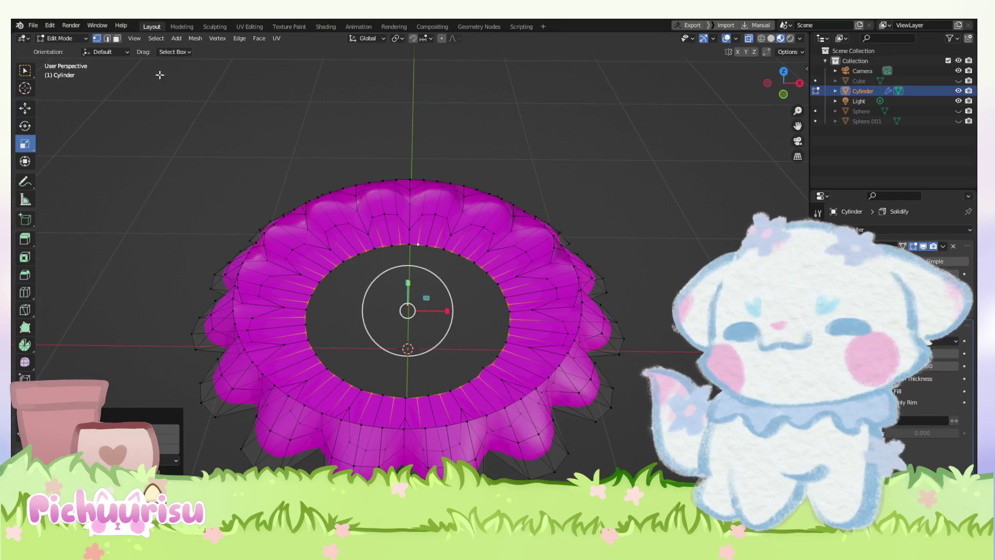
middle_drag(185, 70, 231, 174)
mouse_move(169, 180)
middle_down()
mouse_move(521, 286)
mouse_move(375, 289)
middle_up()
alt+click(521, 286)
alt+shift+click(541, 342)
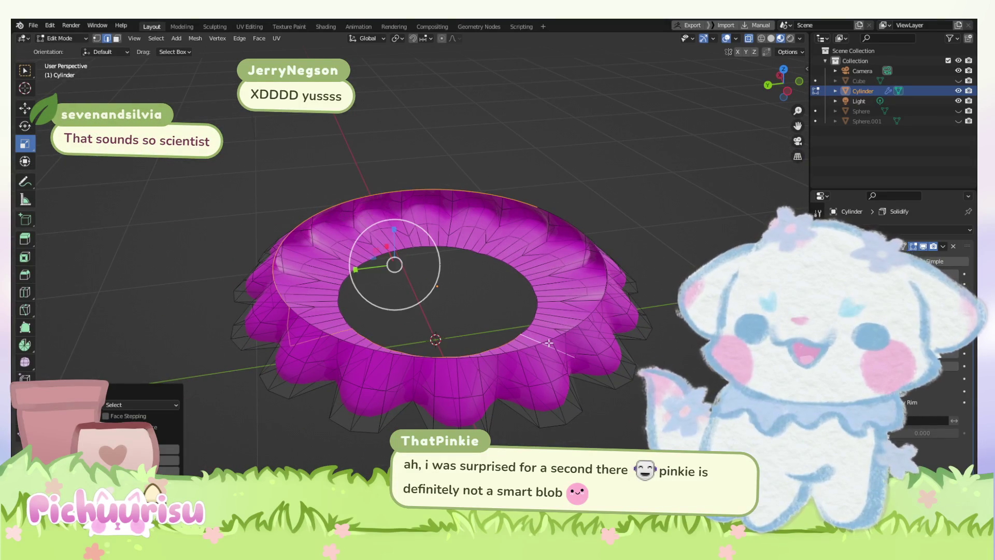
mouse_move(543, 346)
middle_down()
mouse_move(509, 298)
mouse_move(451, 292)
middle_up()
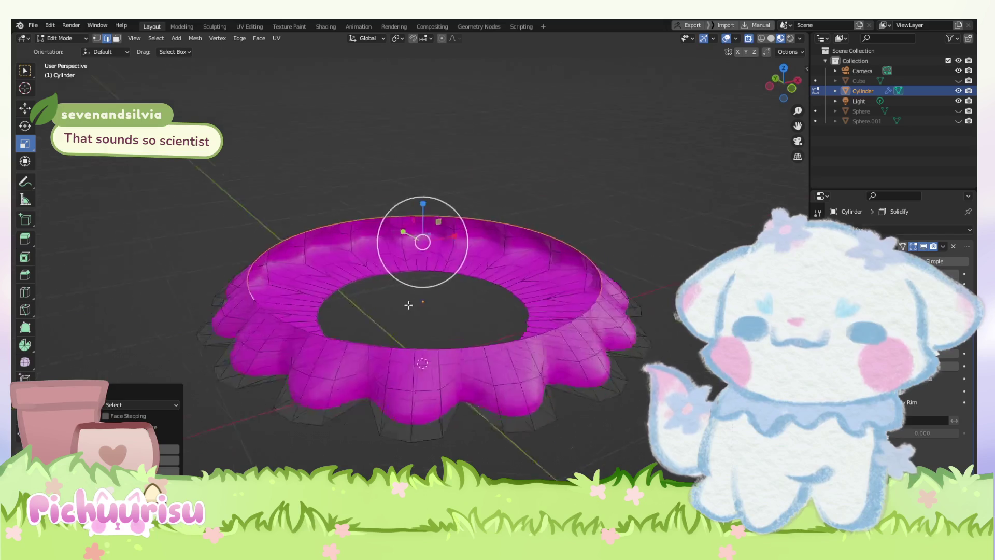
alt+click(443, 290)
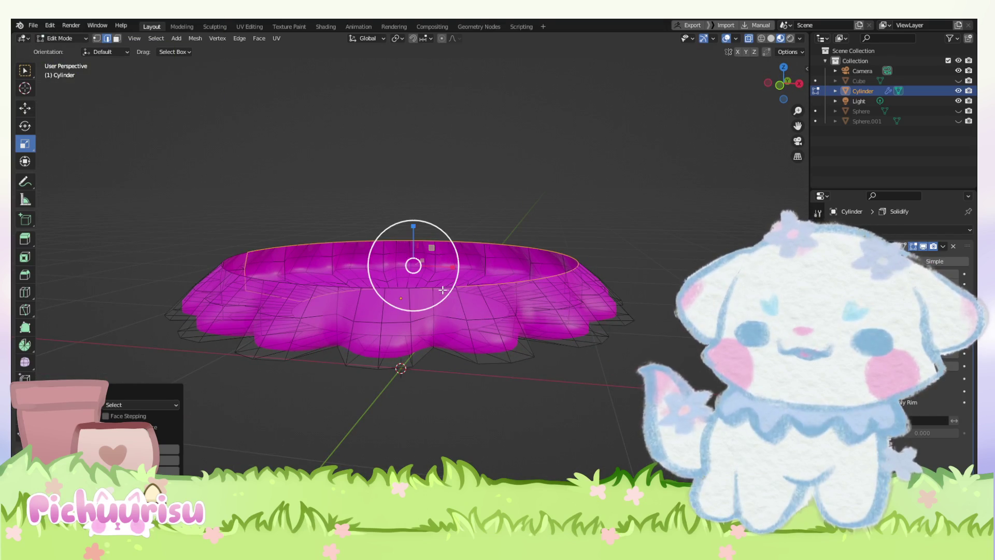
middle_drag(447, 294, 452, 332)
key(g)
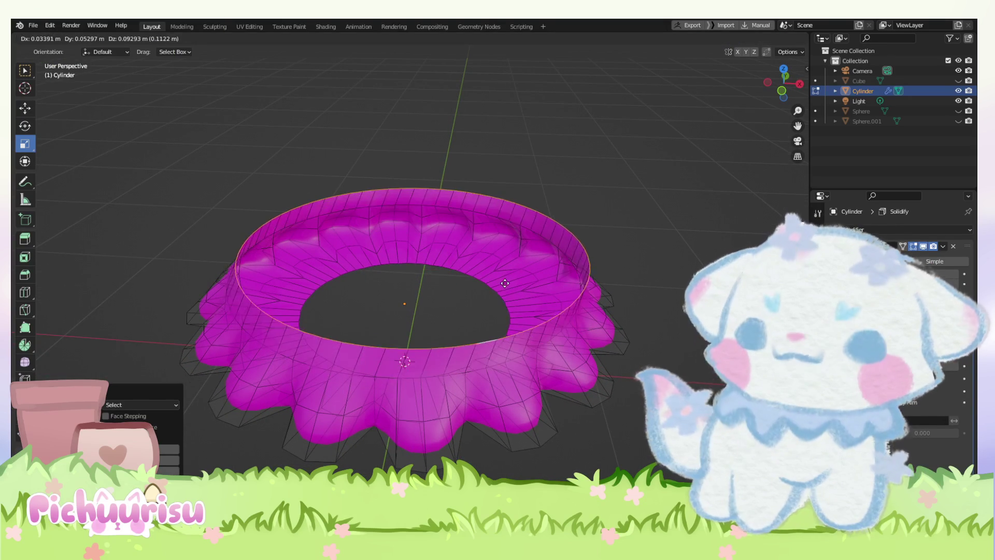
- Raise the top loop along Z, merge it at centre, then undo the merge
key(z)
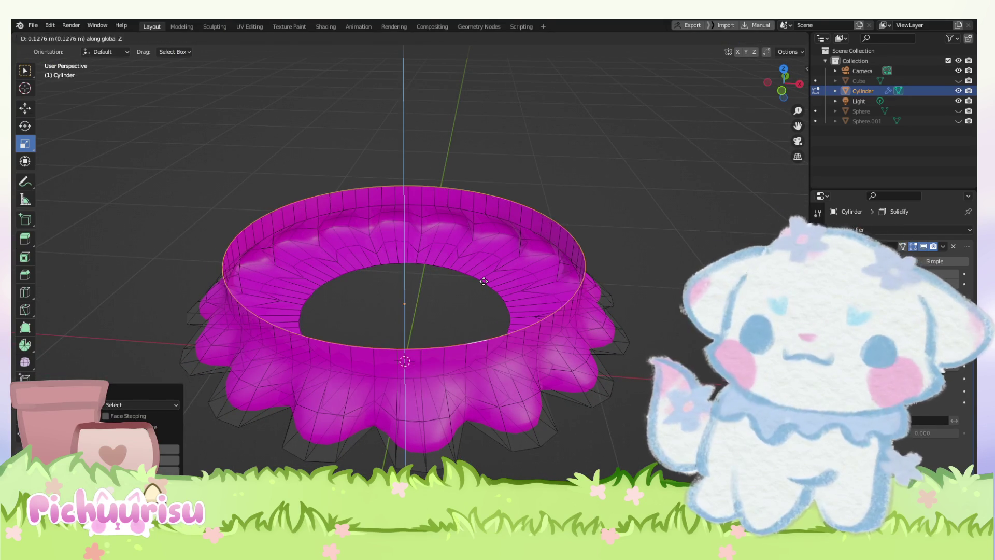
click(484, 281)
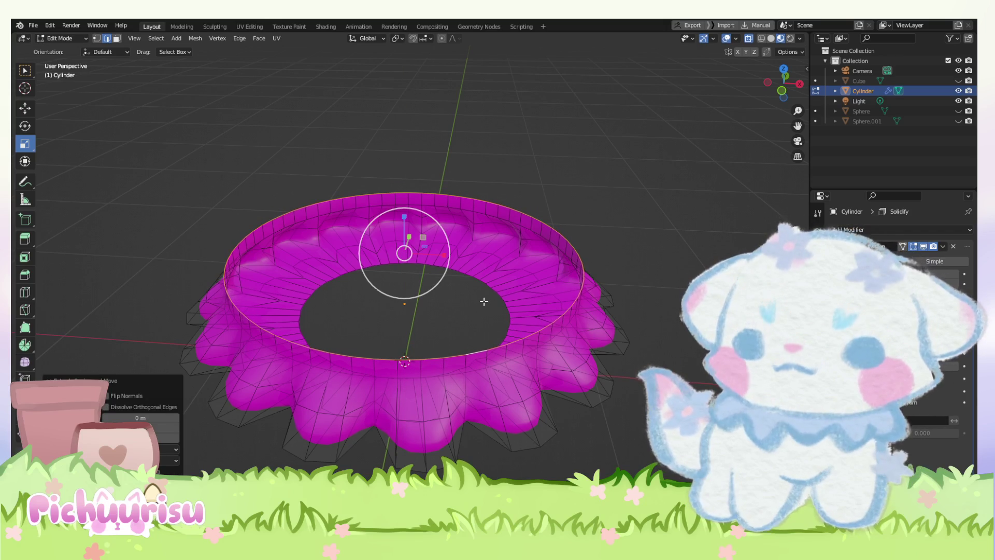
key(m)
click(484, 300)
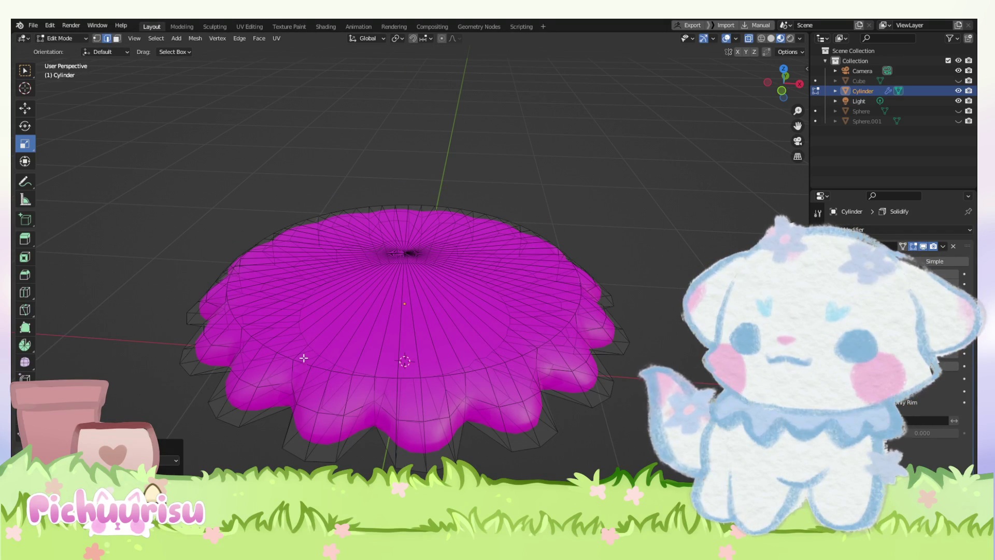
key(ctrl+z)
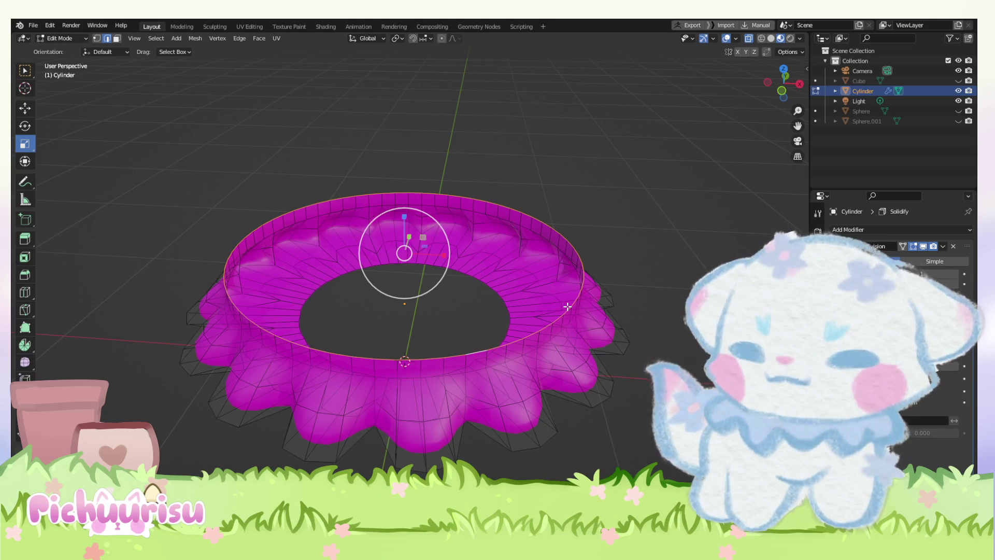
- Move the top loop upward along Z again and begin scaling it inward
key(g)
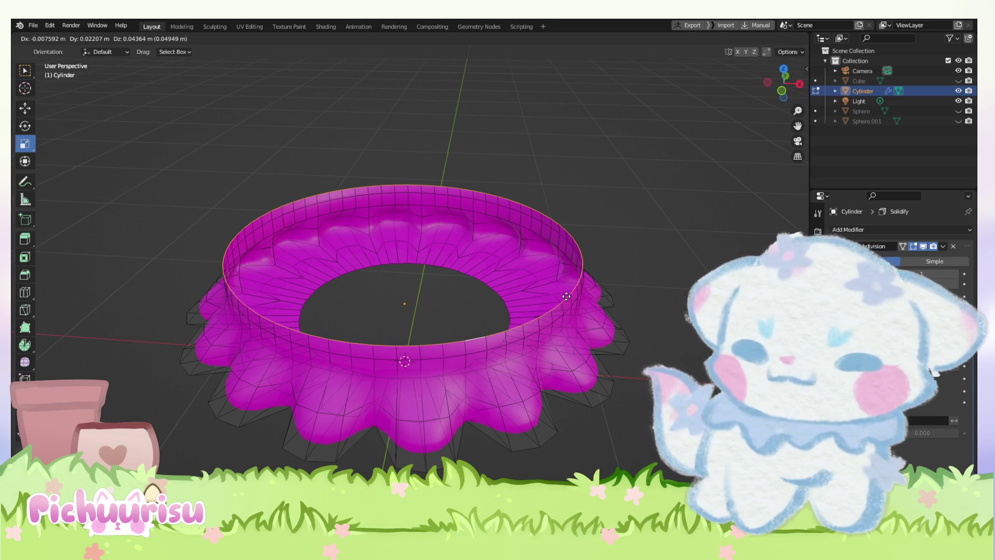
key(y)
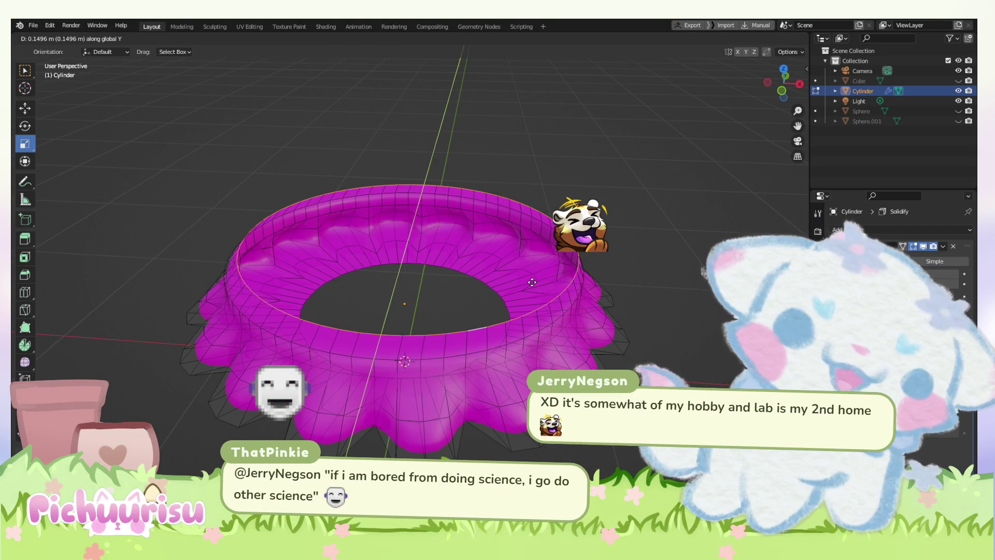
key(z)
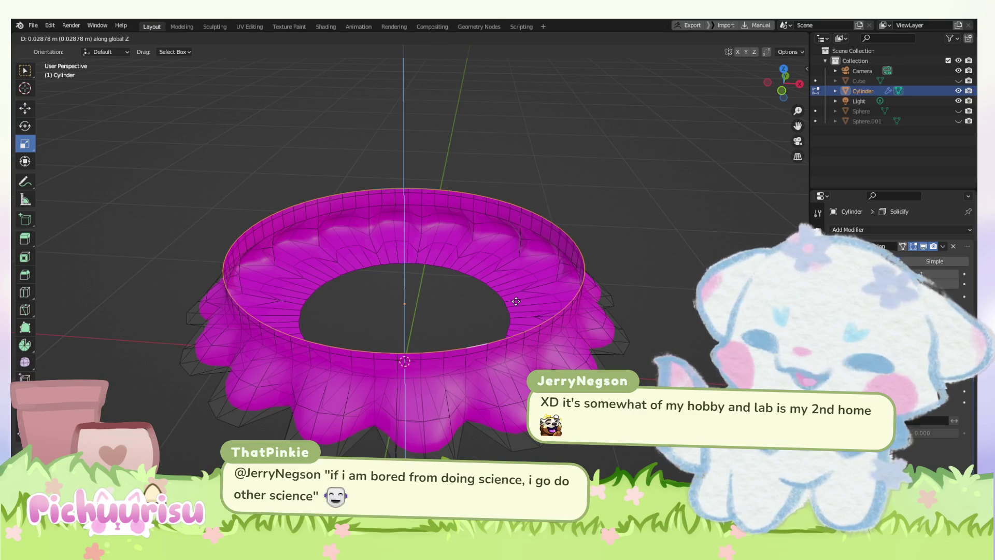
click(516, 301)
key(s)
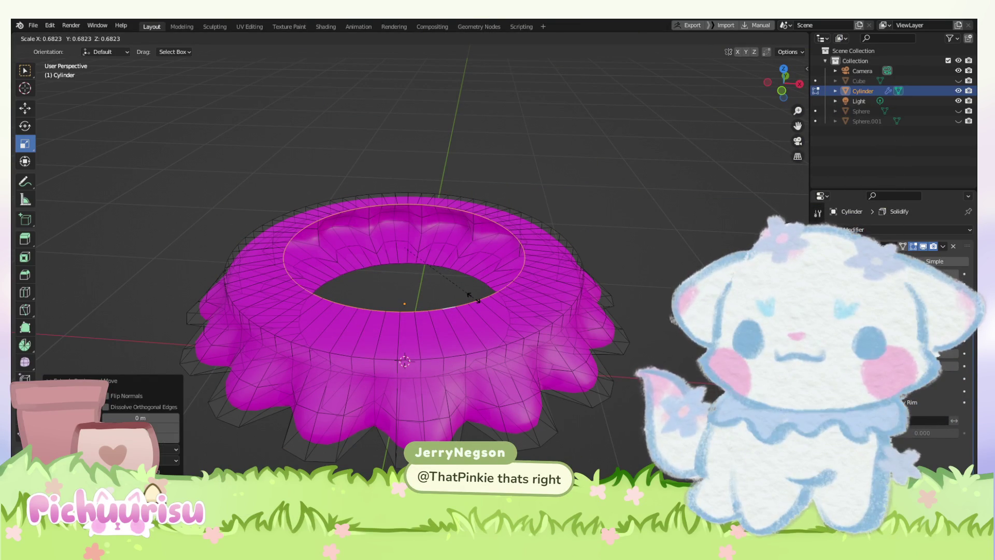
- Confirm the inward lip, then select two collar edge loops and shrink them slightly
click(475, 299)
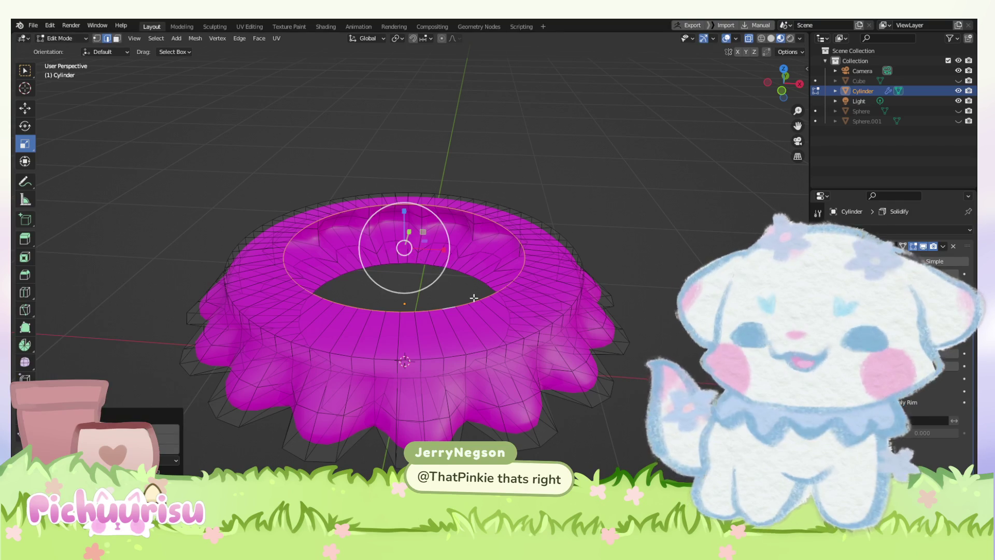
click(342, 357)
alt+click(476, 347)
mouse_move(477, 347)
middle_down()
mouse_move(509, 309)
mouse_move(321, 325)
middle_up()
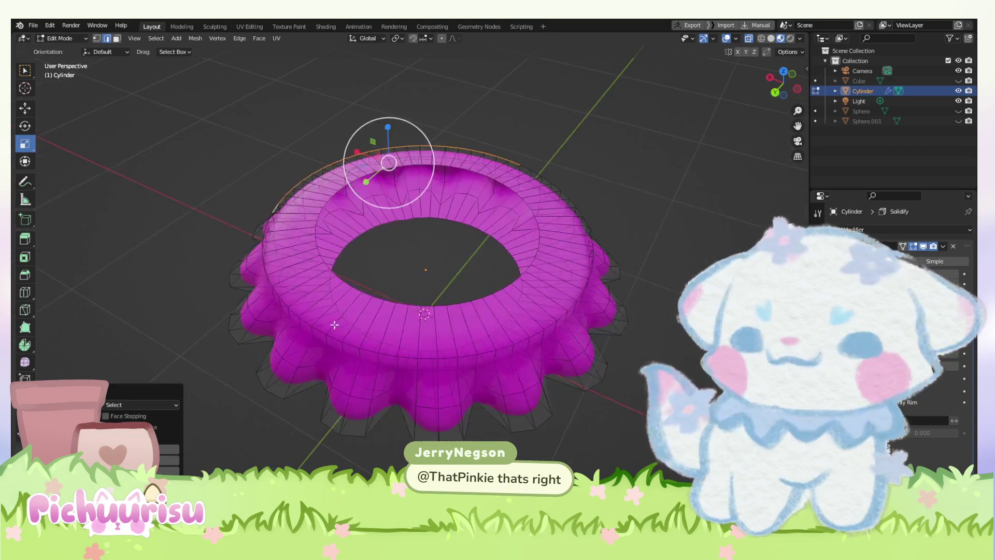
mouse_move(485, 362)
middle_down()
mouse_move(471, 351)
mouse_move(535, 376)
middle_up()
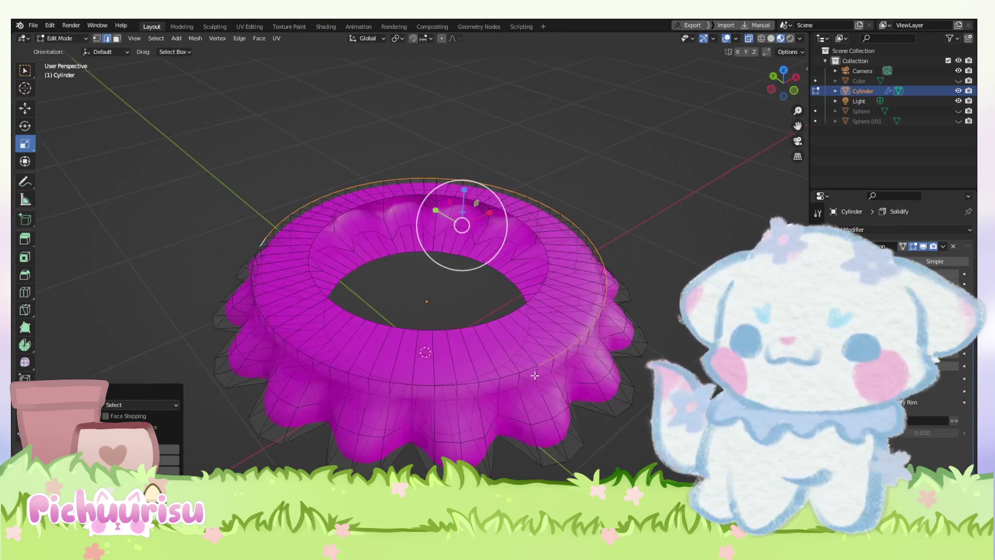
alt+shift+click(531, 367)
alt+shift+click(524, 372)
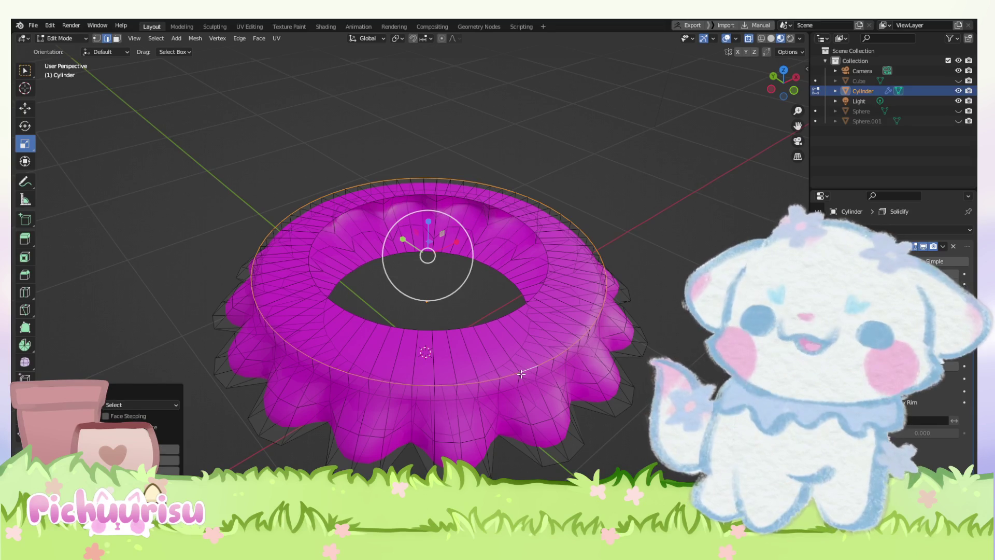
mouse_move(522, 375)
middle_down()
mouse_move(534, 337)
mouse_move(544, 346)
middle_up()
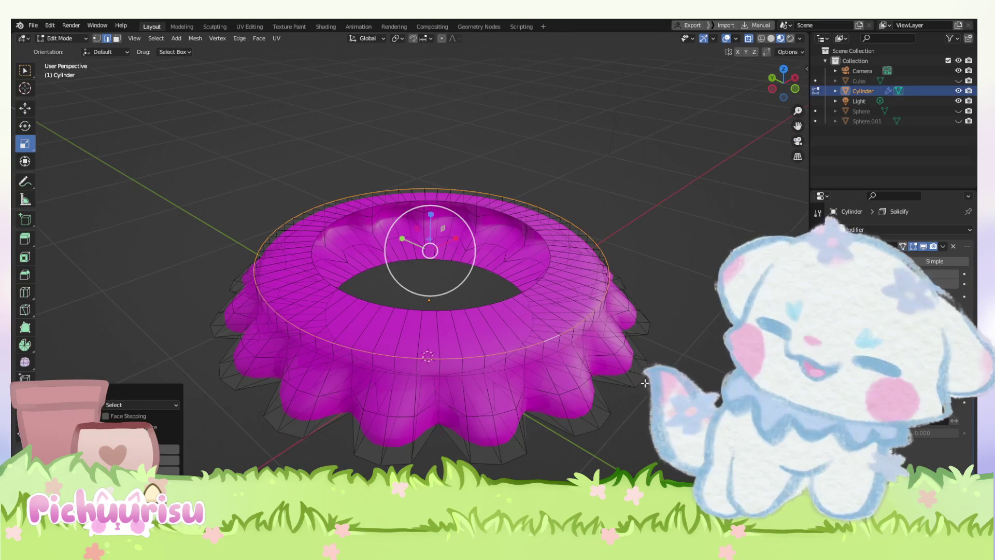
key(s)
click(620, 374)
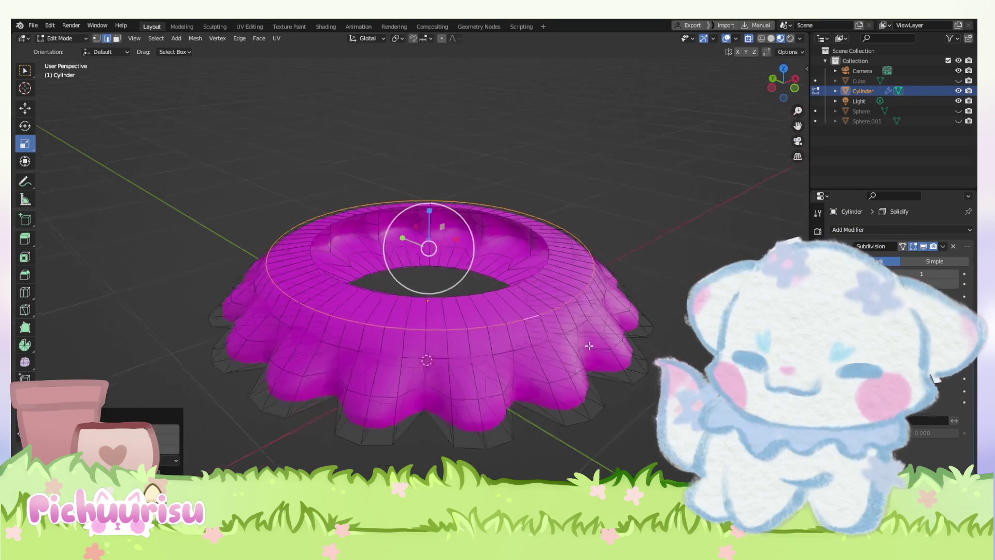
- Lower the selected loops along the vertical axis with the Move tool
middle_drag(619, 375, 623, 358)
scroll(279, 268, up, 2)
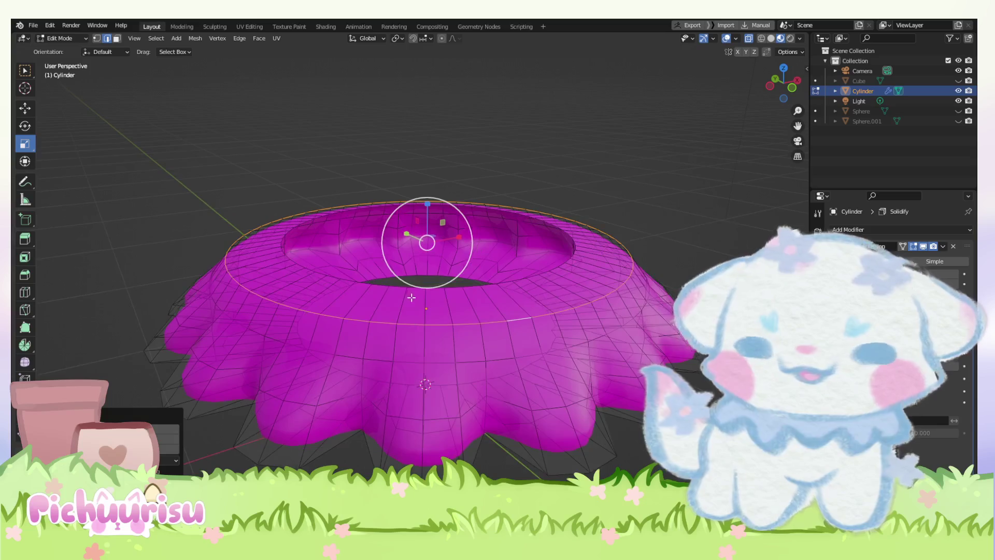
click(26, 111)
drag(422, 224, 423, 224)
mouse_move(389, 256)
middle_down()
mouse_move(357, 380)
mouse_move(556, 319)
middle_up()
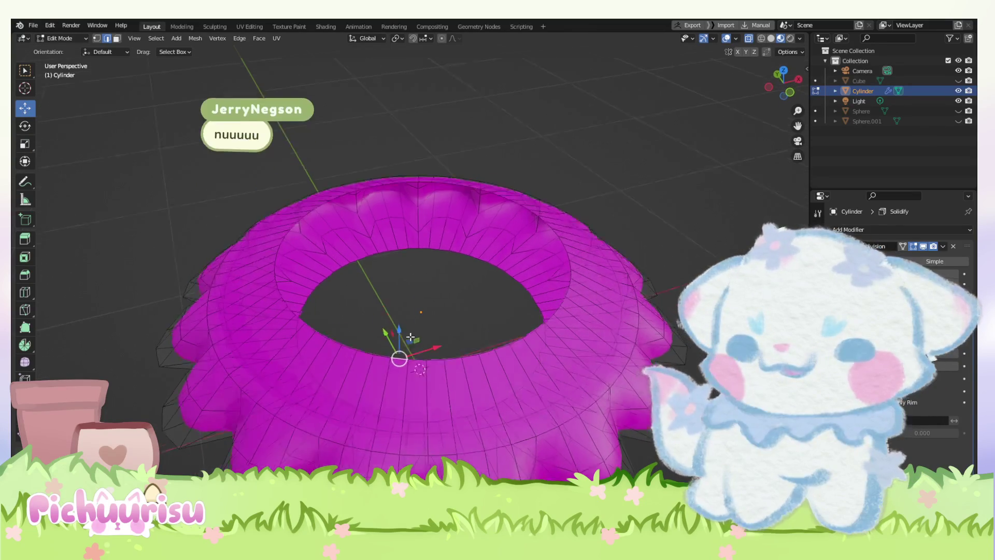
- Select the whole inner edge loop and enlarge it slightly
ctrl+click(467, 393)
key(ctrl+z)
ctrl+click(556, 308)
mouse_move(556, 307)
middle_down()
mouse_move(449, 300)
mouse_move(444, 309)
middle_up()
ctrl+click(450, 300)
key(ctrl+z)
ctrl+click(490, 193)
key(ctrl+z)
ctrl+click(474, 179)
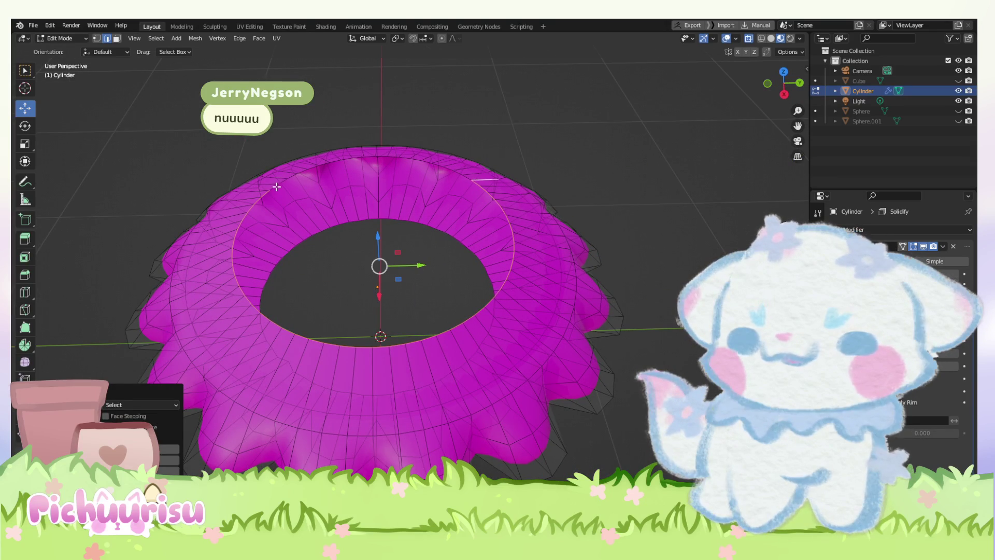
middle_drag(275, 187, 398, 260)
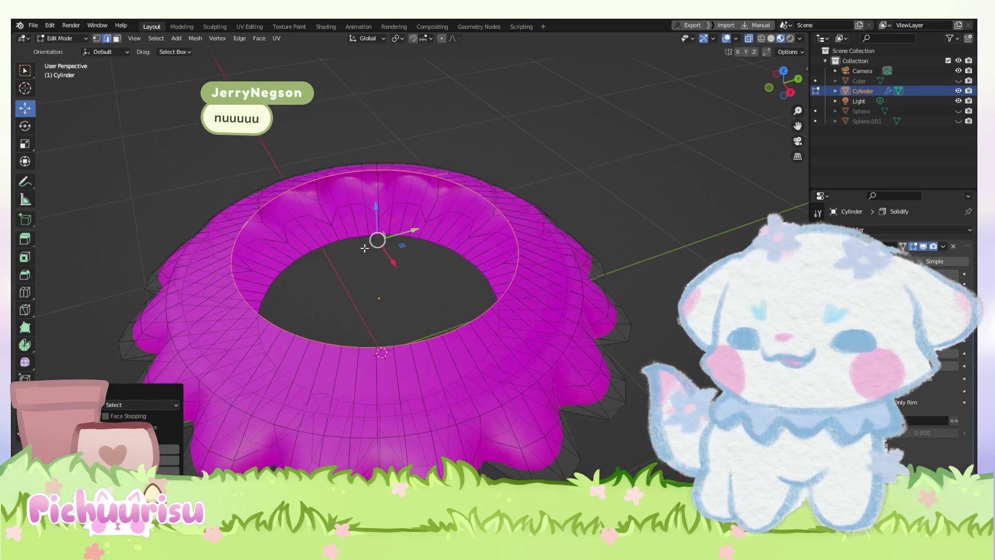
key(s)
click(433, 307)
- Lower the top ring along Z and begin extruding the edge ring
middle_drag(437, 309, 446, 271)
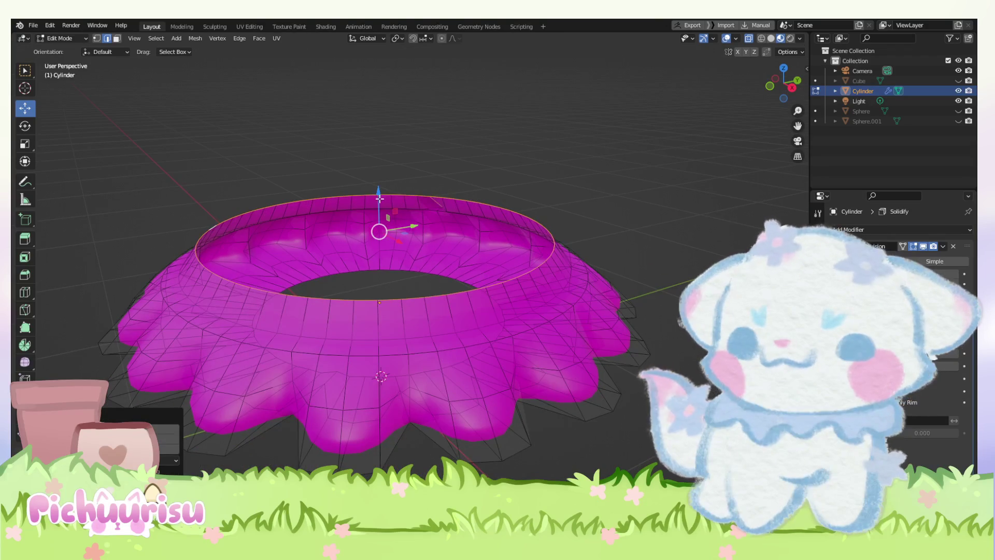
drag(381, 199, 375, 222)
middle_drag(373, 231, 383, 308)
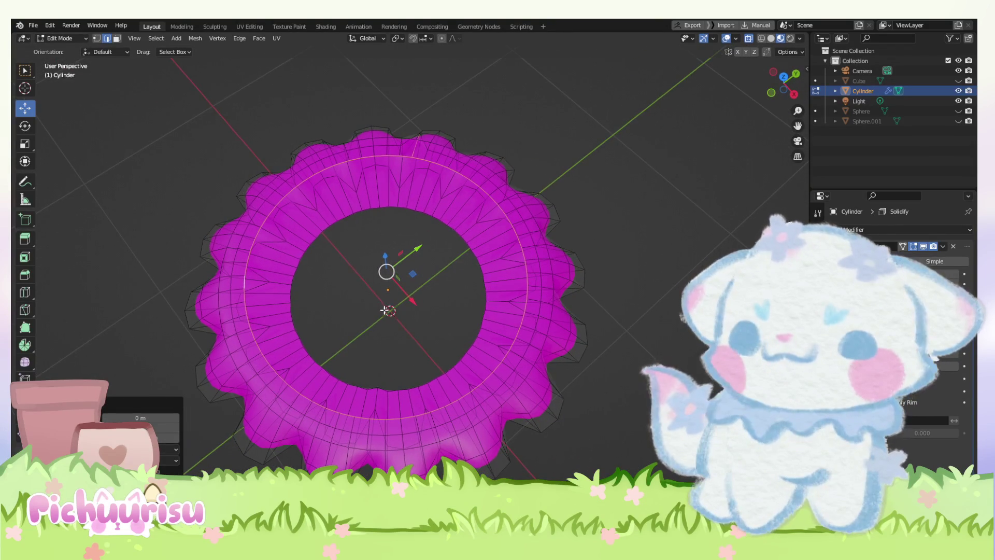
key(e)
- Keep the extruded ring in place and scale it slightly outward
click(451, 404)
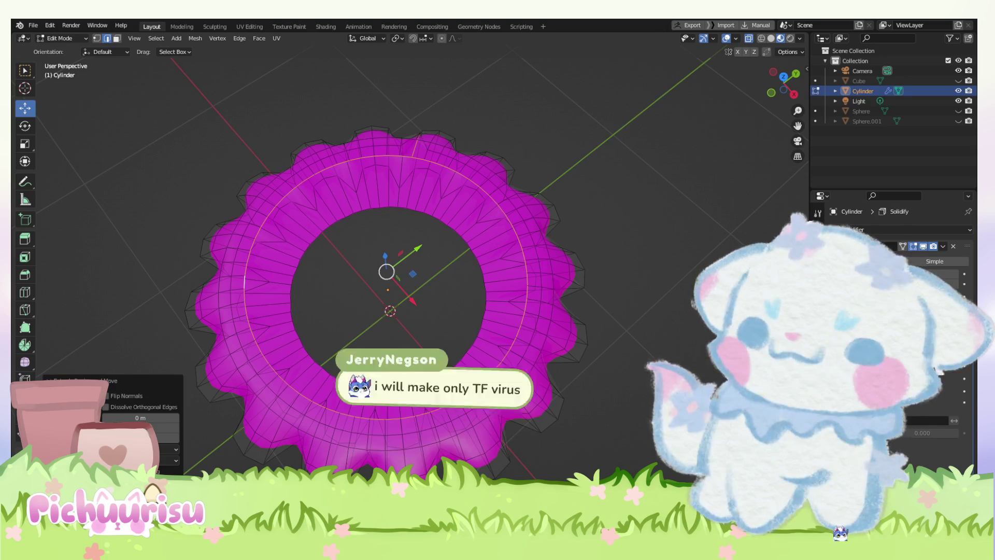
key(s)
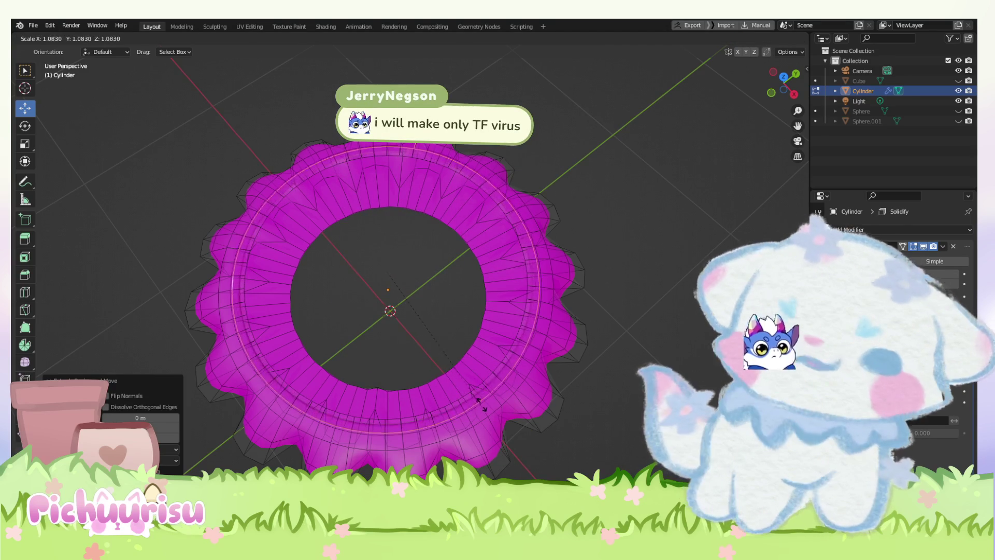
click(470, 391)
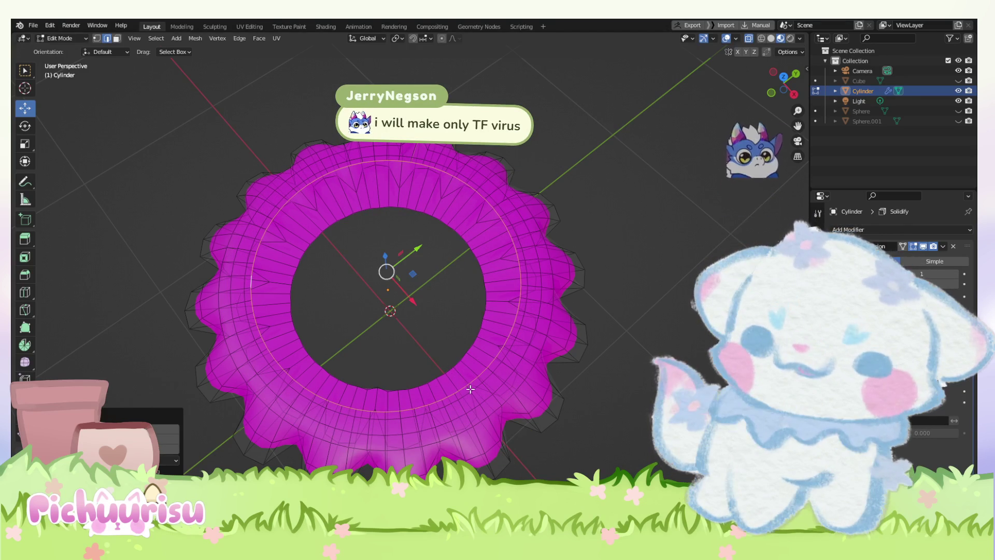
- Reselect the inner ring loop and cancel a plain scale attempt
click(352, 385)
ctrl+click(353, 216)
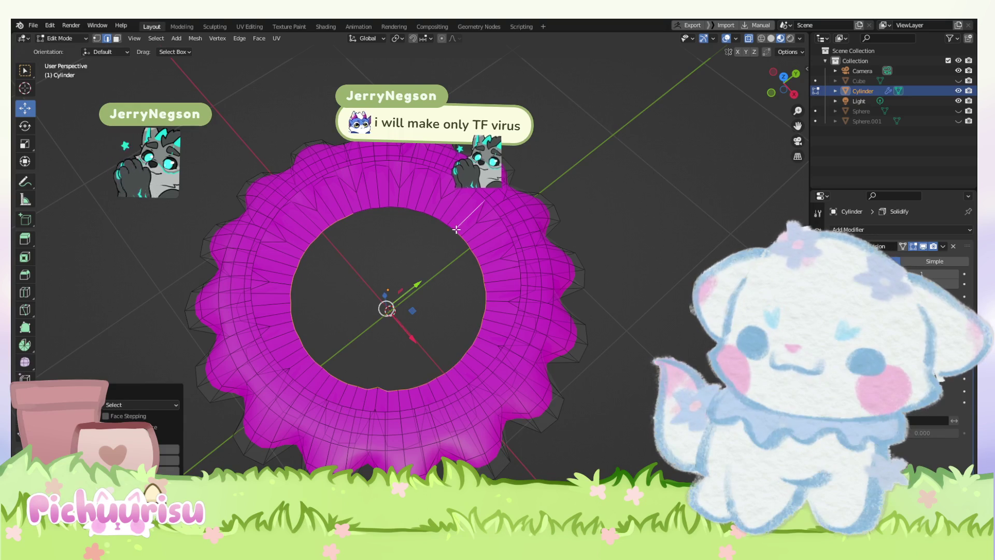
click(399, 230)
click(388, 205)
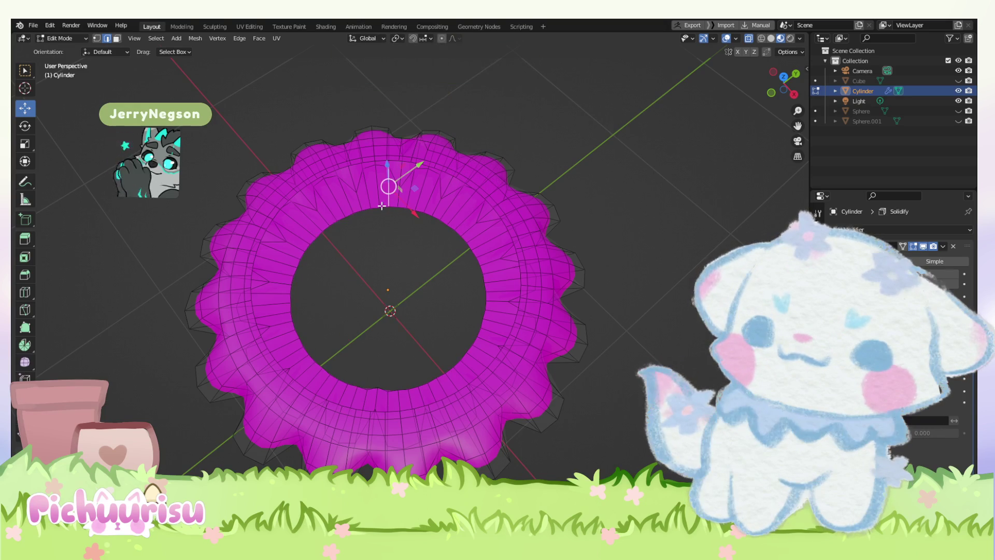
scroll(368, 203, up, 2)
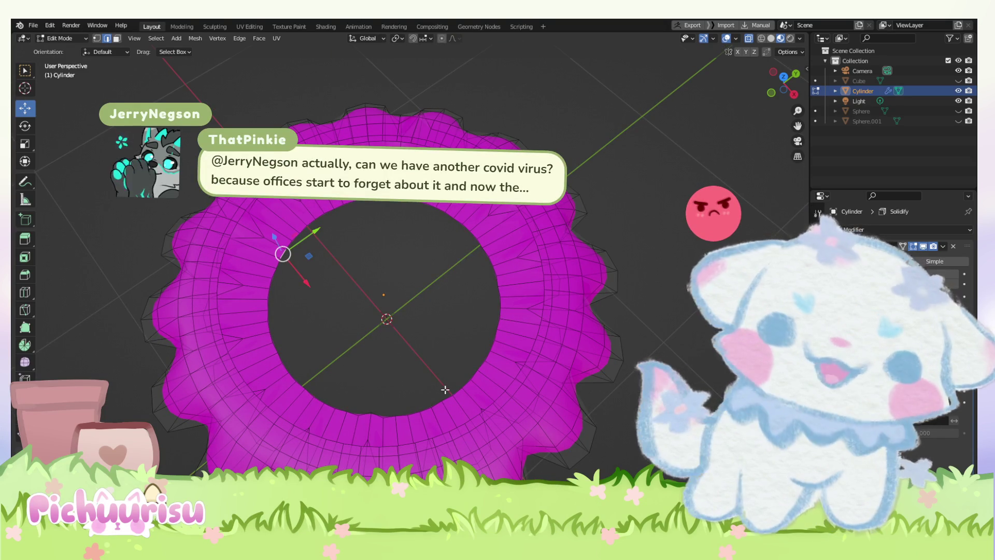
ctrl+click(473, 377)
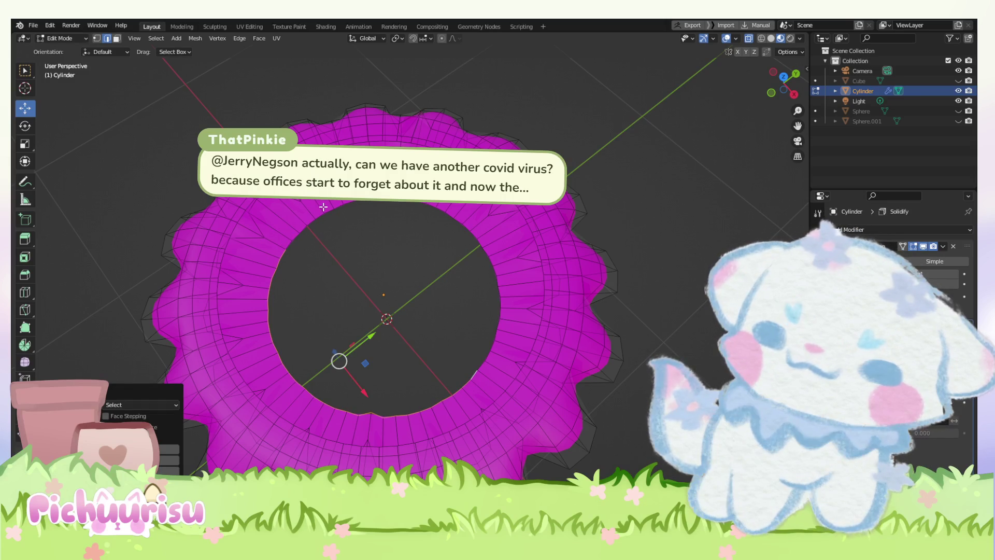
ctrl+click(289, 244)
key(s)
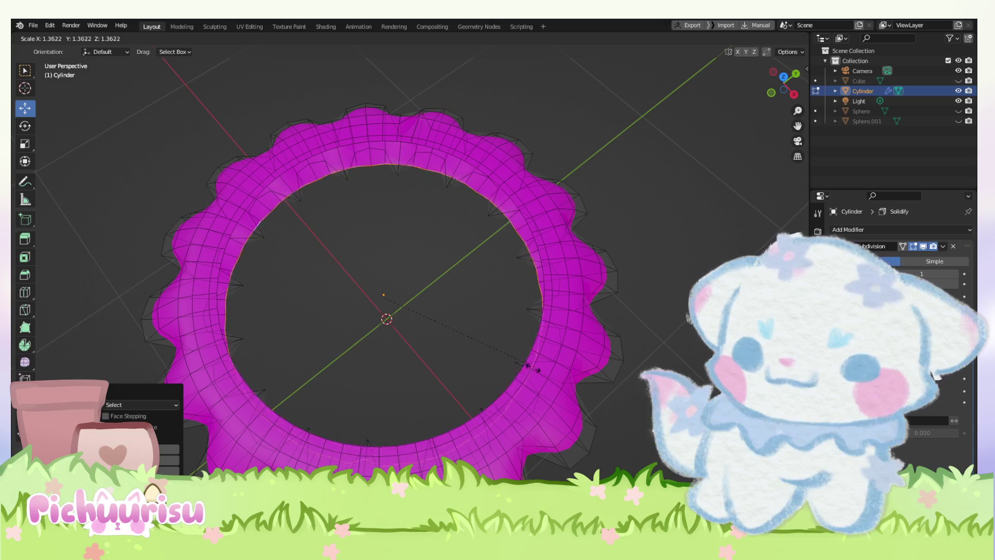
click(499, 350)
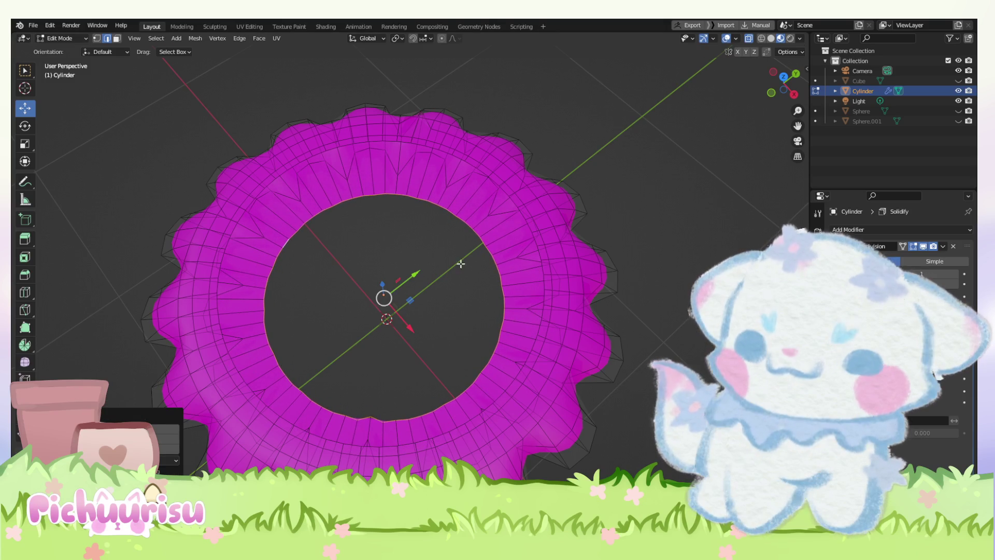
- Widen the inner opening with proportional-editing falloff and return to Object Mode
click(442, 38)
key(s)
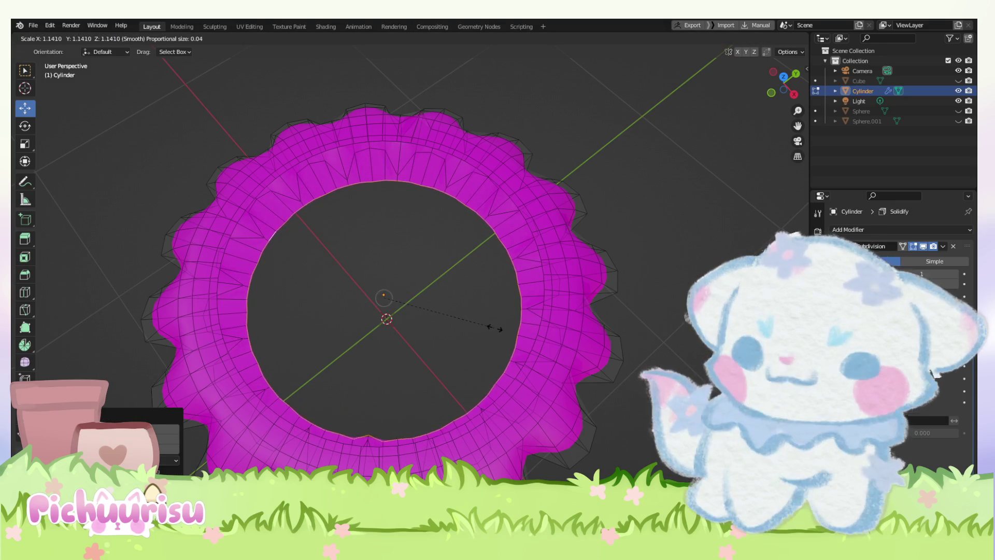
scroll(508, 344, down, 7)
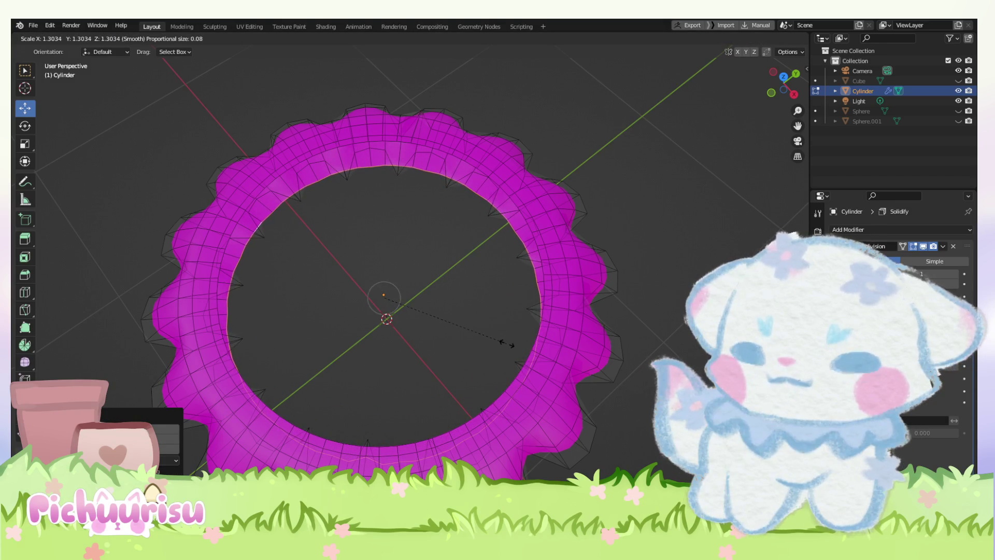
scroll(509, 343, down, 6)
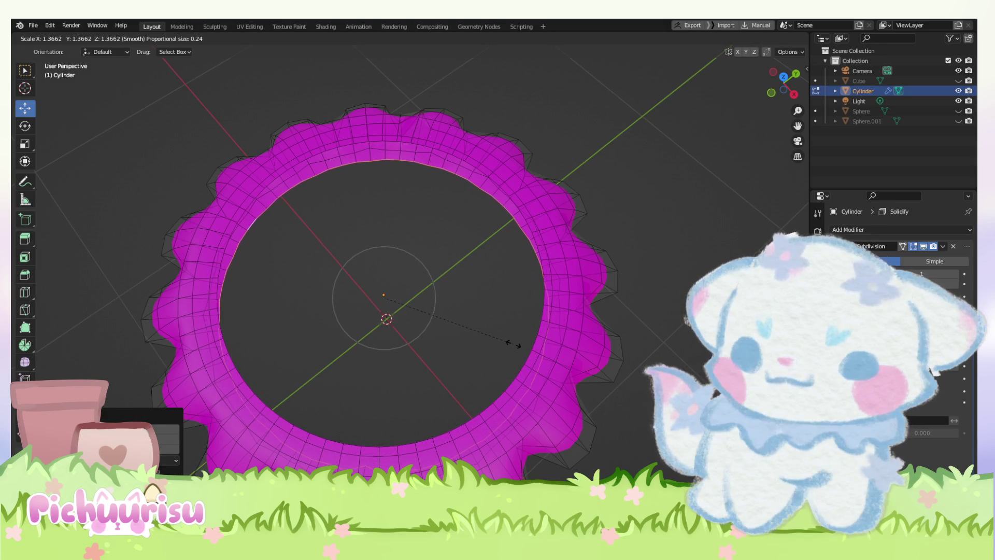
click(509, 344)
middle_drag(511, 344, 533, 236)
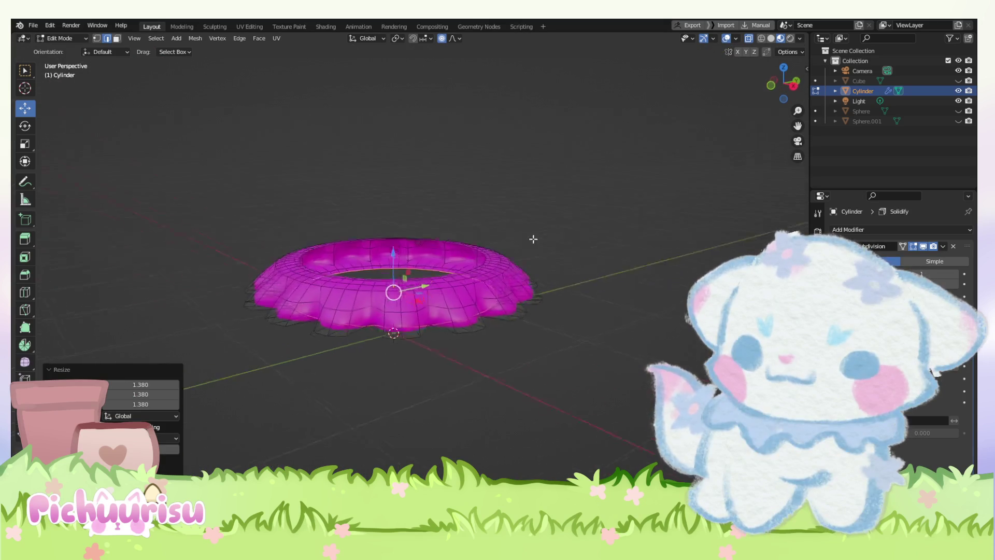
click(58, 38)
- Select the purple frill ring (Cylinder) and switch it into Edit Mode
mouse_move(130, 209)
middle_down()
mouse_move(291, 225)
mouse_move(287, 143)
mouse_move(242, 287)
mouse_move(240, 328)
mouse_move(323, 253)
mouse_move(480, 210)
mouse_move(490, 333)
middle_up()
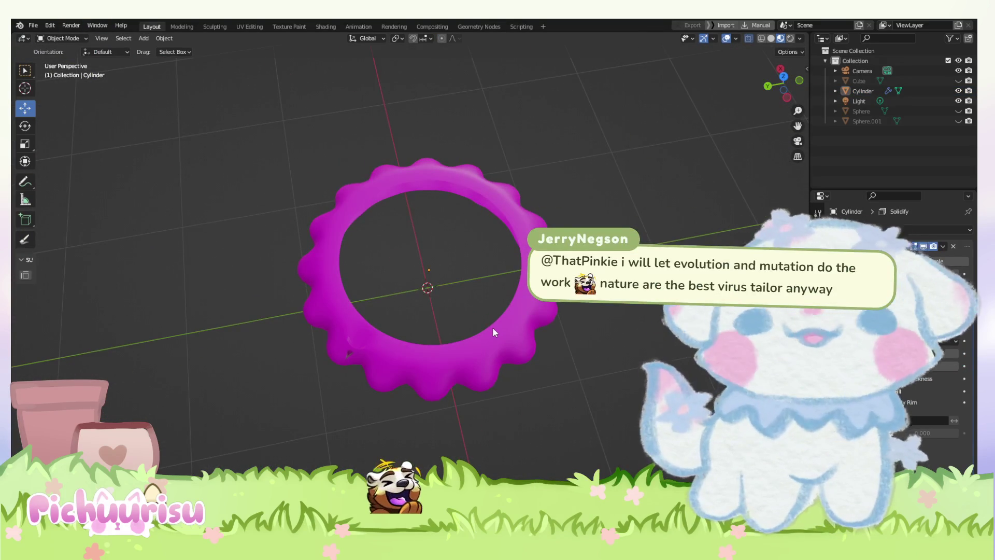
mouse_move(521, 237)
middle_down()
mouse_move(507, 358)
mouse_move(508, 295)
mouse_move(528, 312)
mouse_move(507, 345)
mouse_move(346, 199)
middle_up()
click(504, 332)
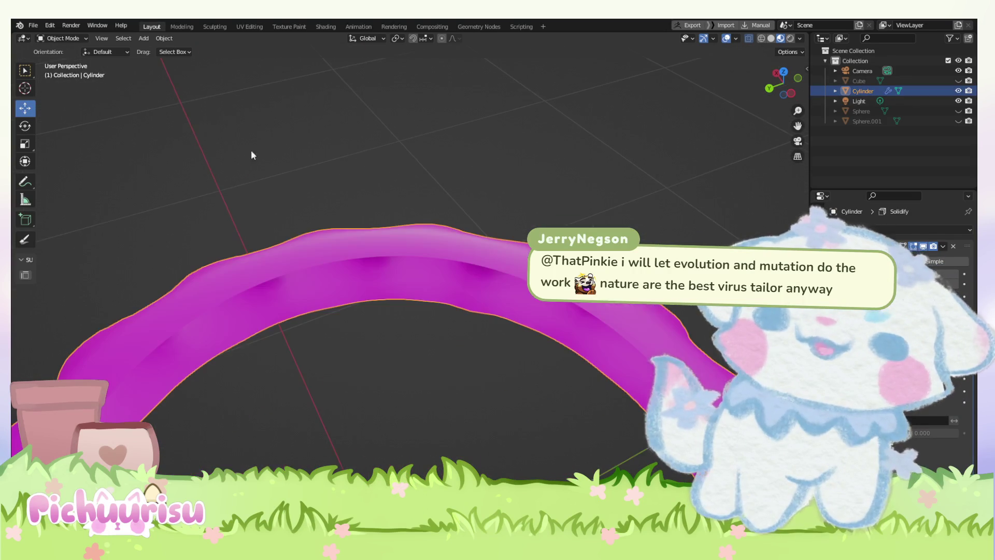
click(70, 37)
click(62, 61)
- Clear the face selection with Alt+A and leave Edit Mode
middle_drag(466, 296, 507, 308)
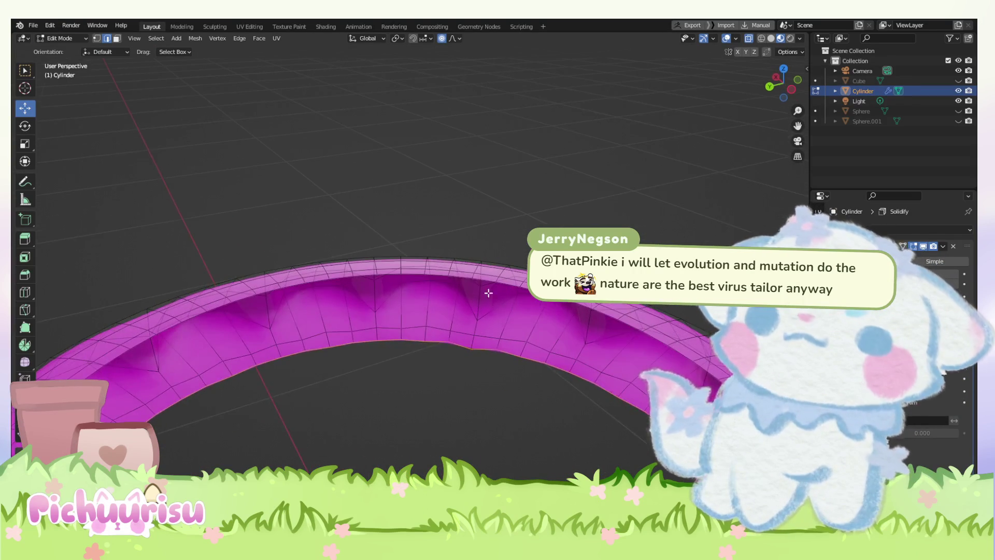
mouse_move(457, 346)
middle_down()
mouse_move(452, 377)
mouse_move(462, 318)
mouse_move(432, 393)
mouse_move(409, 391)
mouse_move(498, 273)
mouse_move(514, 213)
mouse_move(459, 335)
mouse_move(466, 305)
mouse_move(456, 249)
mouse_move(464, 259)
mouse_move(444, 222)
mouse_move(415, 274)
middle_up()
scroll(448, 263, up, 3)
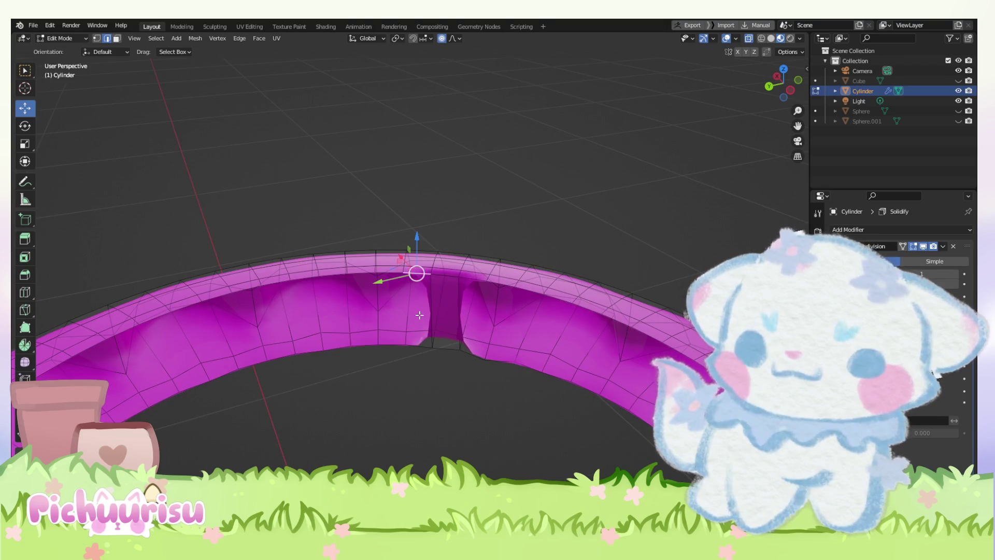
key(alt+a)
mouse_move(406, 324)
middle_down()
mouse_move(427, 345)
mouse_move(411, 355)
mouse_move(412, 269)
mouse_move(467, 269)
mouse_move(558, 355)
mouse_move(674, 318)
mouse_move(418, 218)
mouse_move(551, 339)
mouse_move(541, 273)
mouse_move(536, 295)
middle_up()
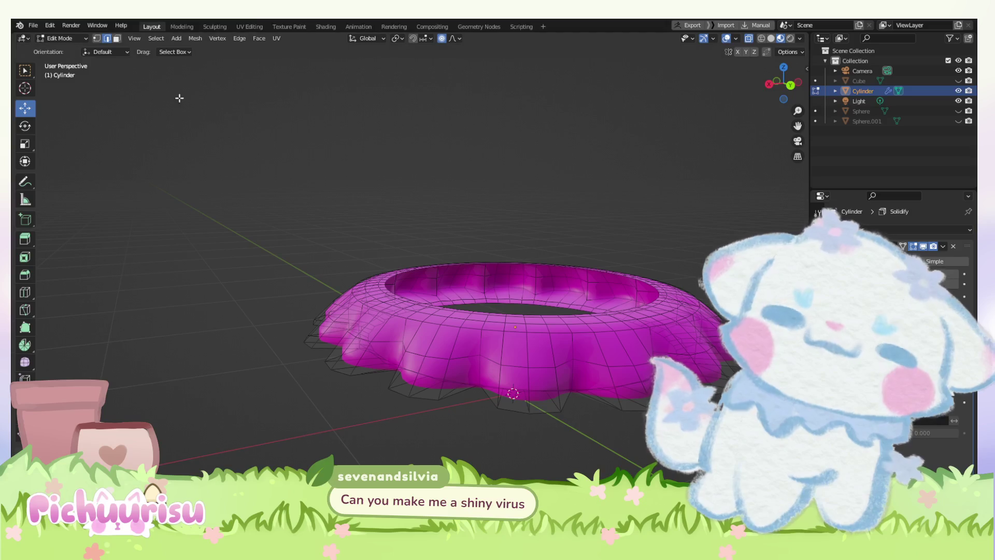
click(58, 38)
- Show the white bowl half Sphere and hide the dome Sphere.001, abandoning a dome resize
mouse_move(249, 228)
middle_down()
mouse_move(466, 296)
mouse_move(974, 139)
middle_up()
click(958, 121)
middle_drag(700, 233, 523, 320)
scroll(524, 321, up, 2)
click(509, 358)
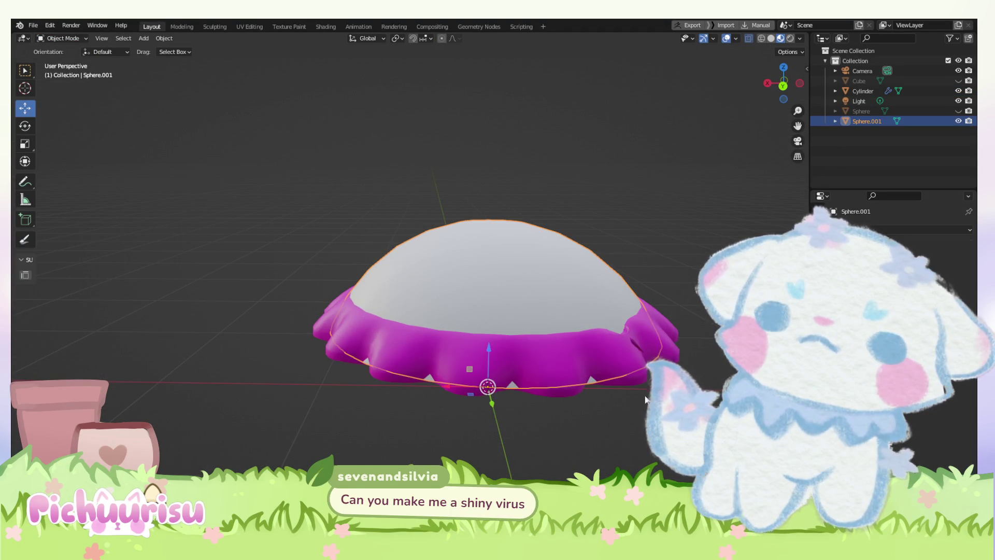
key(s)
key(Escape)
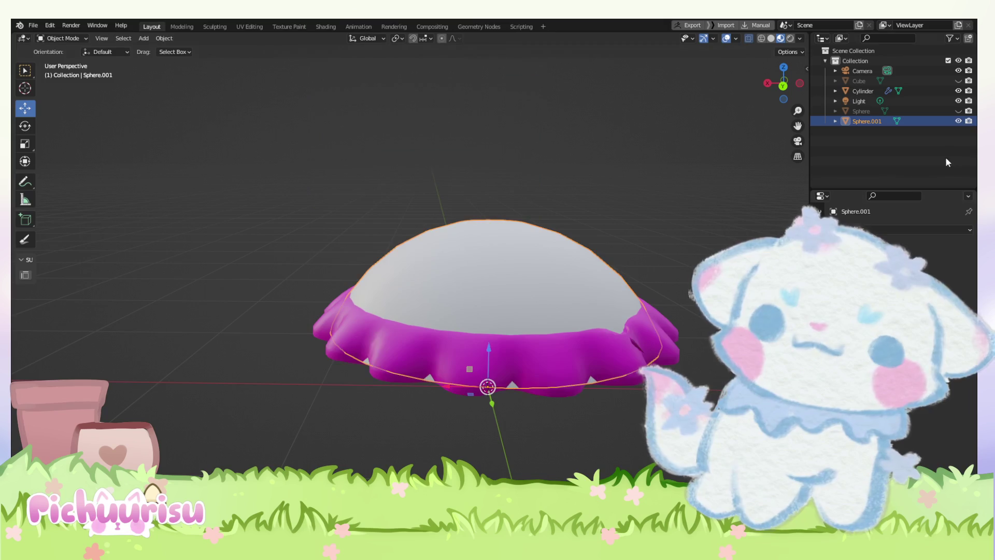
click(959, 111)
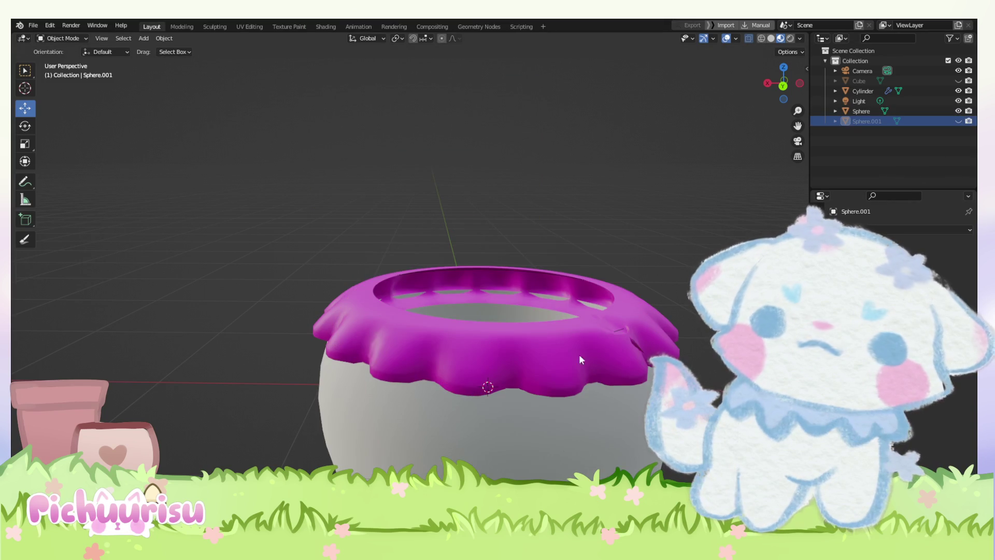
- Lower the purple frill ring along Z onto the bowl's rim
middle_drag(589, 360, 489, 271)
click(390, 243)
key(g)
key(z)
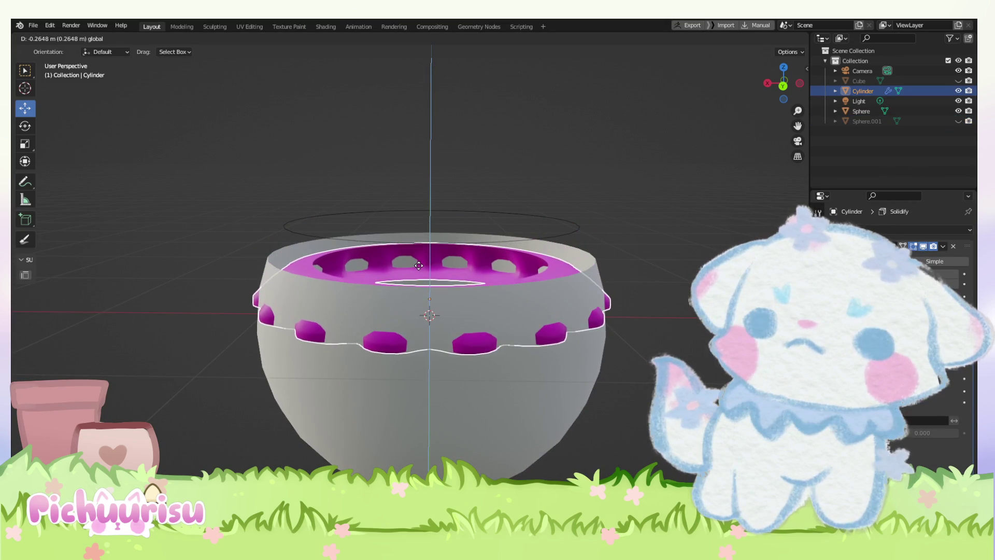
click(418, 267)
- Enlarge the frill ring in two scale passes so it wraps the bowl's rim
key(s)
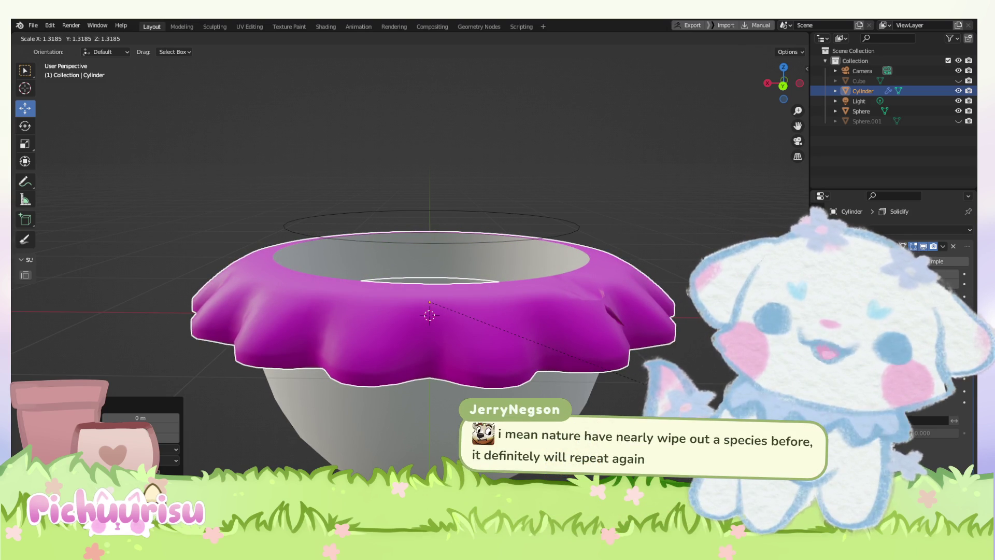
click(567, 353)
mouse_move(540, 362)
middle_down()
mouse_move(406, 344)
mouse_move(393, 381)
mouse_move(604, 399)
middle_up()
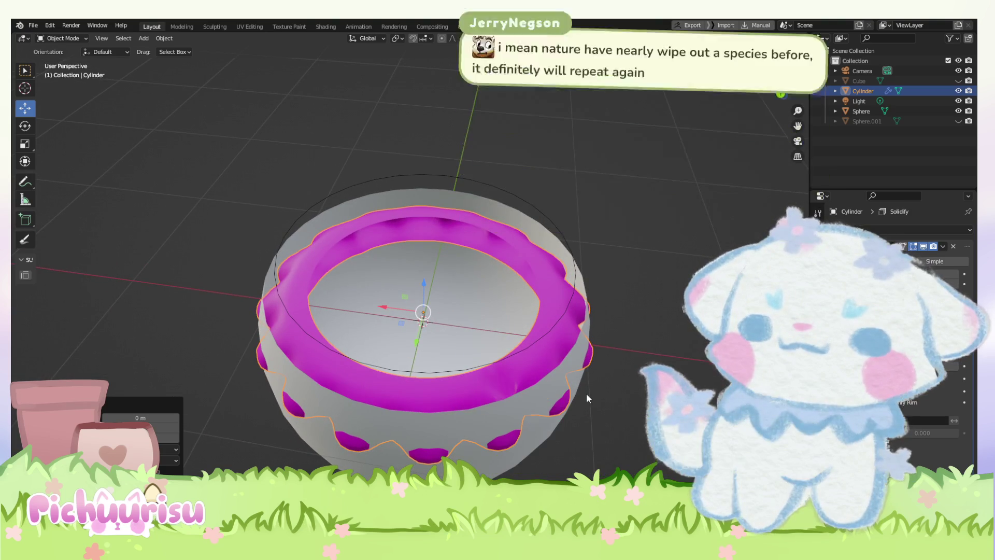
key(s)
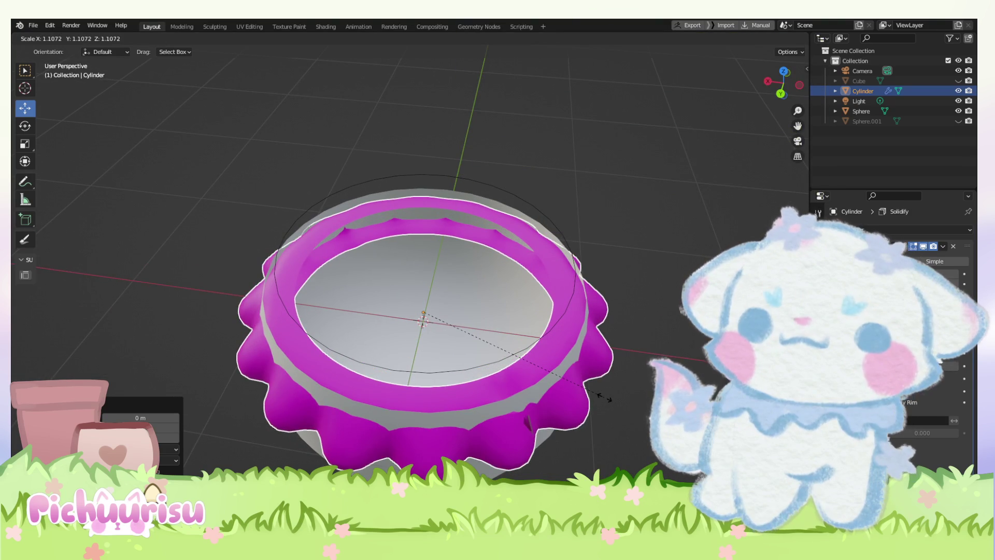
click(596, 395)
click(64, 37)
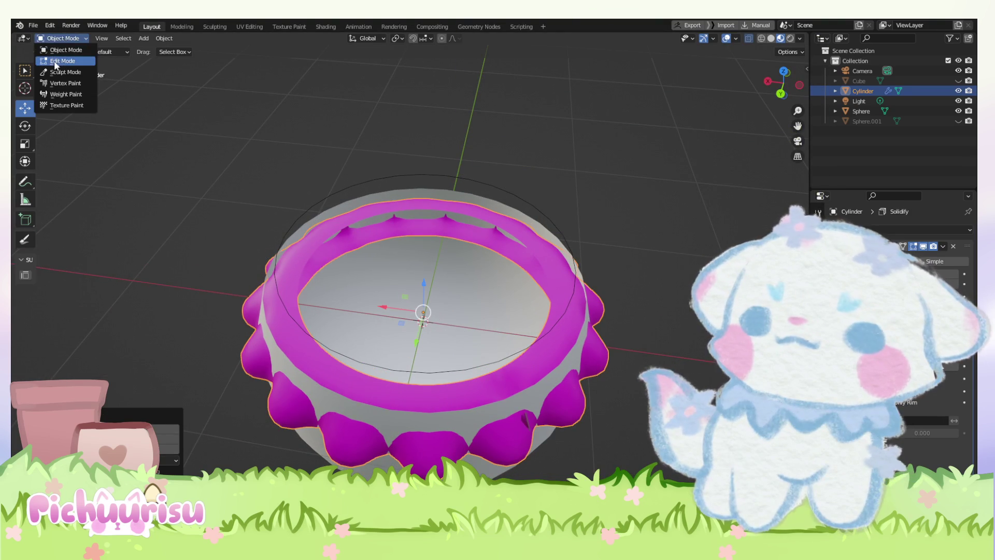
click(54, 62)
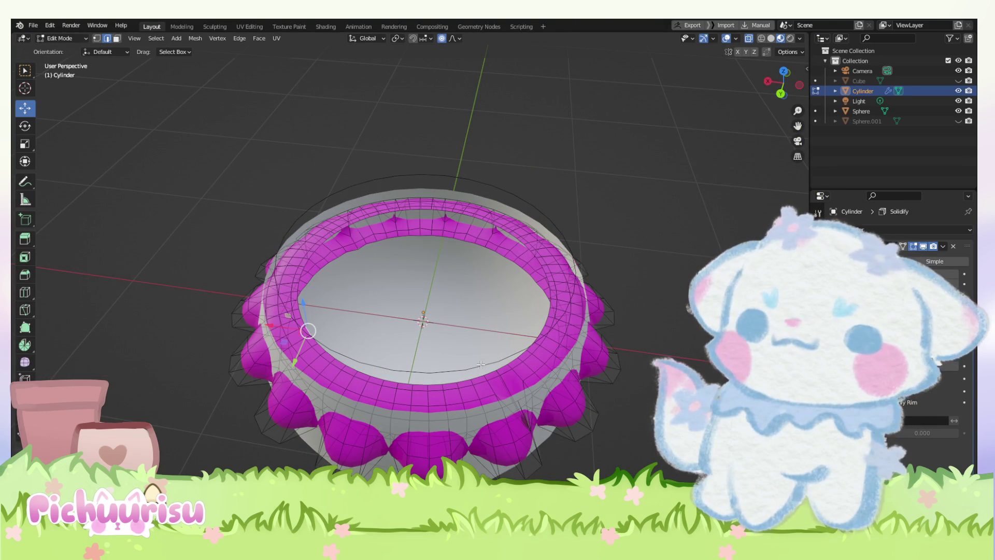
- Select a vertex on the frill ring, grow the selection, and inspect it from above
click(327, 270)
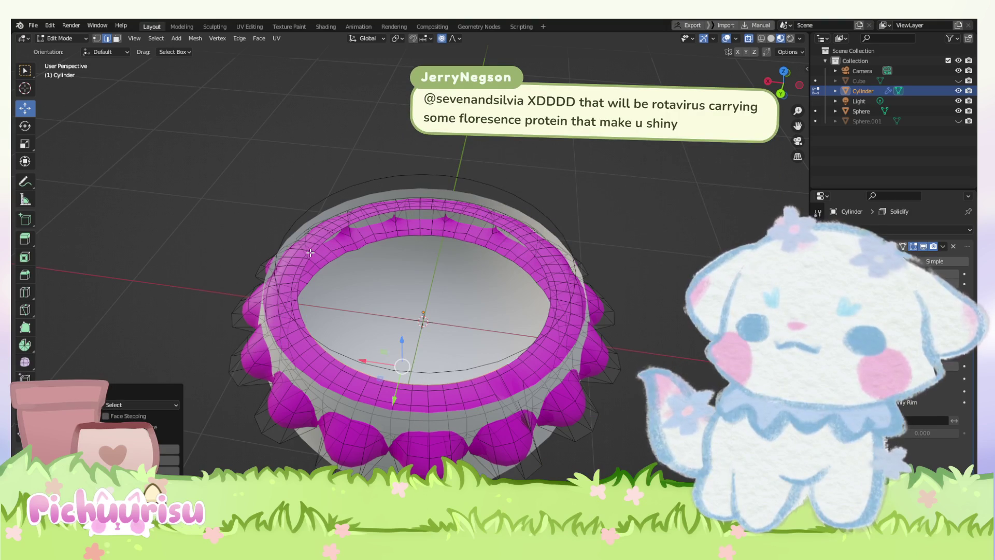
middle_drag(327, 270, 467, 251)
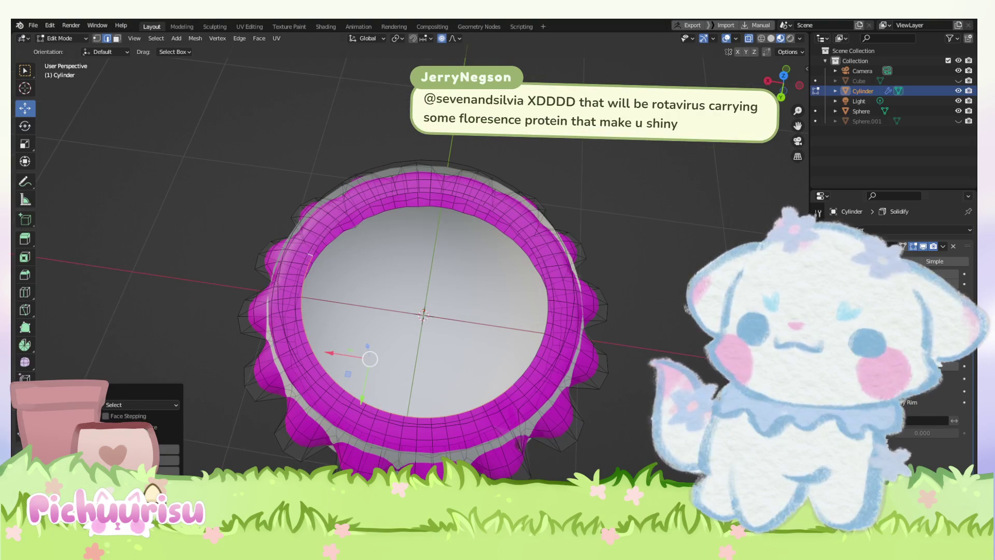
mouse_move(466, 250)
middle_down()
mouse_move(330, 224)
mouse_move(461, 221)
middle_up()
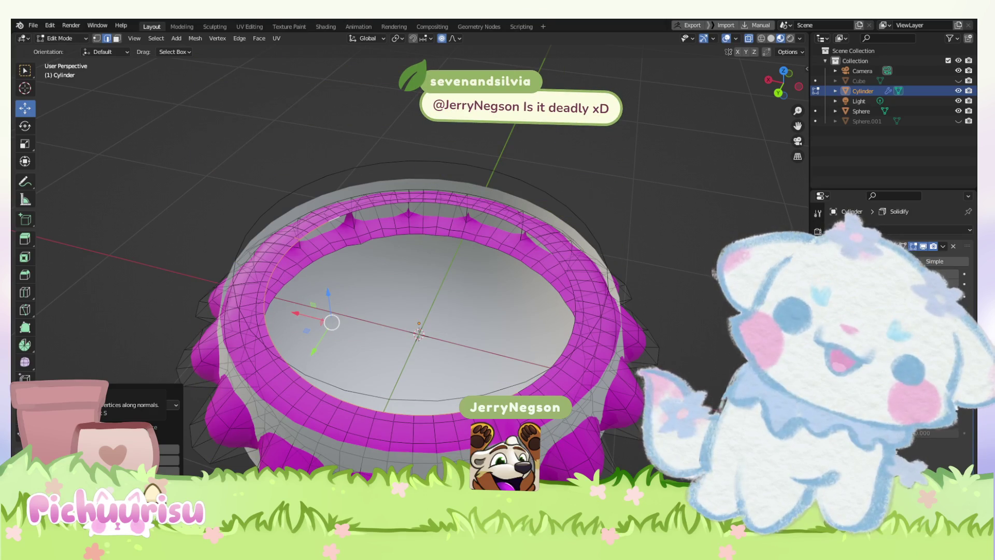
key(ctrl+KP_Add)
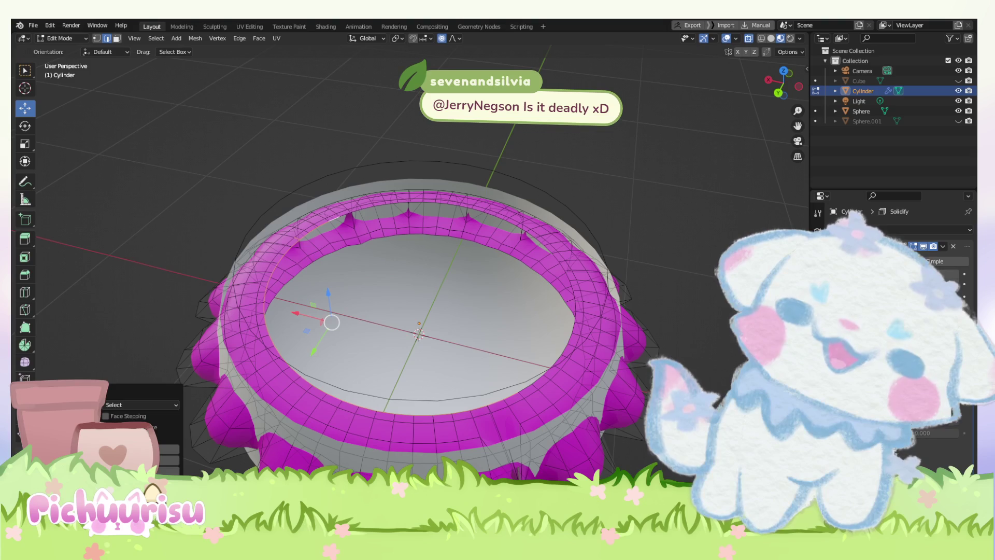
scroll(416, 311, down, 3)
middle_drag(416, 311, 416, 343)
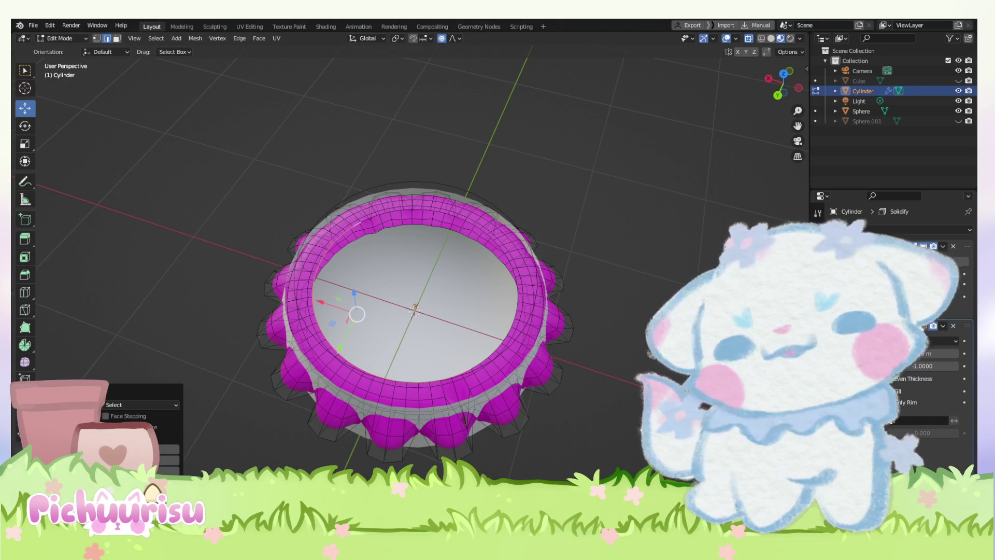
middle_drag(469, 304, 434, 316)
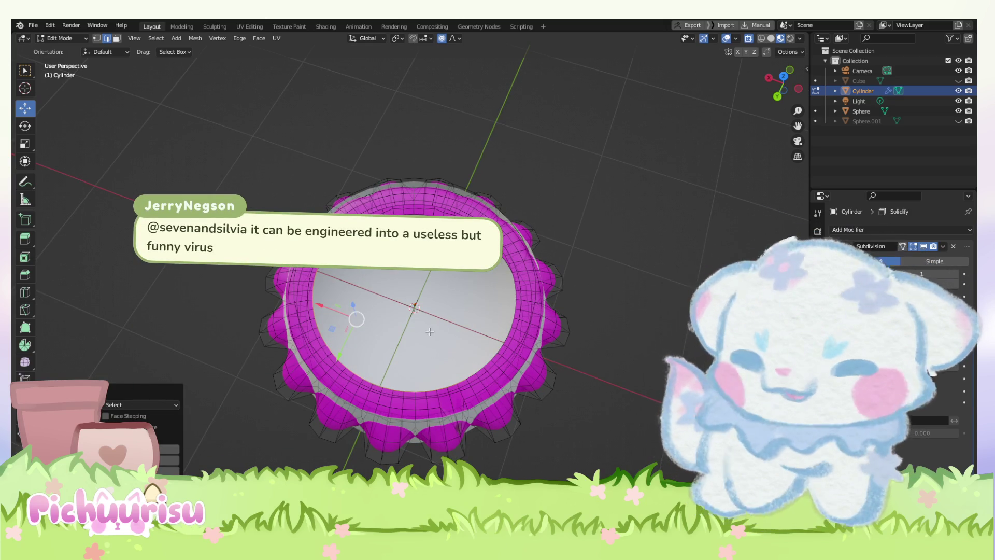
- Resize the rim with smooth proportional falloff and hide the white bowl half
key(s)
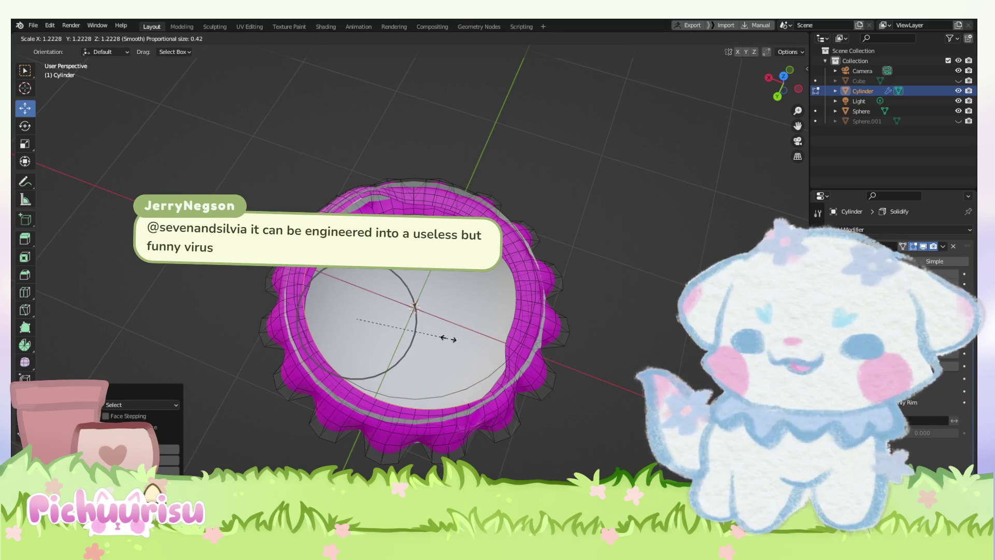
click(448, 338)
scroll(543, 335, up, 2)
middle_drag(562, 343, 575, 291)
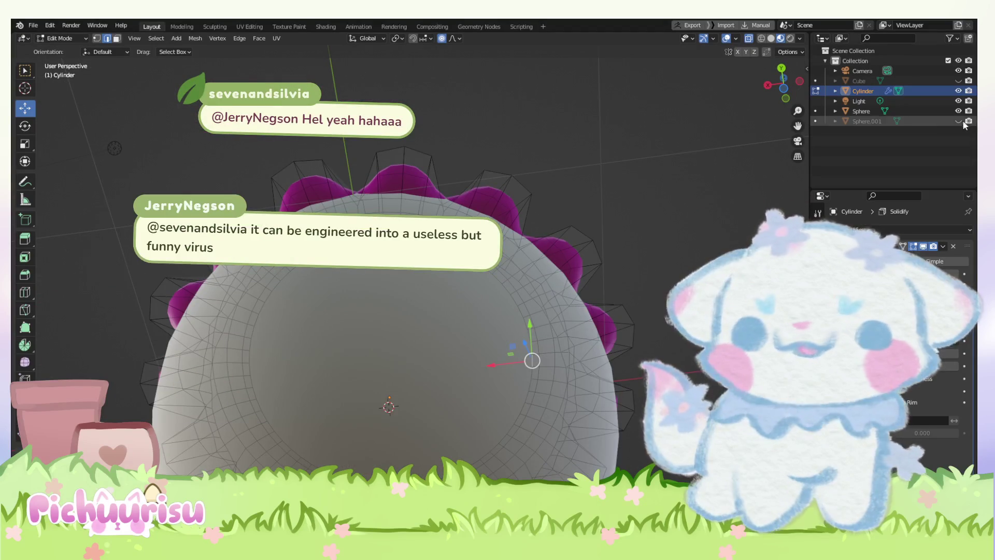
click(959, 111)
middle_drag(545, 350, 471, 192)
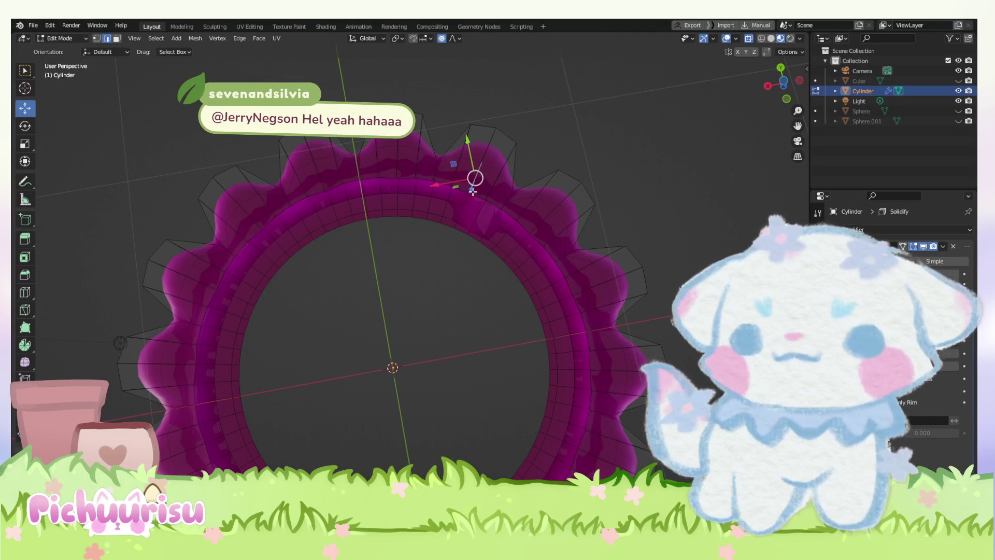
- Select an edge path along the ring's upper edge and line up a back orthographic view
click(203, 316)
middle_drag(202, 307, 210, 268)
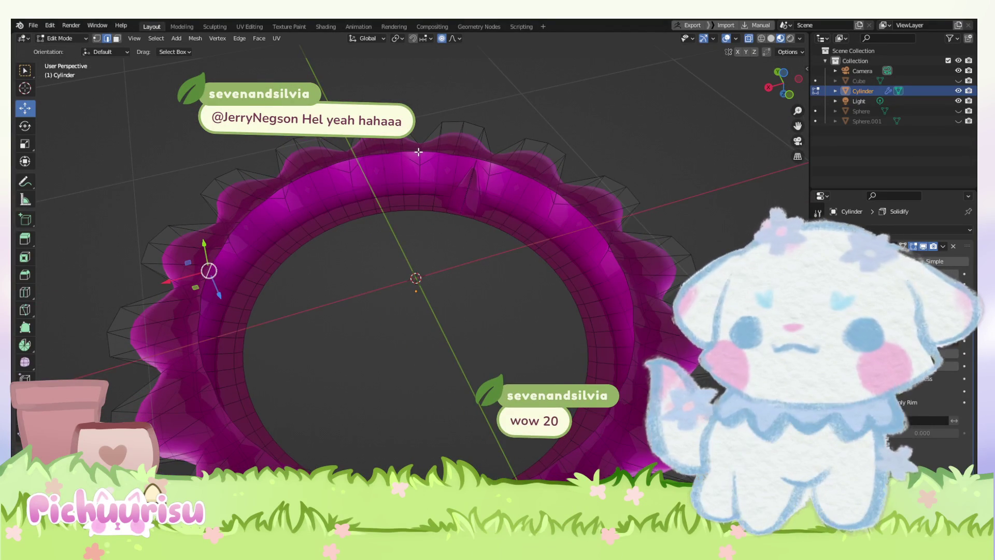
ctrl+click(419, 152)
ctrl+click(635, 298)
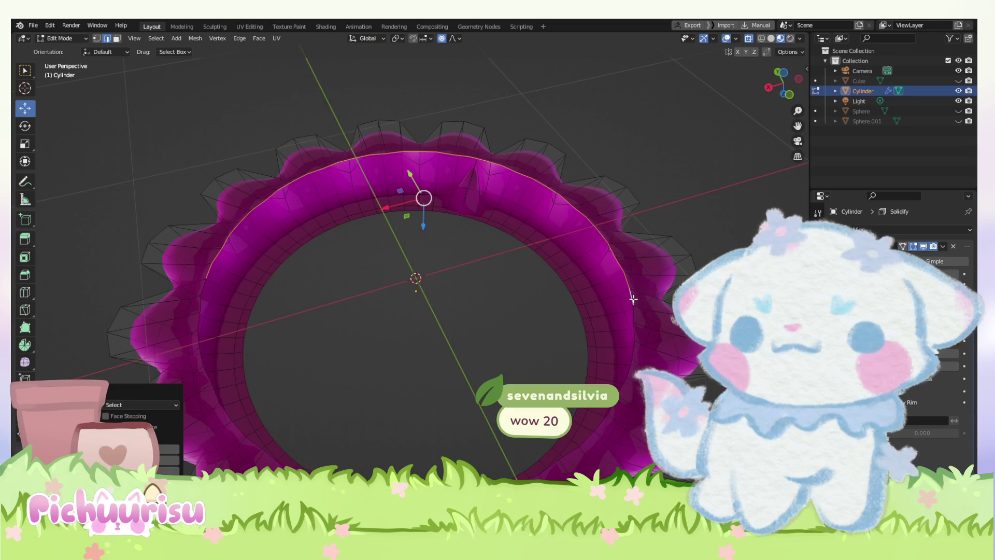
middle_drag(629, 289, 477, 231)
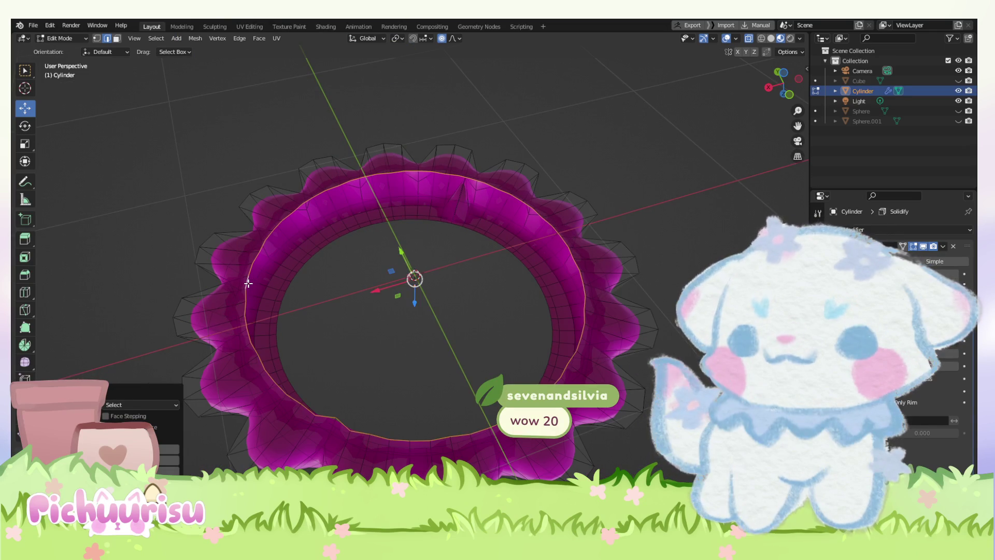
middle_drag(247, 284, 771, 184)
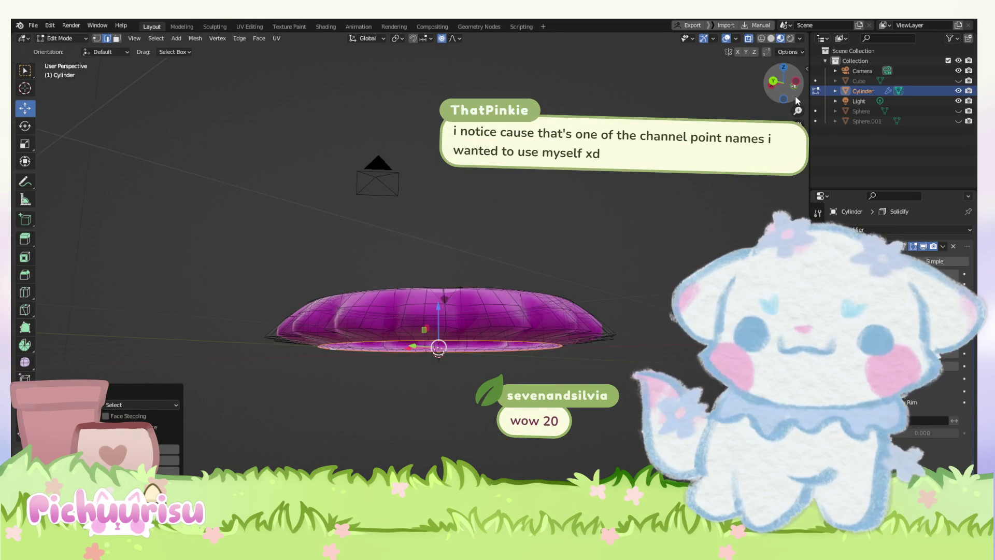
click(773, 83)
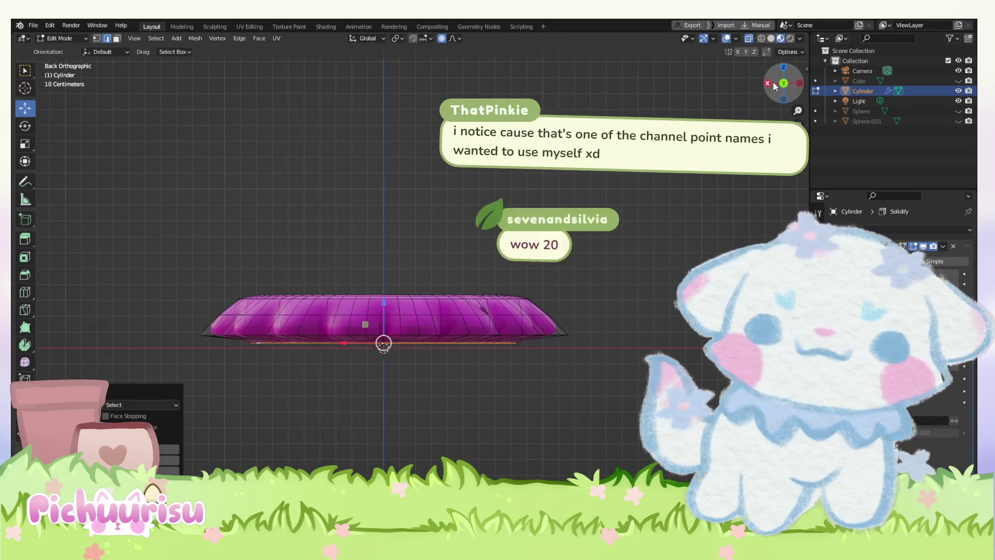
shift+middle_drag(593, 308, 544, 327)
scroll(545, 327, up, 2)
scroll(483, 302, up, 2)
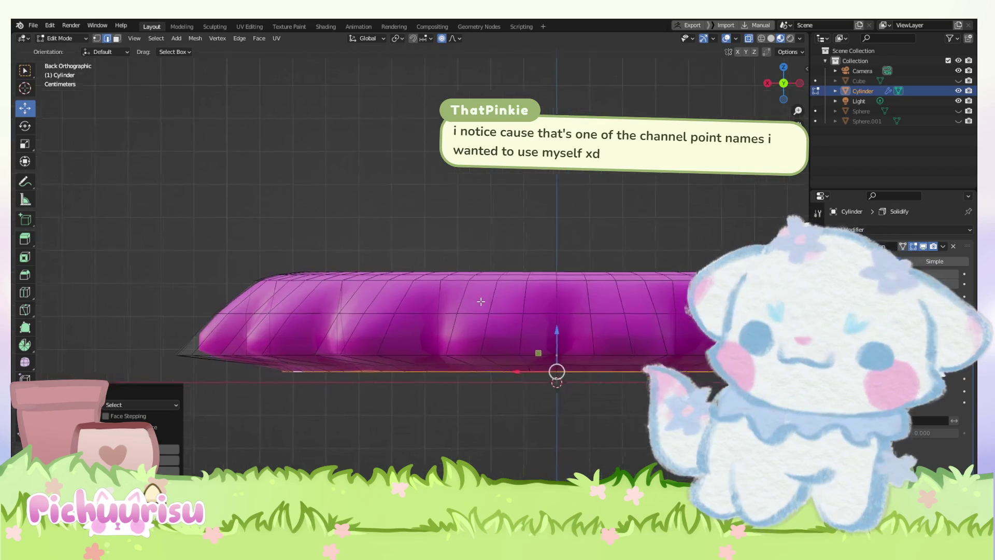
shift+middle_drag(483, 302, 459, 291)
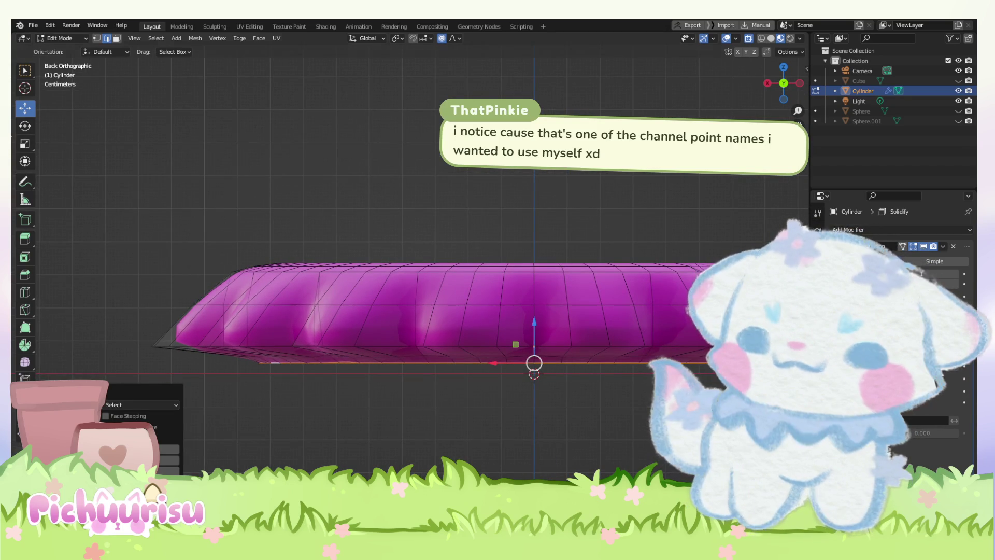
- Flatten the frill vertically, raise it slightly with smooth falloff, and show the large grey sphere
mouse_move(532, 324)
mouse_down()
mouse_move(535, 342)
mouse_move(546, 335)
mouse_up()
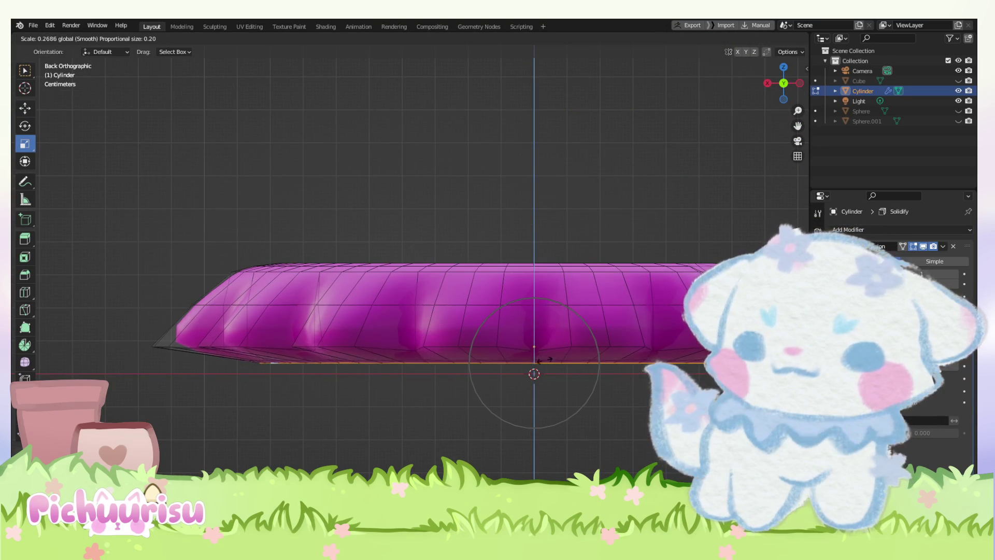
click(547, 355)
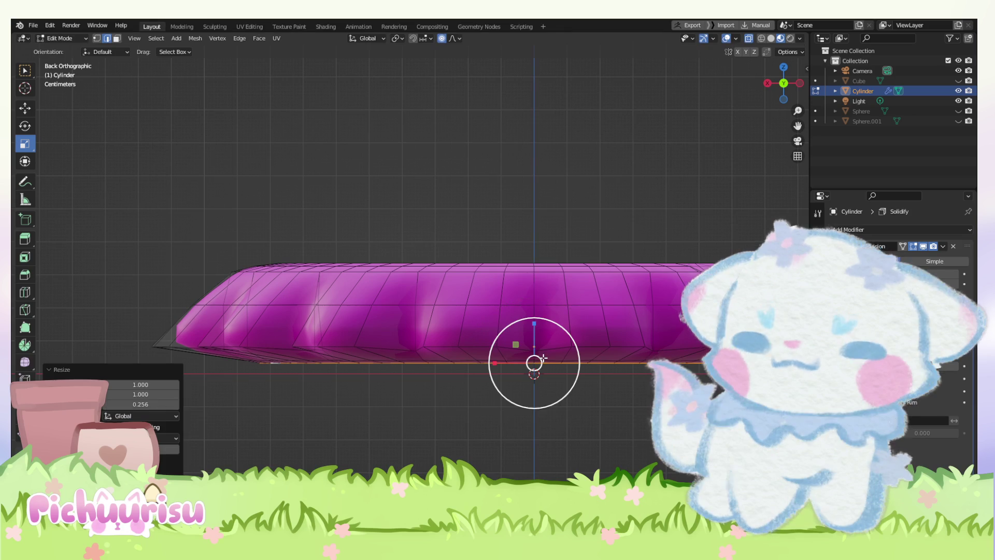
drag(535, 336, 534, 332)
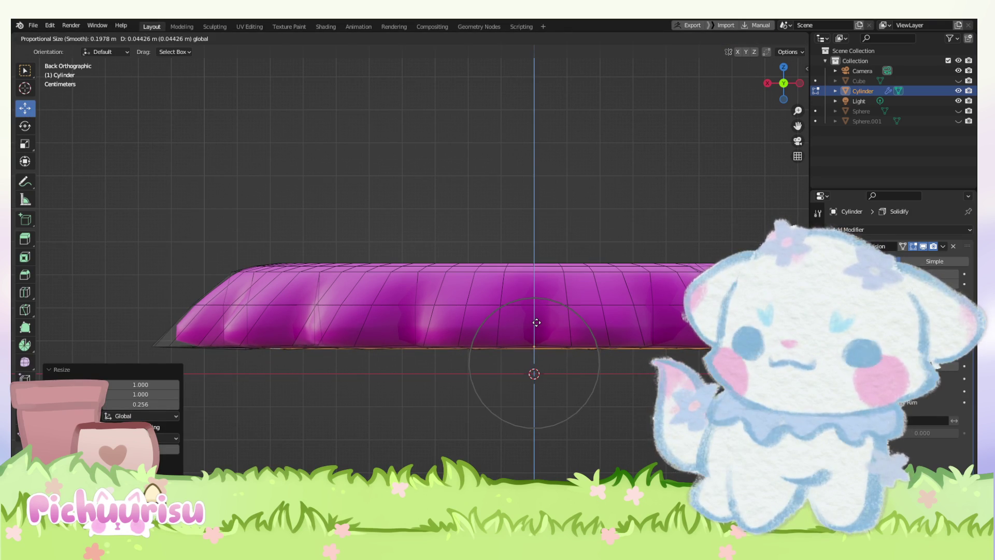
click(537, 322)
mouse_move(536, 322)
middle_down()
mouse_move(398, 391)
mouse_move(467, 334)
middle_up()
click(959, 120)
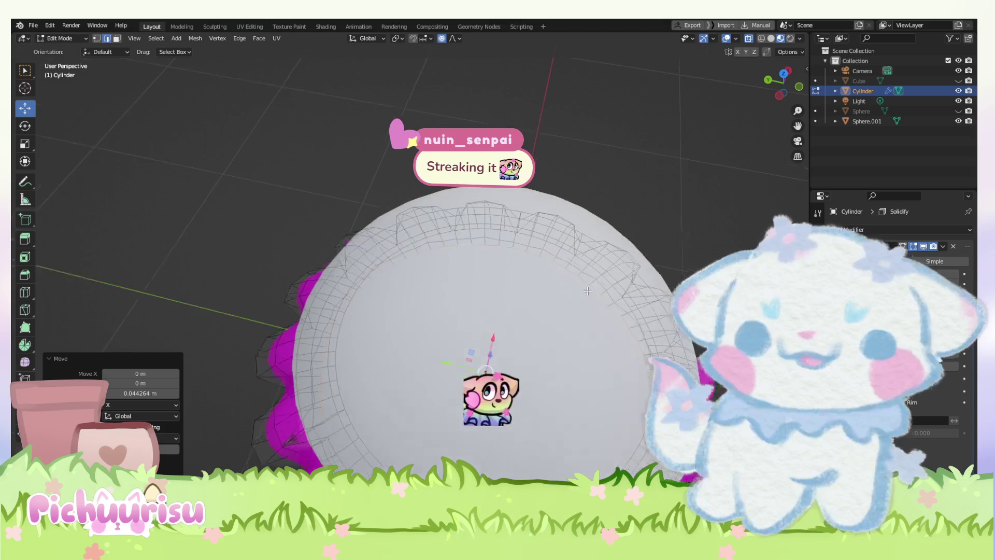
- Swap to the smaller grey sphere and widen the frill's top rim to 1.209 with smooth falloff
click(959, 120)
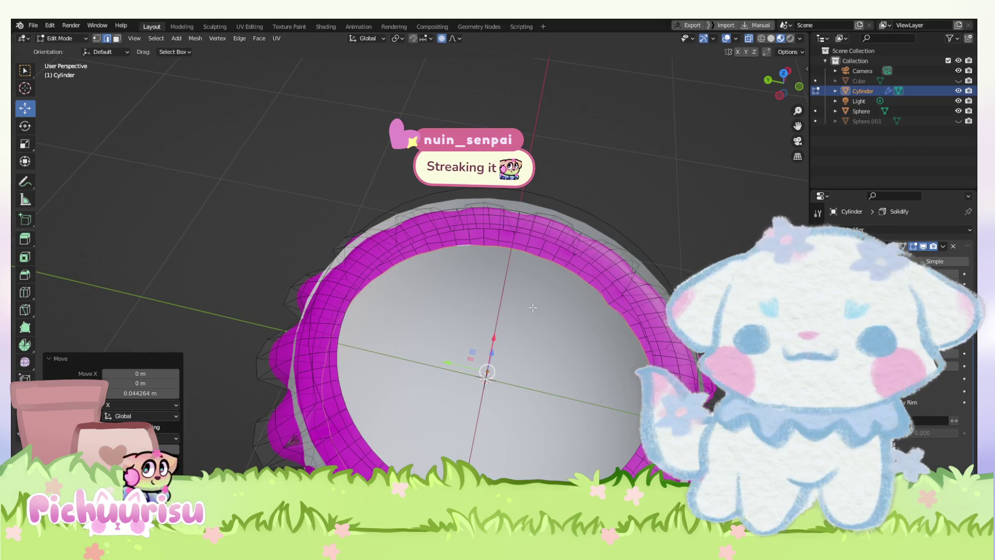
middle_drag(536, 307, 589, 347)
key(s)
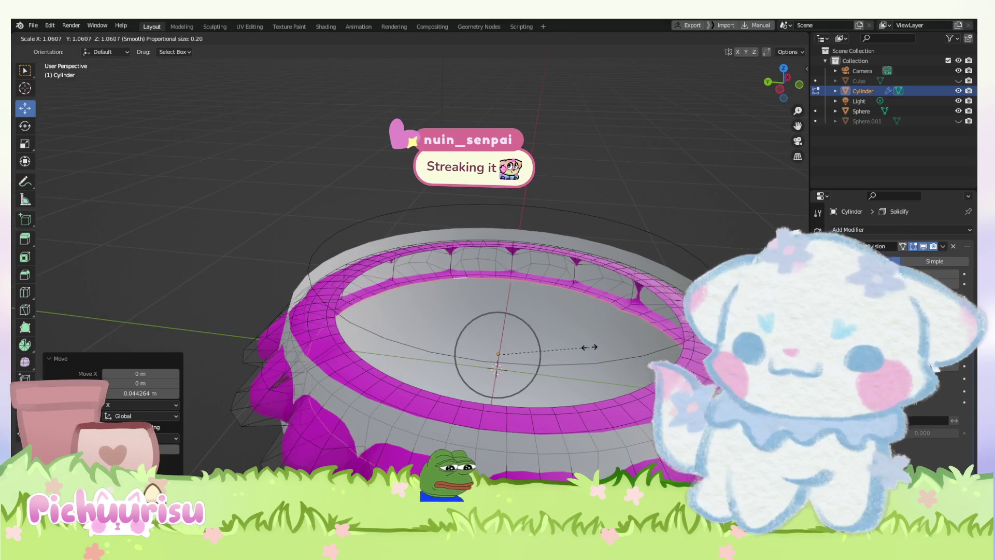
scroll(591, 348, down, 4)
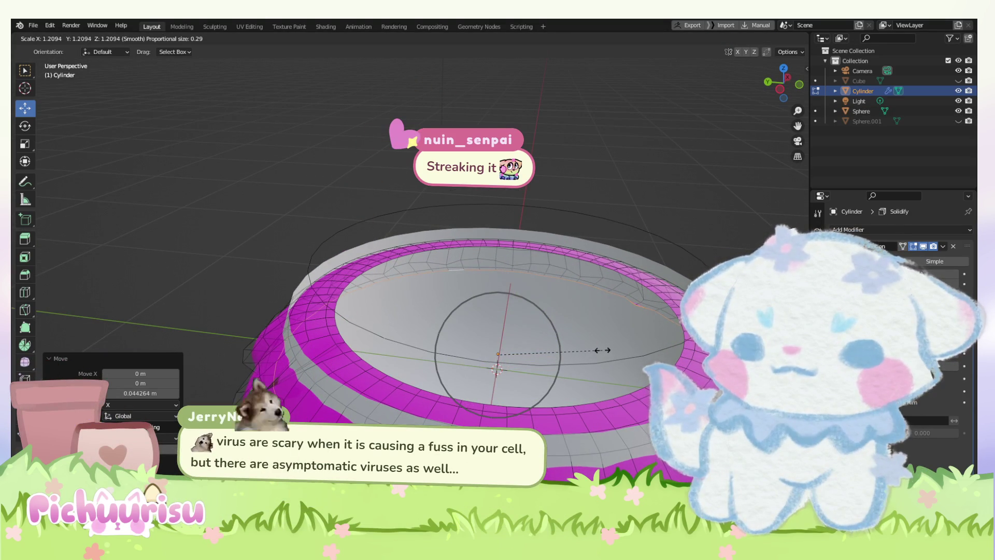
click(602, 349)
- Place the 3D cursor on the rim and orbit to inspect the inside of the bowl
mouse_move(603, 349)
middle_down()
mouse_move(439, 344)
mouse_move(413, 370)
middle_up()
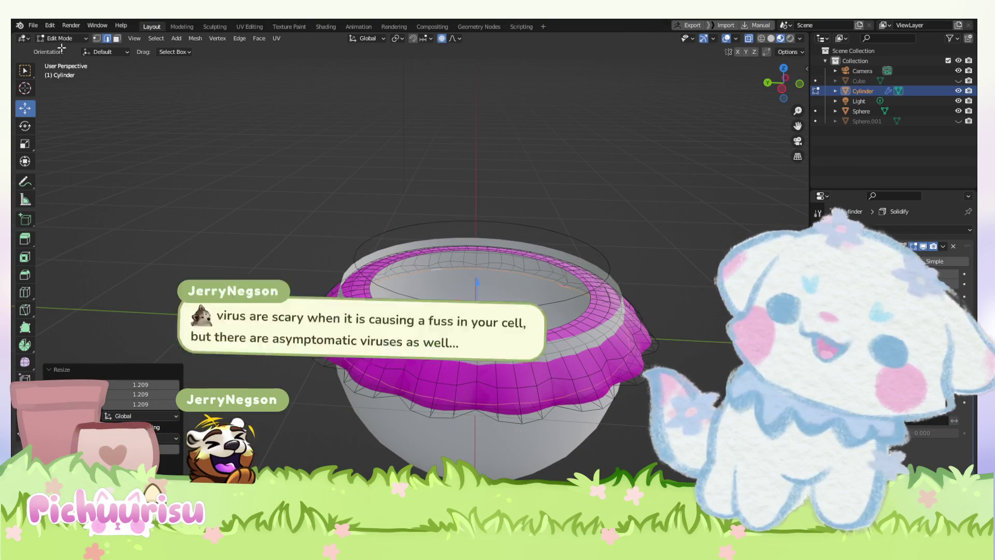
mouse_move(64, 93)
middle_down()
mouse_move(333, 419)
mouse_move(370, 339)
middle_up()
scroll(332, 418, up, 3)
shift+right_click(325, 418)
middle_drag(352, 360, 355, 327)
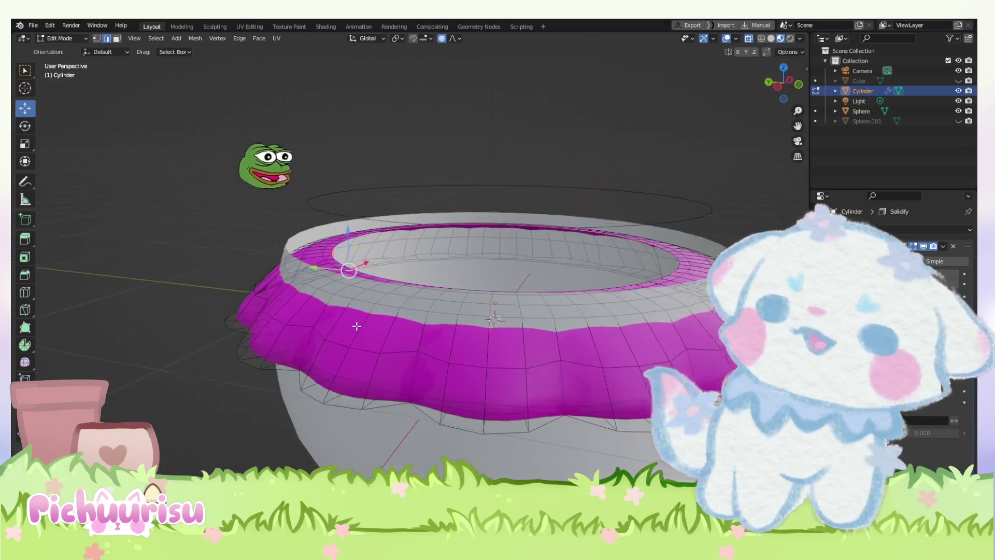
mouse_move(403, 305)
middle_down()
mouse_move(456, 368)
mouse_move(562, 322)
mouse_move(652, 300)
middle_up()
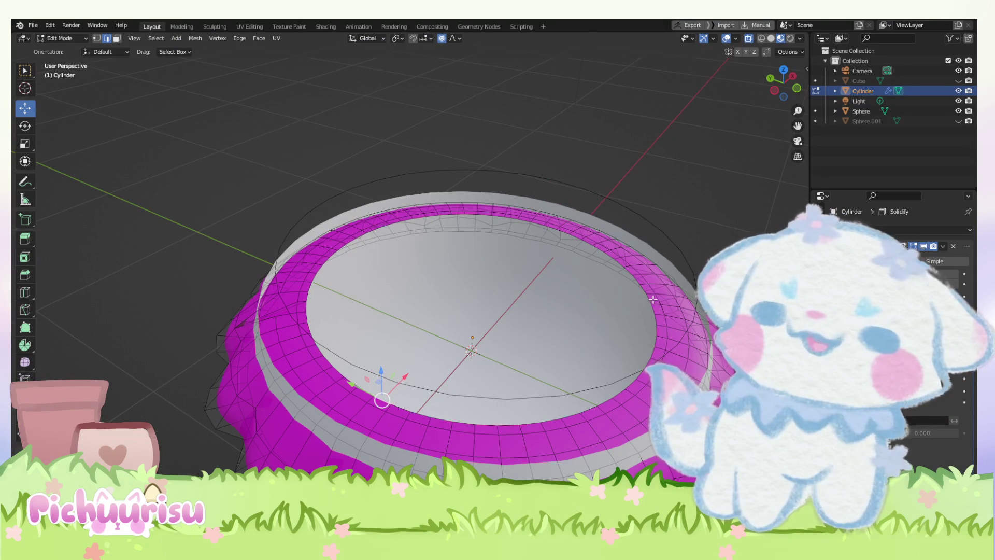
middle_drag(413, 274, 383, 314)
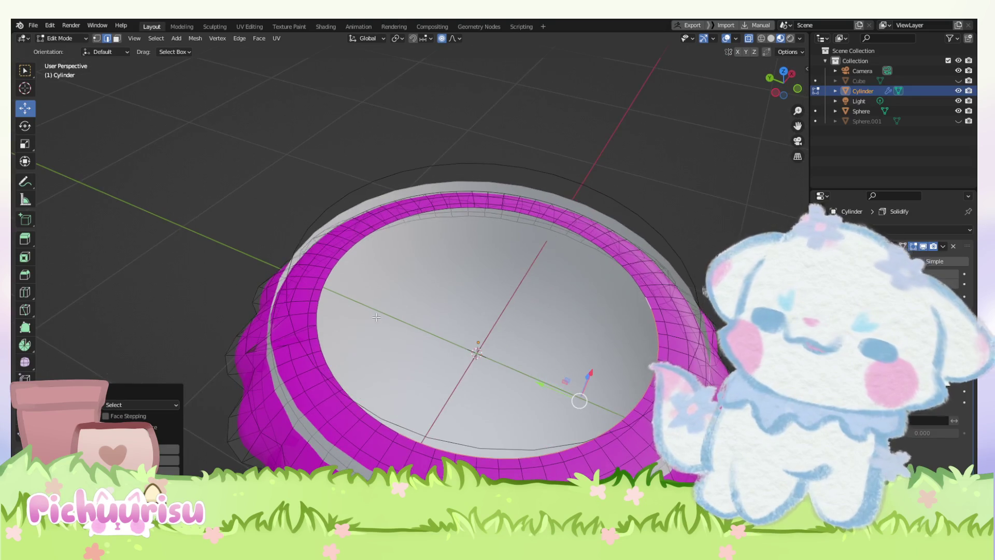
mouse_move(317, 333)
middle_down()
mouse_move(386, 333)
mouse_move(418, 360)
mouse_move(427, 406)
middle_up()
- Select the frill's top rim loop, check it against the large sphere, and start scaling it outward with smooth falloff
click(430, 411)
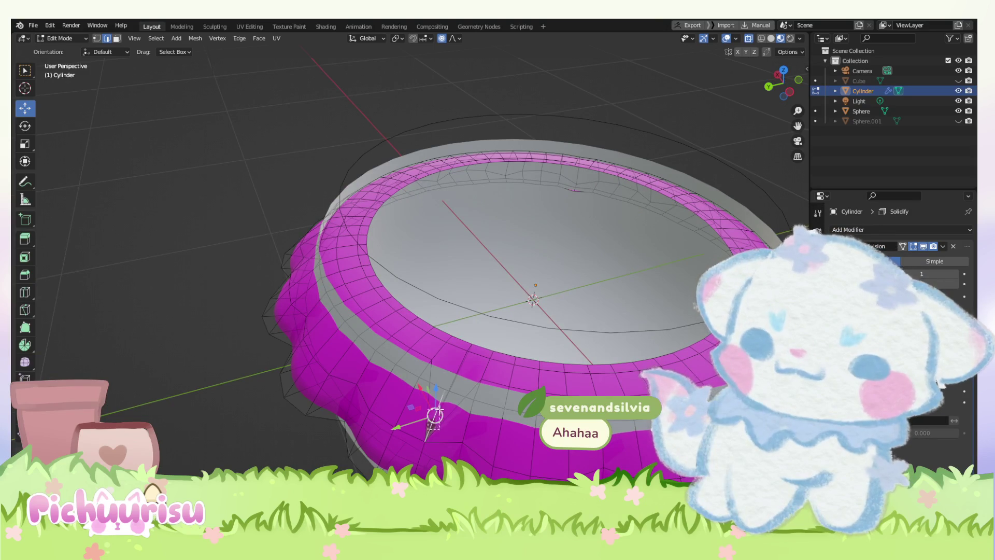
click(957, 116)
mouse_move(644, 223)
middle_down()
mouse_move(390, 279)
mouse_move(485, 231)
mouse_move(529, 279)
middle_up()
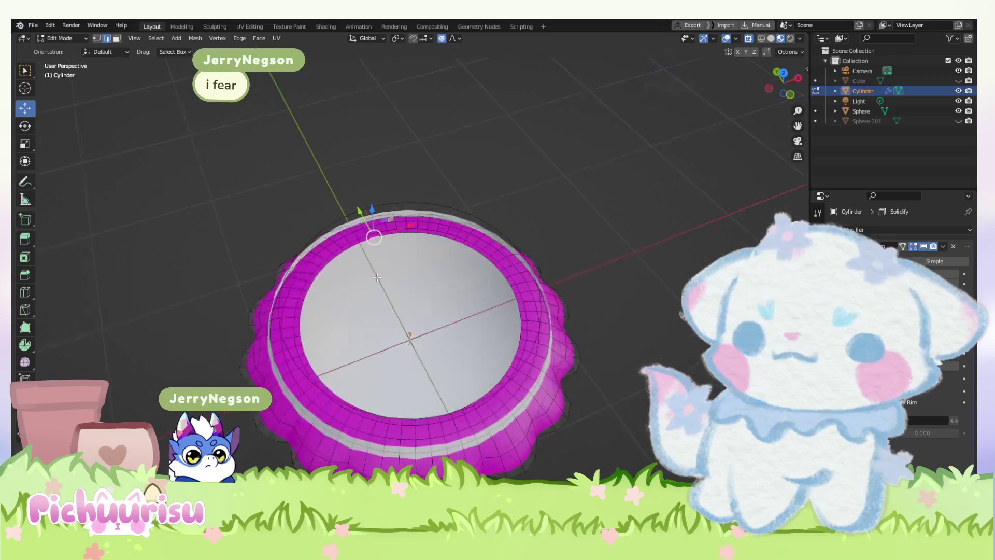
scroll(529, 279, up, 2)
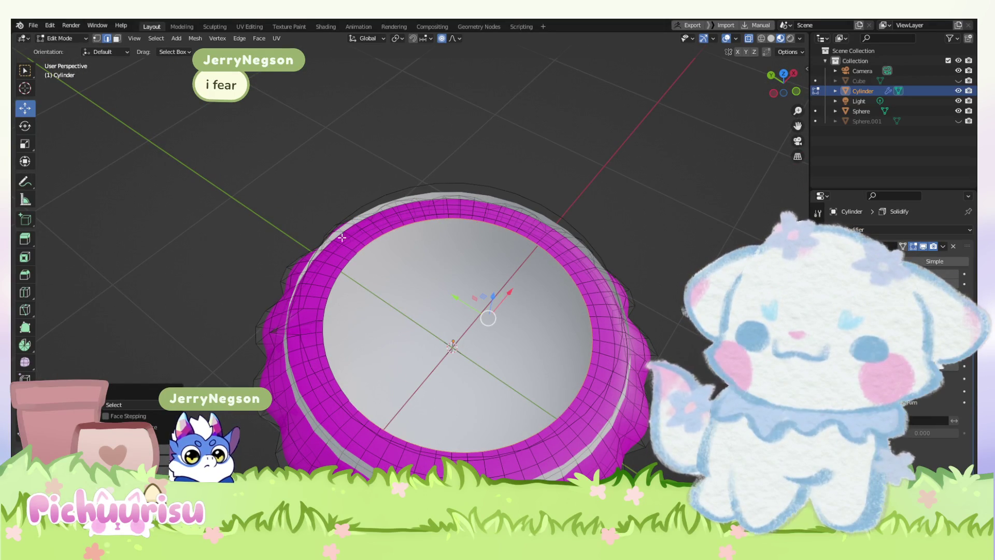
middle_drag(353, 256, 403, 279)
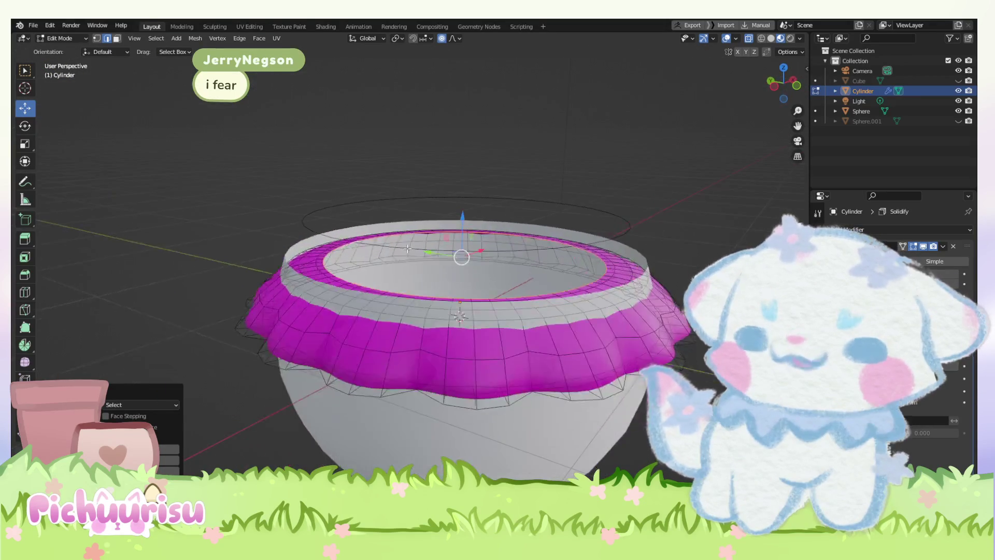
key(s)
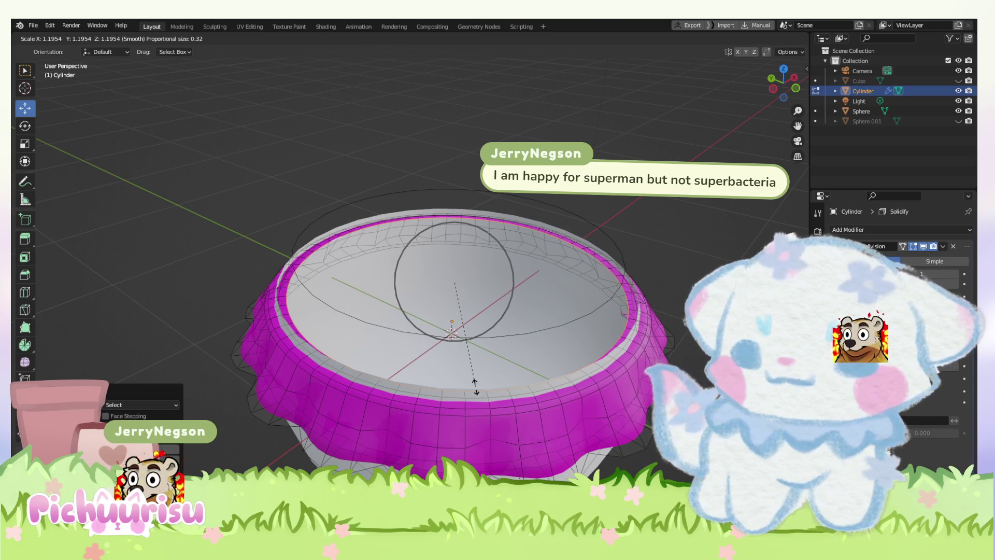
- Confirm the enlarged rim and lift it vertically with smooth falloff
click(476, 387)
middle_drag(476, 386, 468, 325)
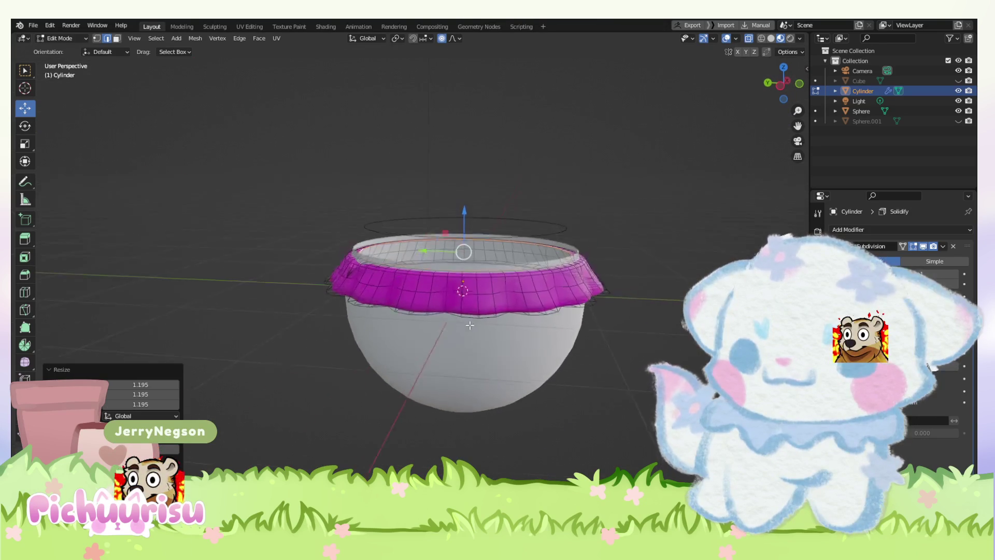
scroll(473, 319, up, 1)
scroll(478, 311, up, 1)
scroll(485, 303, up, 1)
scroll(493, 292, up, 1)
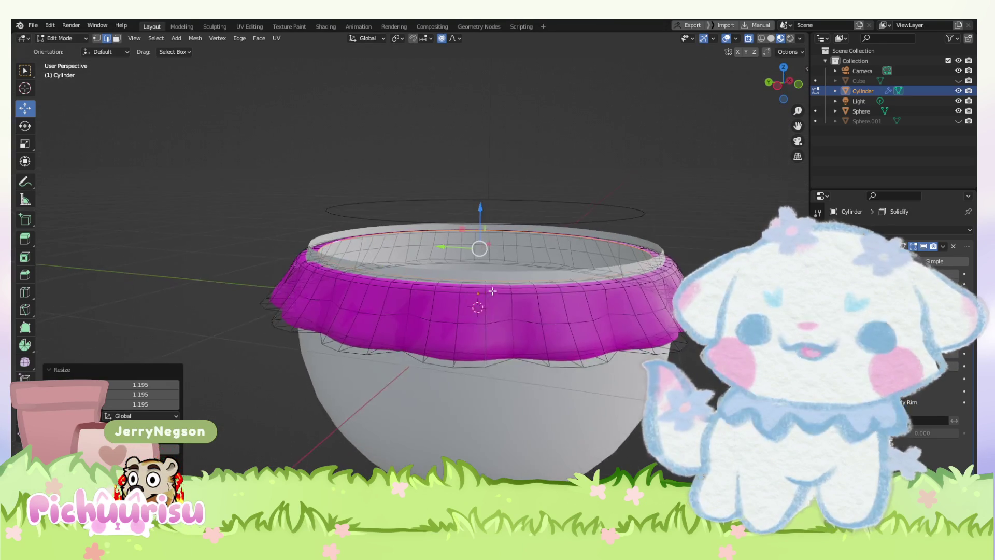
scroll(492, 292, up, 2)
key(g)
key(z)
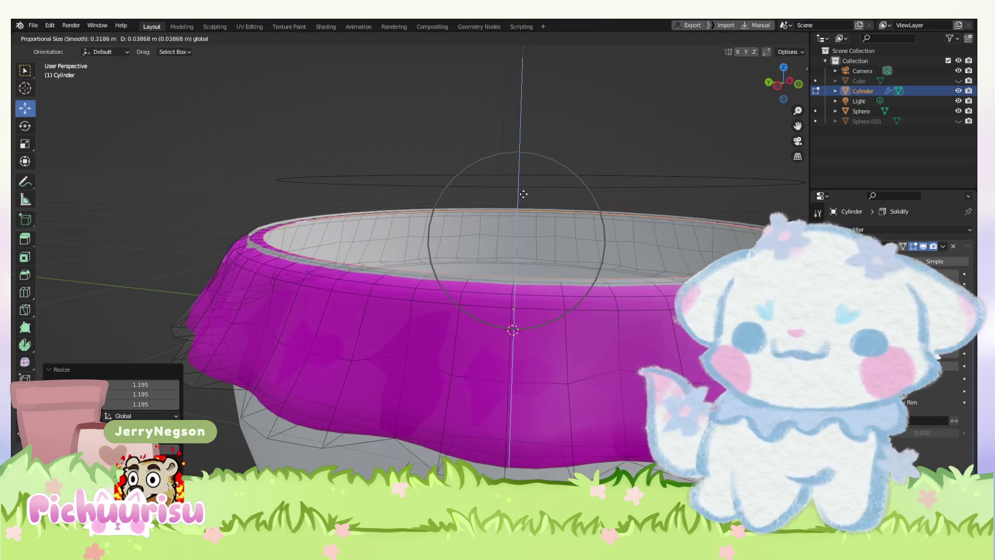
click(526, 193)
- Nudge the rim up slightly once more and return to Object Mode
mouse_move(518, 223)
middle_down()
mouse_move(482, 285)
mouse_move(518, 245)
mouse_move(551, 239)
mouse_move(452, 247)
mouse_move(442, 234)
mouse_move(431, 259)
middle_up()
scroll(452, 247, down, 2)
key(g)
key(z)
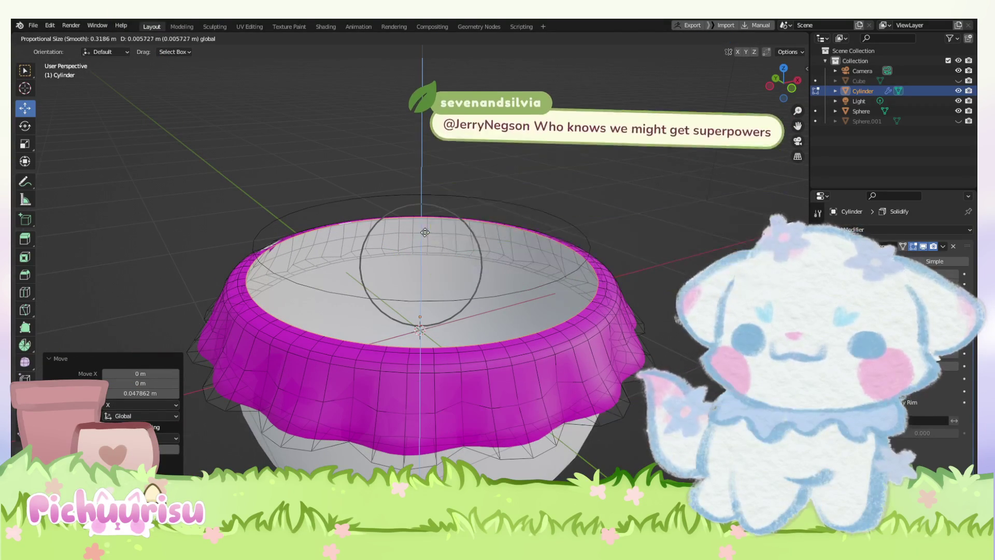
click(427, 231)
middle_drag(427, 232, 492, 248)
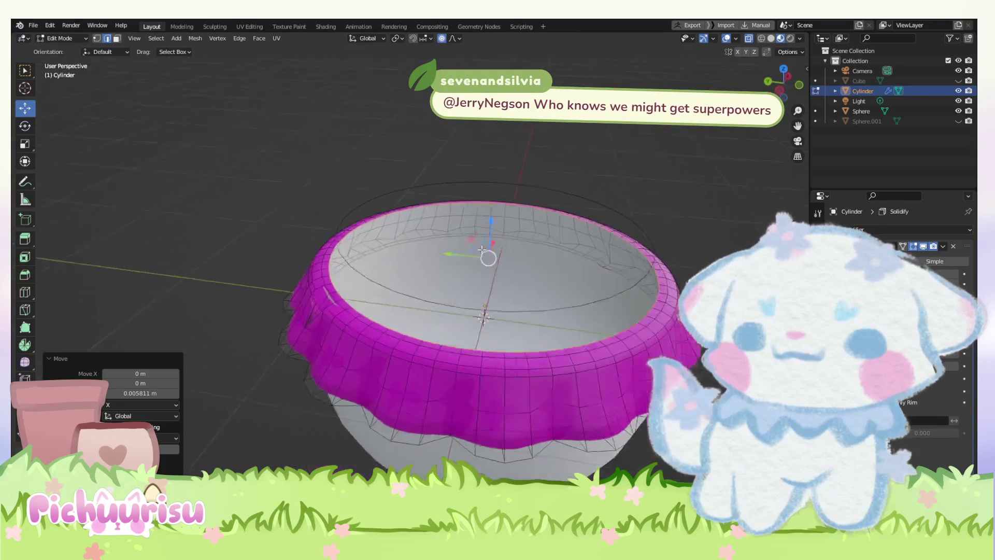
click(66, 50)
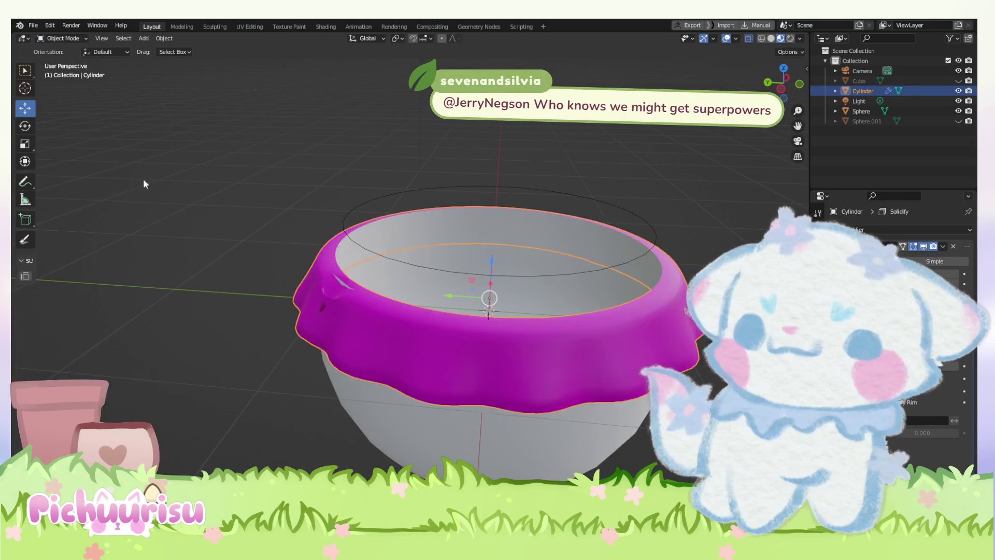
scroll(358, 298, down, 3)
- Select the white sphere with the collar, enter mesh editing from a side view, and box-select the right half
mouse_move(359, 298)
middle_down()
mouse_move(309, 300)
mouse_move(313, 267)
mouse_move(313, 308)
middle_up()
click(313, 308)
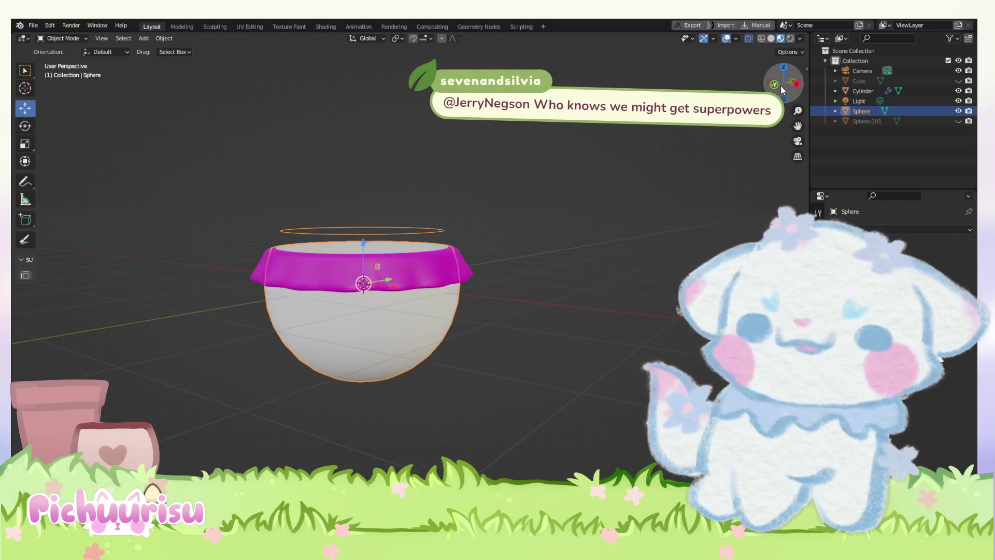
click(788, 88)
scroll(493, 249, up, 2)
scroll(556, 253, up, 2)
click(556, 253)
shift+middle_drag(398, 219, 351, 217)
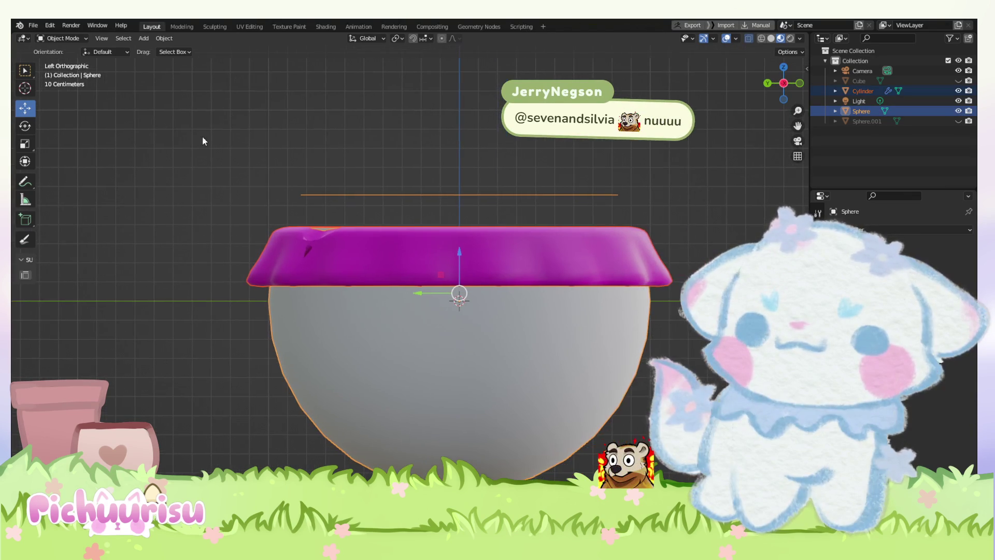
click(53, 38)
drag(777, 459, 463, 115)
mouse_move(459, 111)
middle_down()
mouse_move(495, 210)
mouse_move(498, 201)
middle_up()
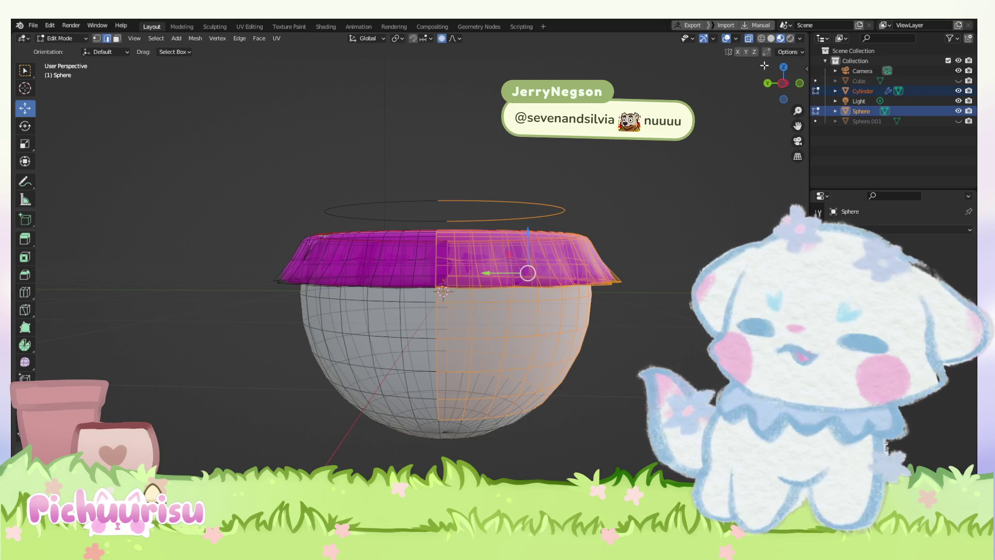
- Delete the stray loose ring above the collar from the side view
click(782, 88)
drag(648, 278, 212, 215)
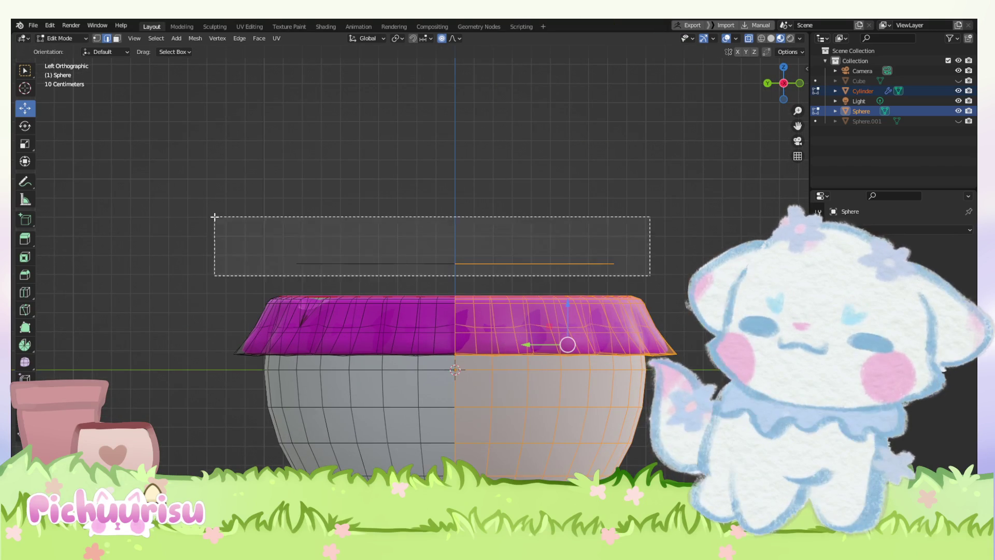
right_click(394, 262)
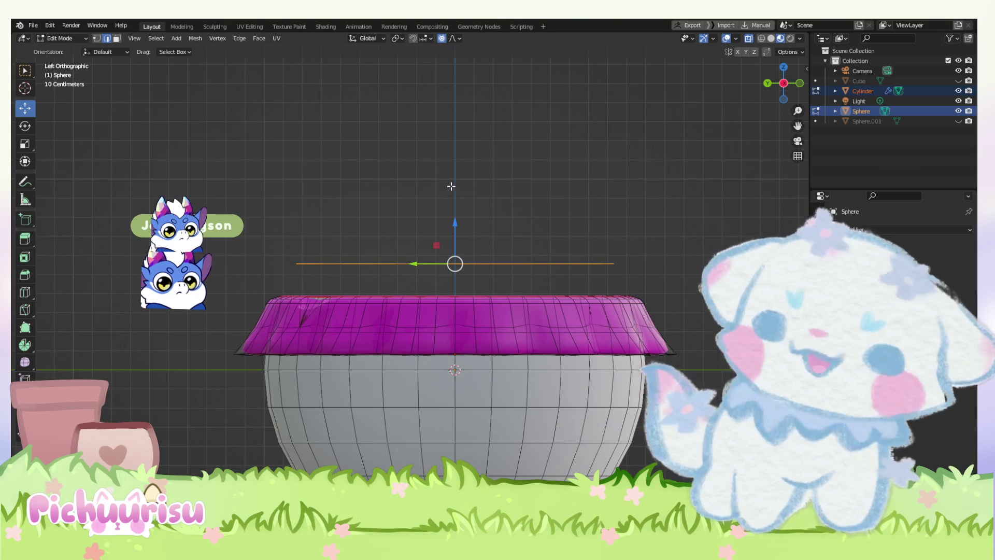
right_click(477, 238)
click(474, 240)
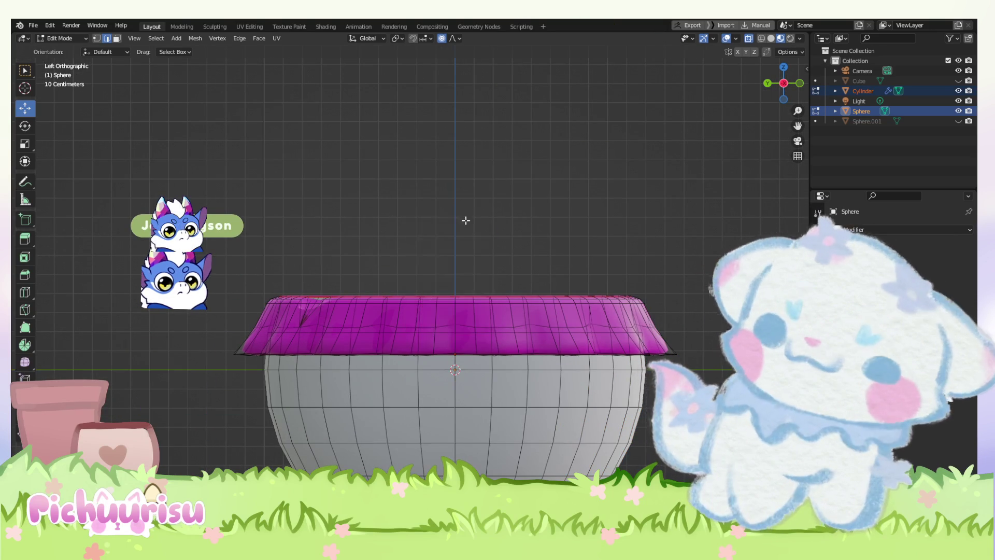
scroll(271, 205, down, 2)
- Box-select the entire left half in wireframe shading, back faces included, and bring up the delete options
drag(242, 209, 441, 476)
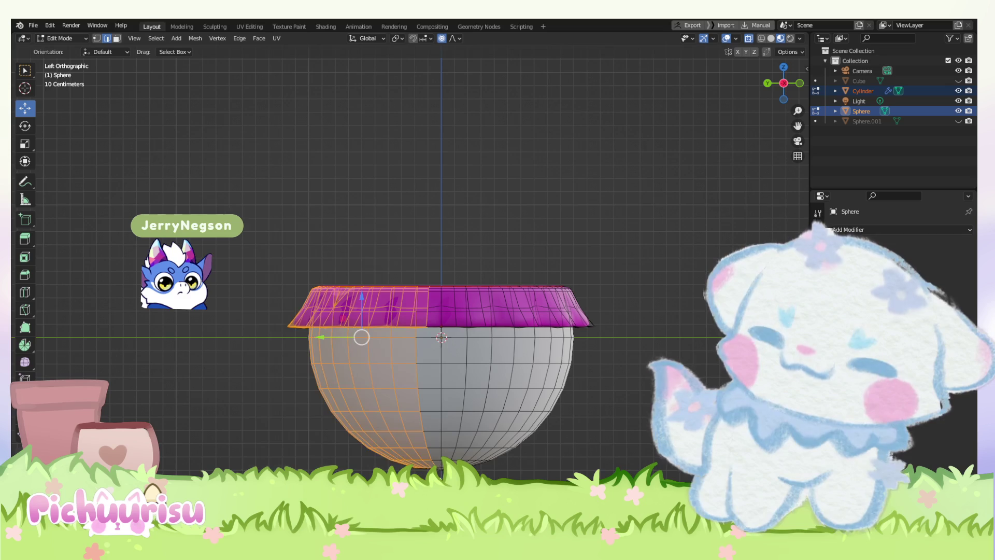
shift+middle_drag(483, 333, 501, 282)
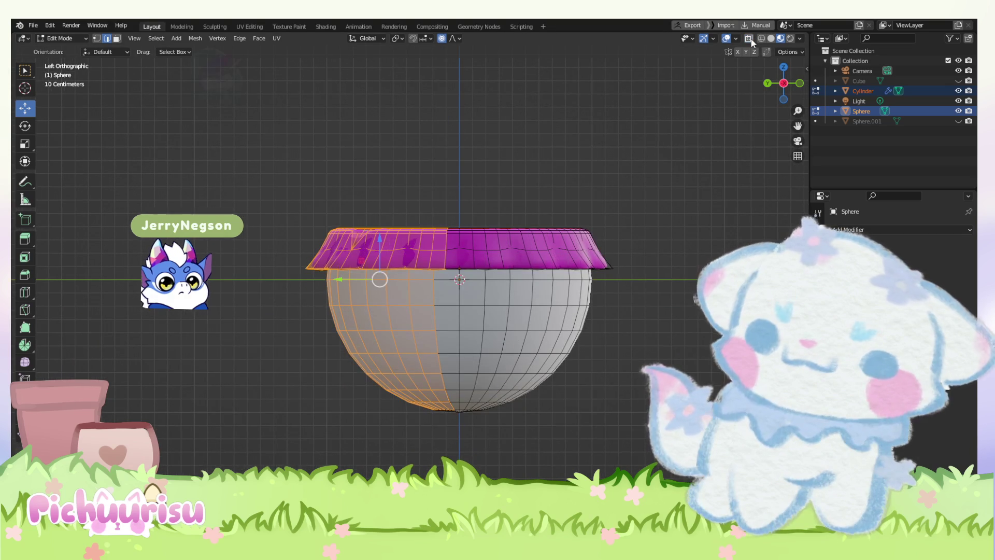
drag(268, 64, 468, 470)
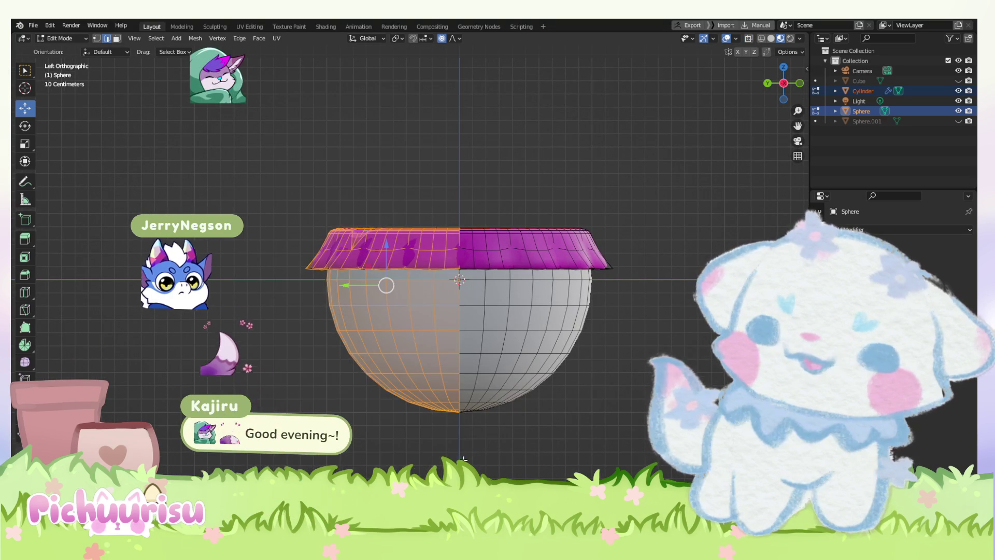
click(762, 38)
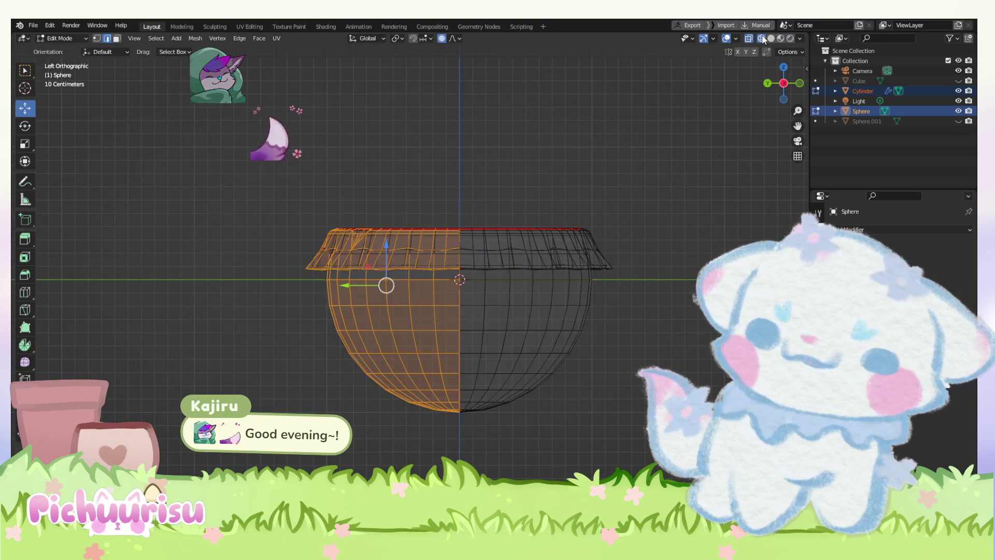
drag(246, 96, 461, 461)
key(x)
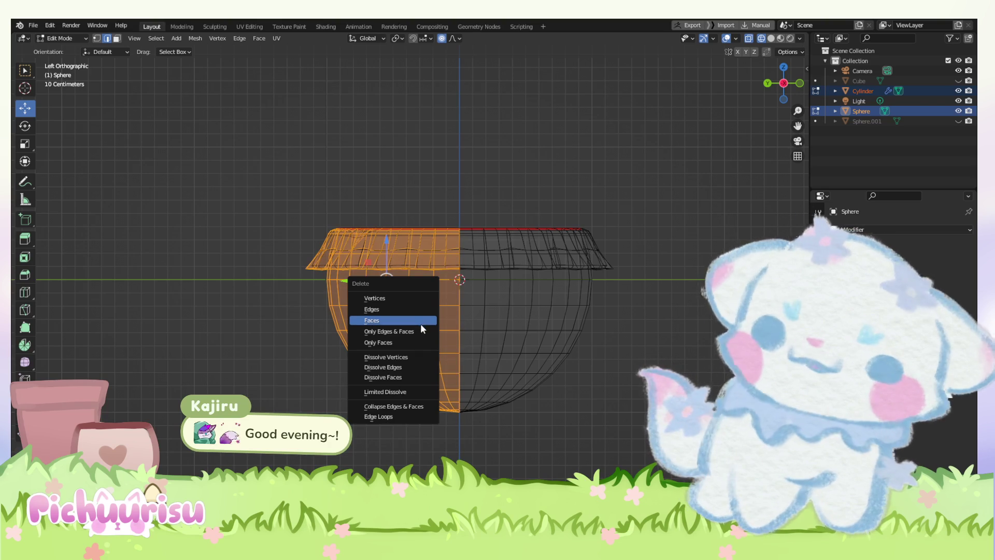
- Delete the left-half faces and adjust a mesh operation's direction on the remaining half-shell
click(421, 323)
mouse_move(421, 324)
middle_down()
mouse_move(529, 310)
mouse_move(498, 296)
middle_up()
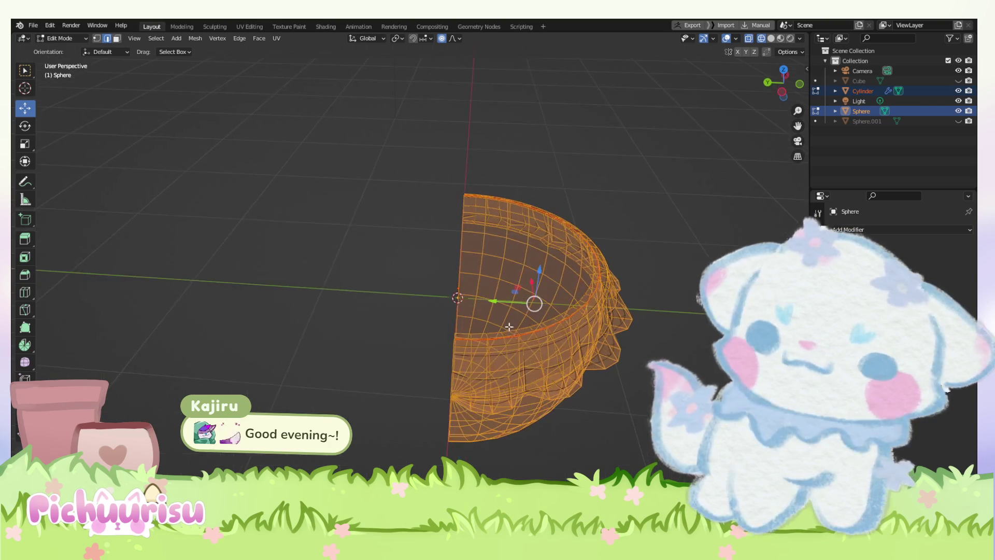
click(190, 40)
click(224, 203)
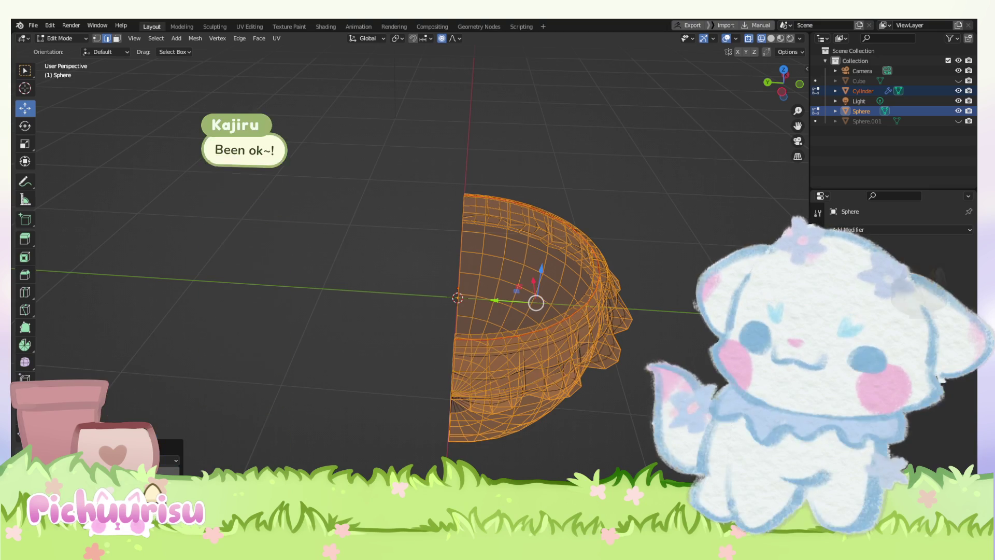
click(127, 395)
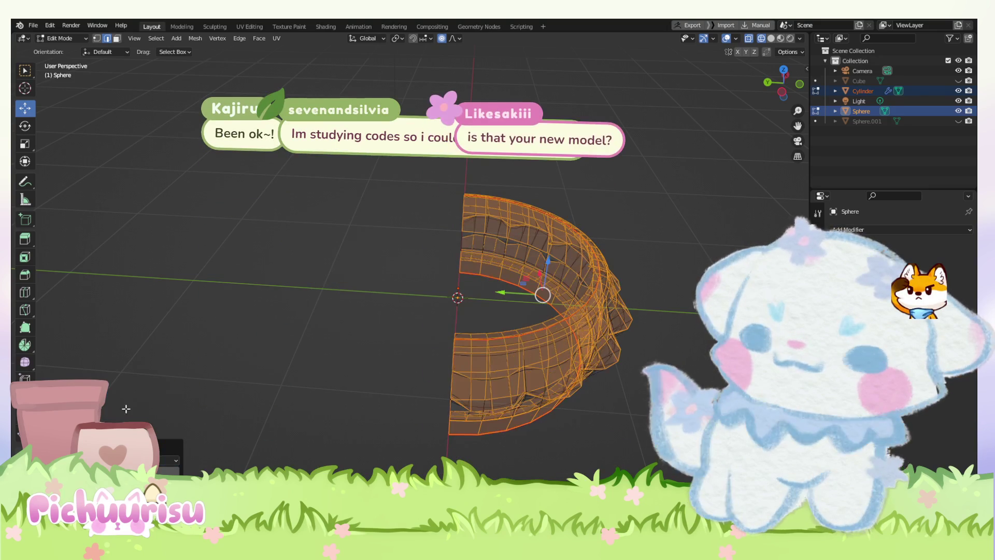
click(121, 405)
middle_drag(170, 468, 171, 468)
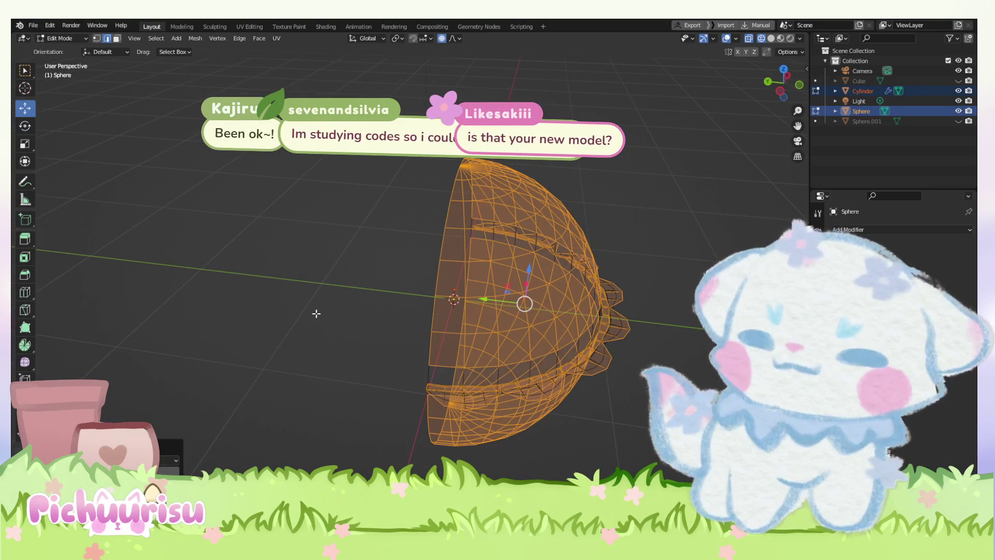
key(ctrl+z)
- Return to Object Mode and solid shading
click(48, 38)
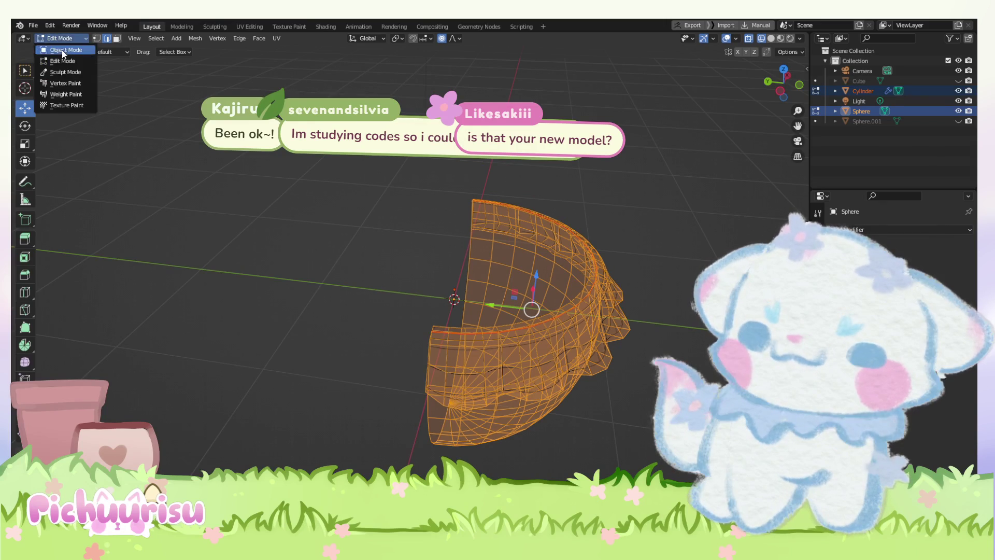
click(53, 37)
middle_drag(279, 316, 339, 288)
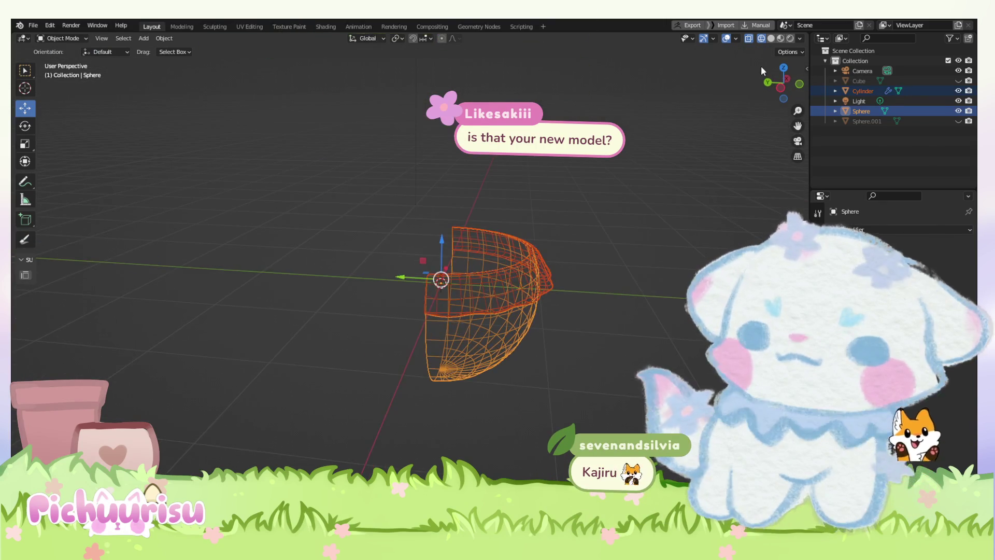
click(771, 37)
- Select the purple frill cylinder from a side view
mouse_move(615, 212)
middle_down()
mouse_move(516, 152)
mouse_move(604, 205)
mouse_move(549, 217)
middle_up()
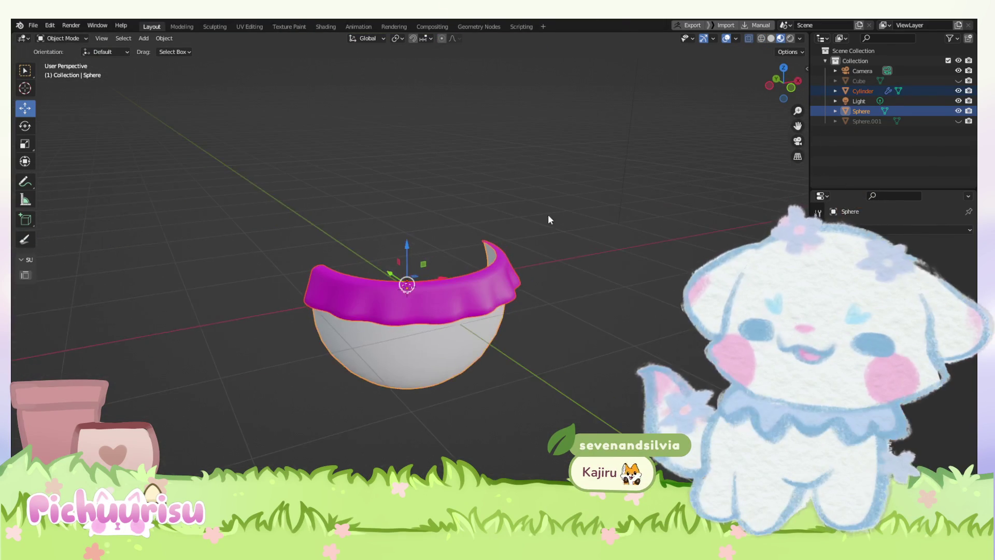
click(415, 341)
mouse_move(550, 339)
middle_down()
mouse_move(695, 336)
mouse_move(512, 251)
mouse_move(513, 287)
mouse_move(533, 288)
middle_up()
click(512, 252)
click(507, 296)
click(526, 261)
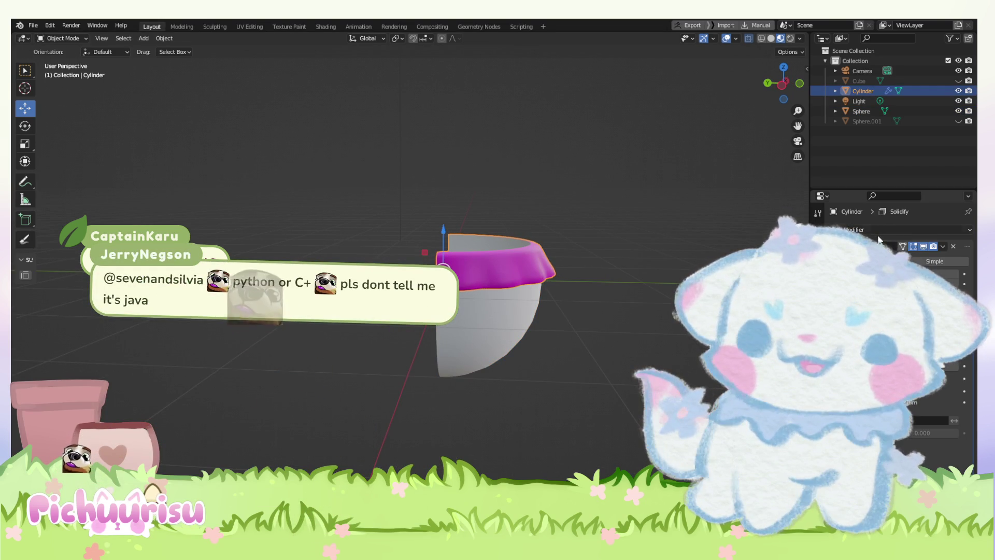
- Add a Mirror modifier on the axis that closes the frill into a full ring
click(876, 229)
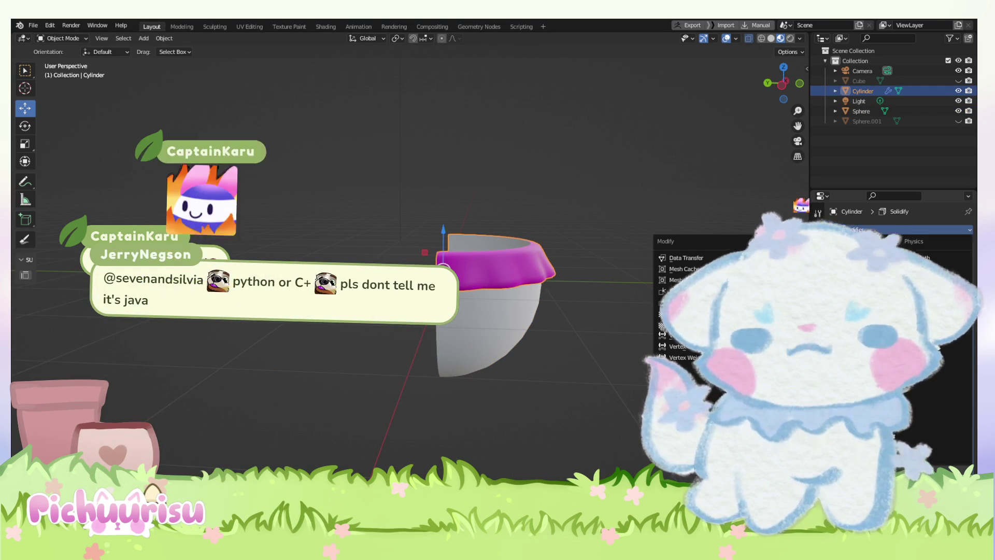
click(769, 345)
scroll(953, 417, down, 3)
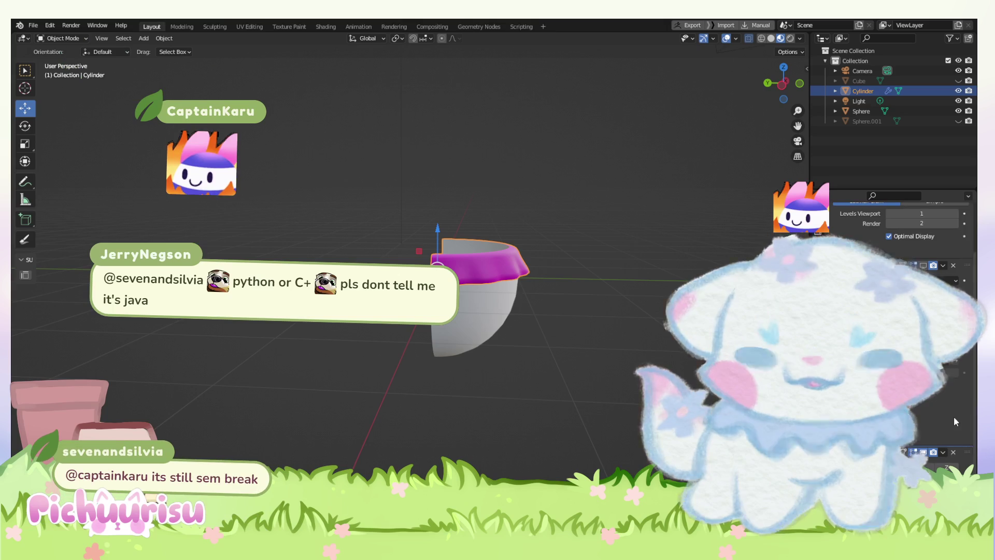
click(919, 429)
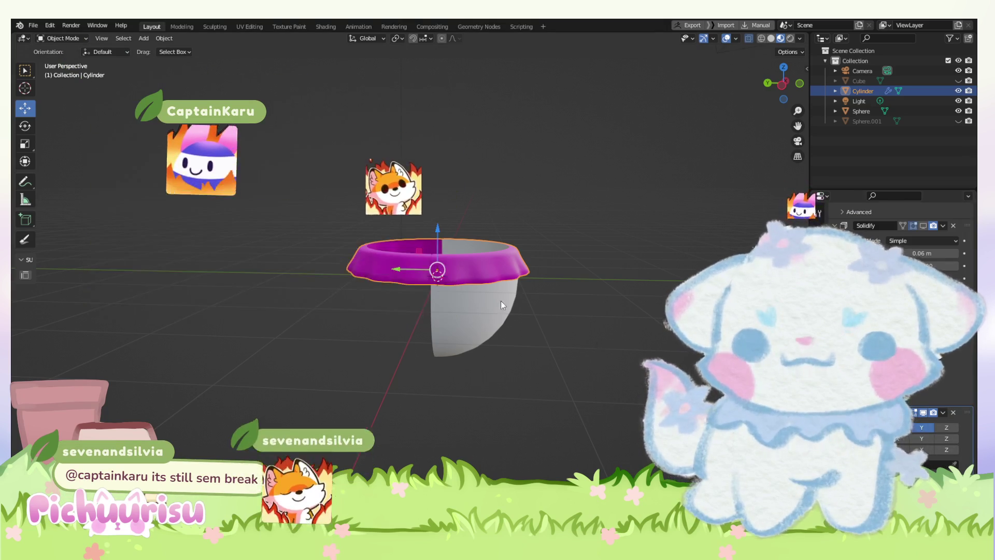
click(474, 331)
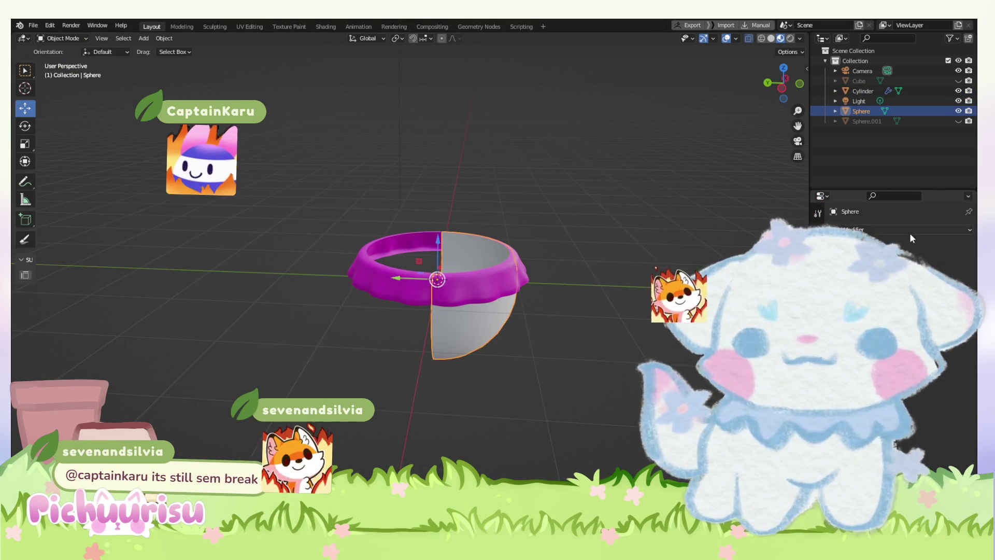
- Add a Mirror modifier to Sphere to restore the whole bowl, then select the frill Cylinder
click(895, 230)
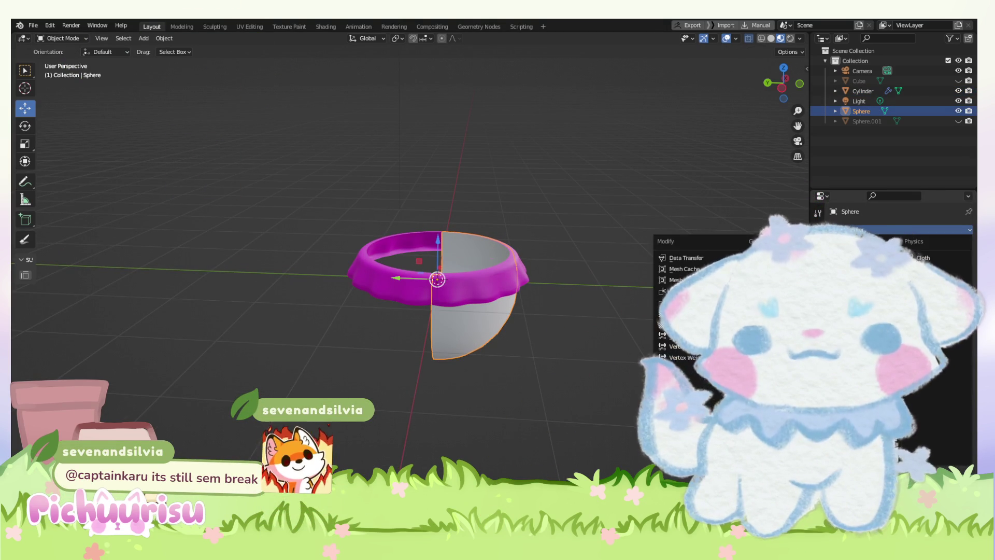
click(766, 347)
mouse_move(626, 316)
middle_down()
mouse_move(420, 279)
mouse_move(524, 229)
mouse_move(451, 281)
middle_up()
click(610, 313)
click(455, 265)
scroll(455, 265, up, 2)
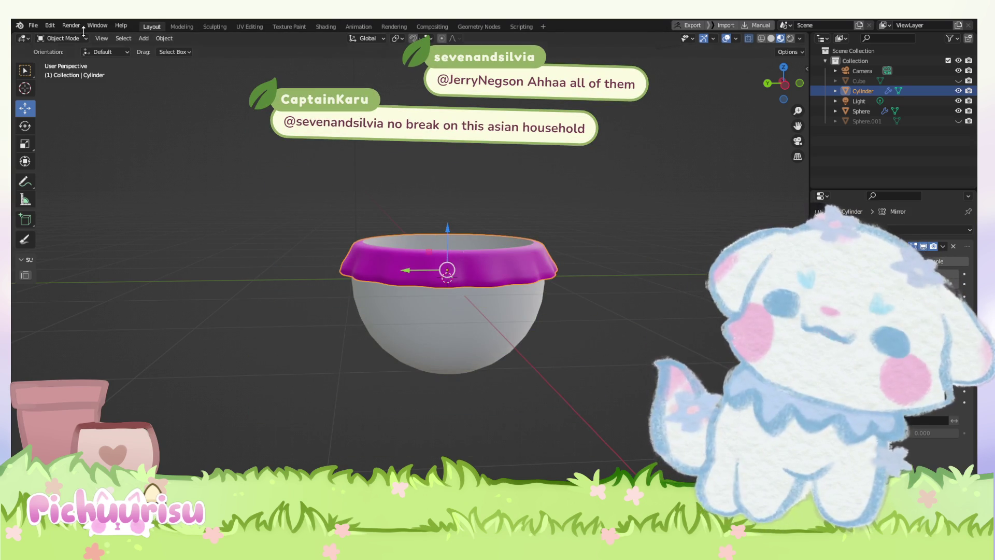
- Enter Edit Mode on the frill and clear its face selection while inspecting the rim
click(56, 62)
scroll(438, 265, up, 2)
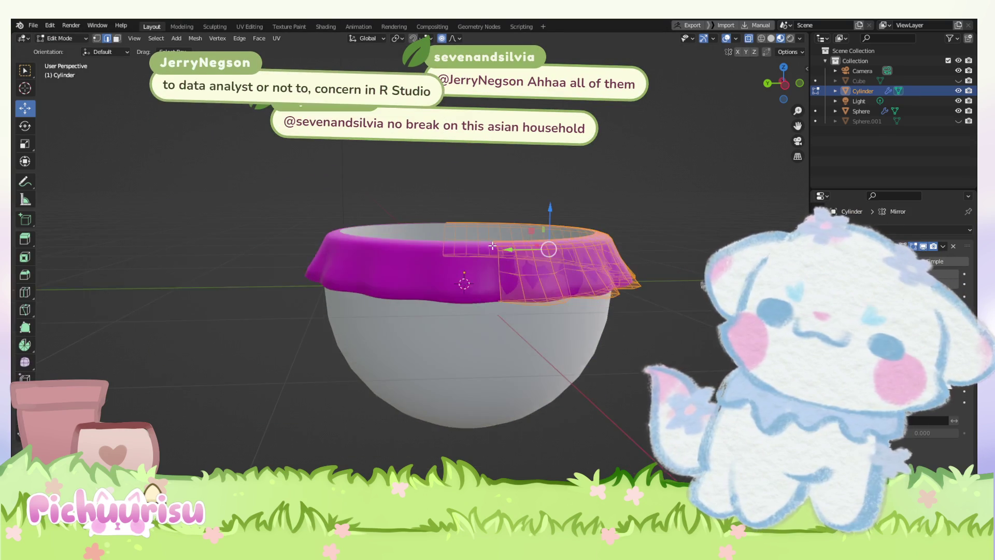
middle_drag(438, 265, 438, 276)
scroll(504, 342, up, 2)
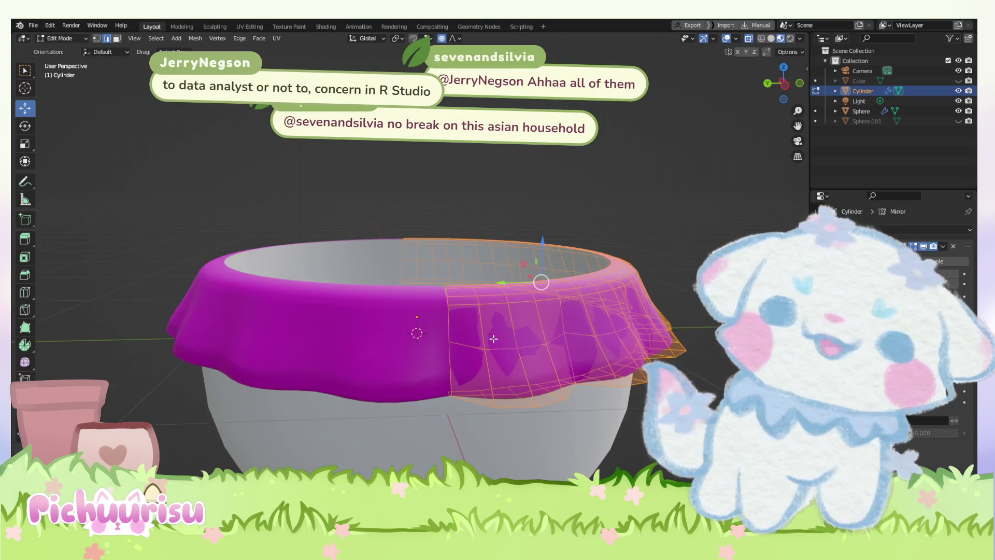
middle_drag(455, 390, 427, 392)
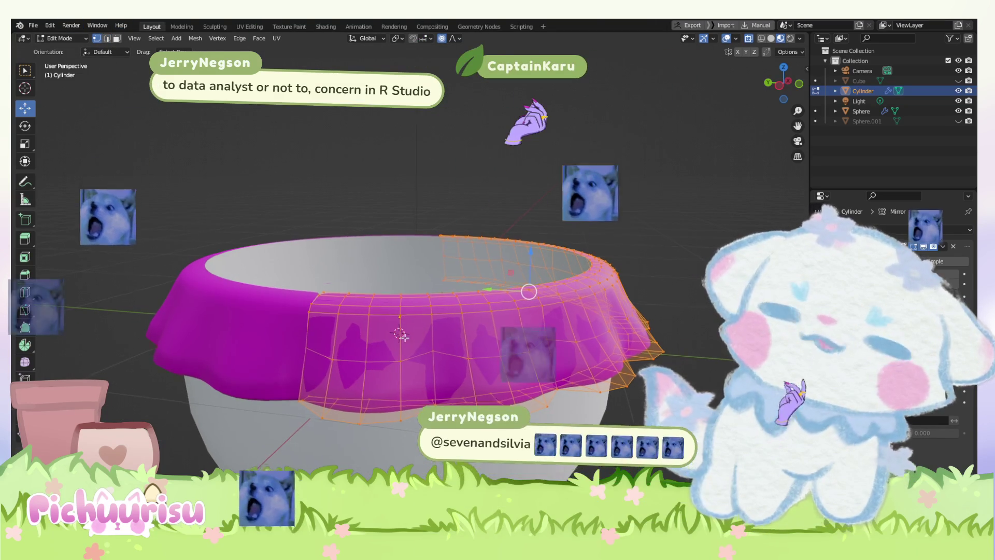
key(alt+a)
middle_drag(411, 339, 449, 388)
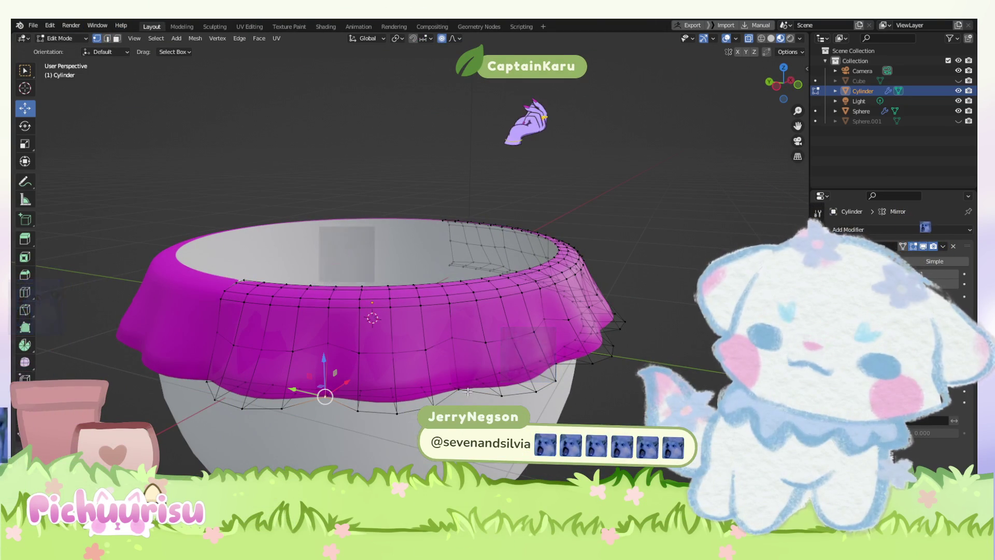
mouse_move(470, 390)
middle_down()
mouse_move(453, 392)
mouse_move(459, 419)
middle_up()
middle_drag(401, 394, 373, 437)
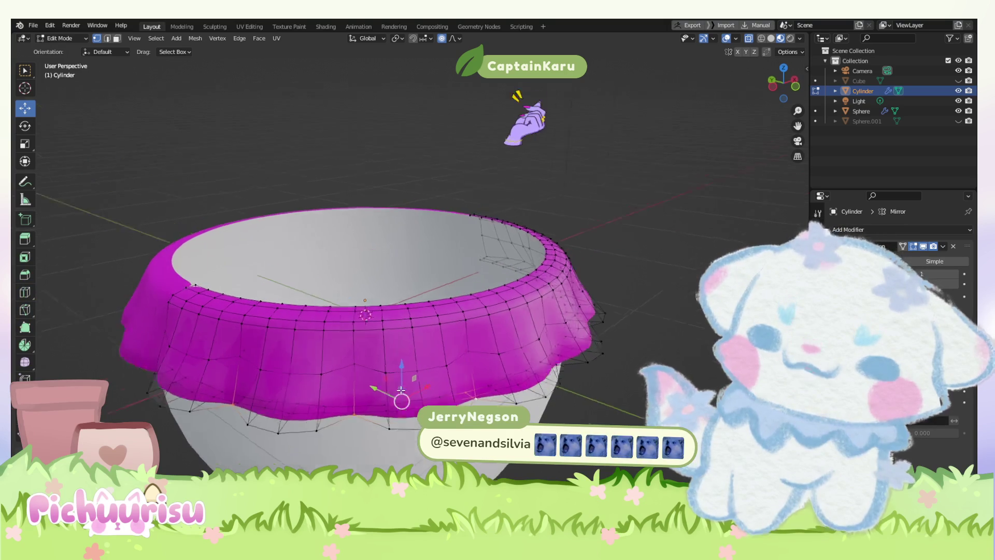
middle_drag(379, 396, 314, 446)
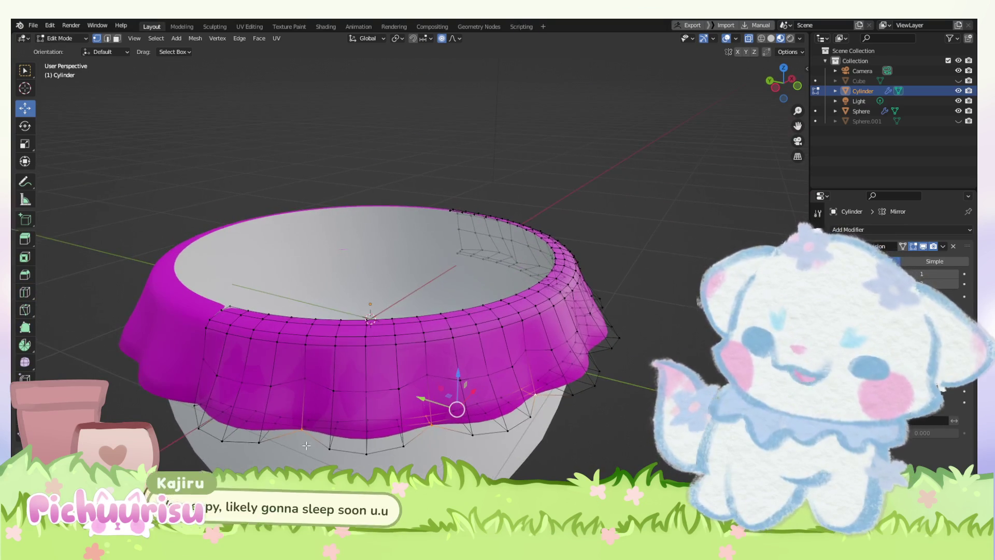
middle_drag(300, 410, 414, 416)
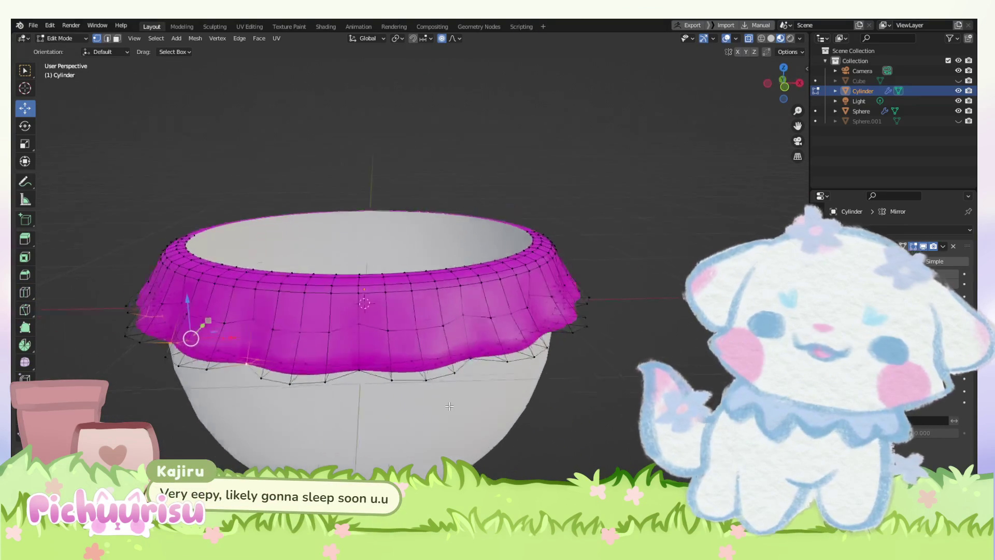
middle_drag(284, 407, 314, 411)
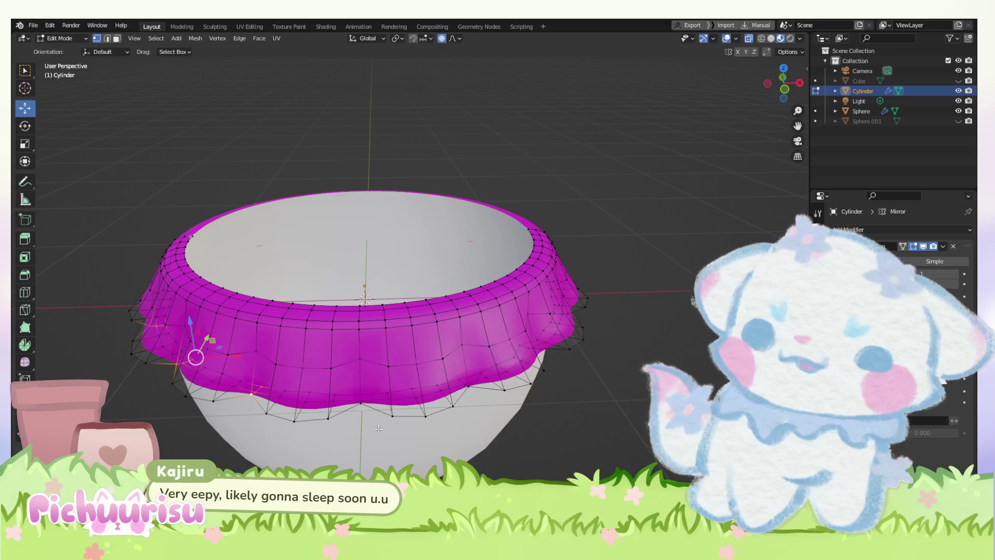
mouse_move(491, 384)
middle_down()
mouse_move(430, 421)
mouse_move(433, 404)
middle_up()
mouse_move(474, 374)
middle_down()
mouse_move(455, 395)
mouse_move(484, 407)
mouse_move(156, 226)
middle_up()
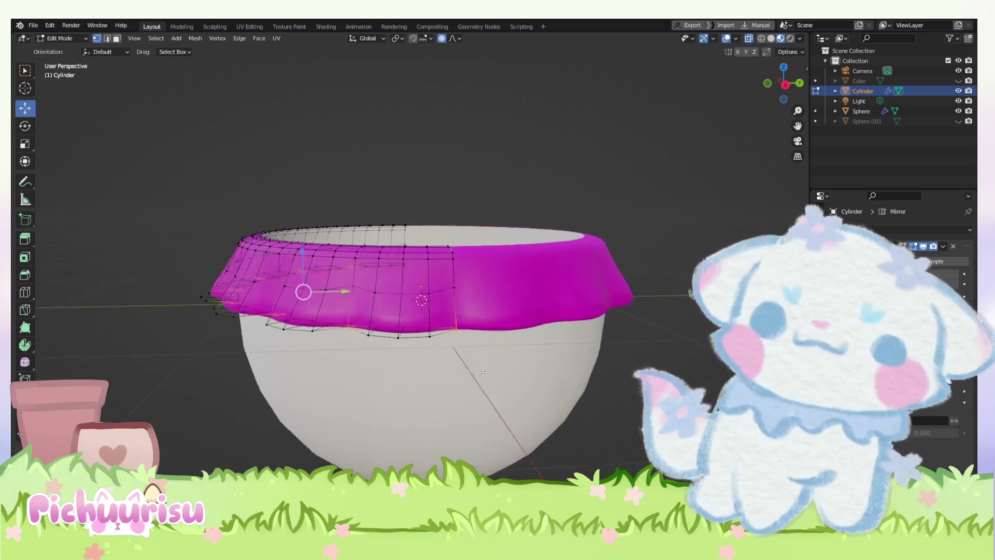
- Move the frill's lower-edge vertices along Z with proportional falloff into deeper wavy points
drag(300, 257, 309, 241)
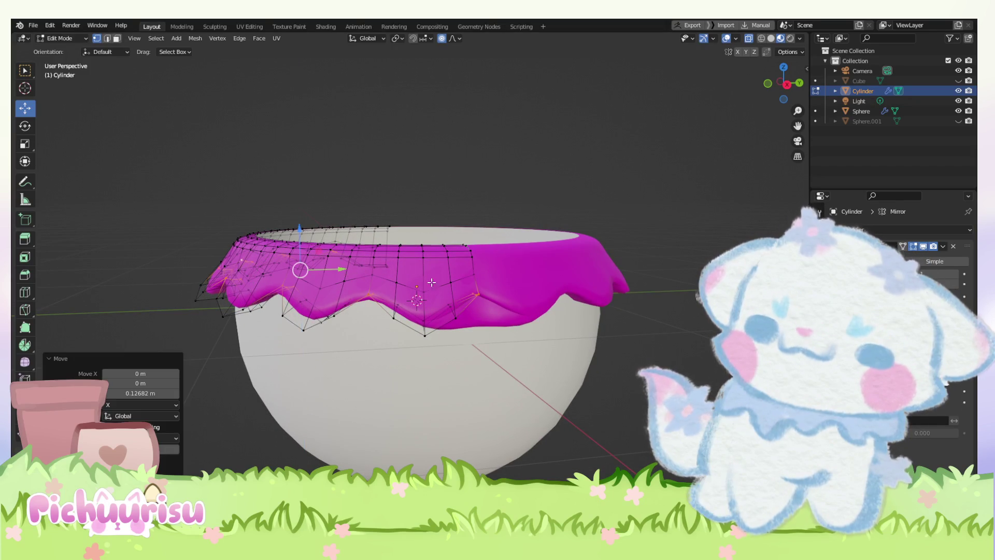
mouse_move(509, 326)
middle_down()
mouse_move(467, 367)
mouse_move(691, 329)
middle_up()
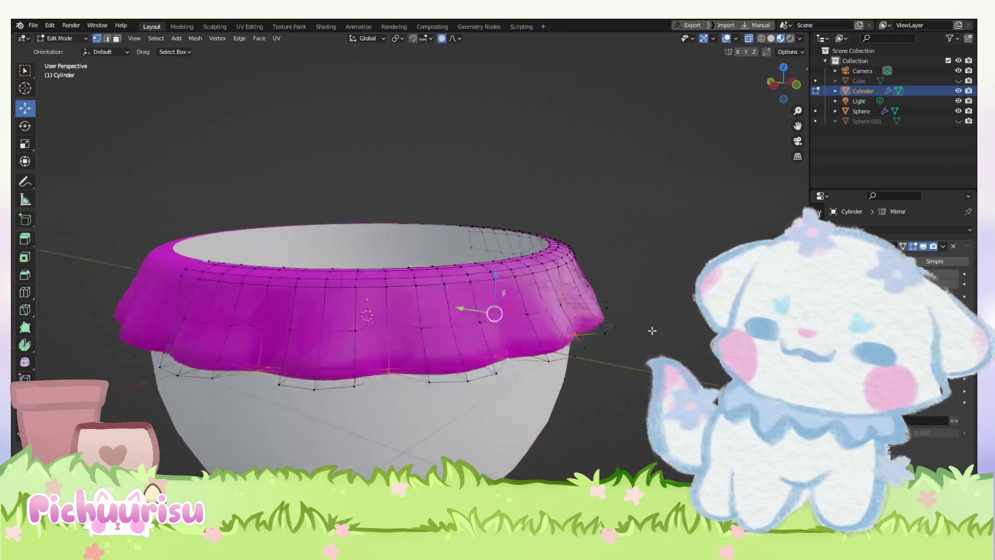
shift+click(345, 373)
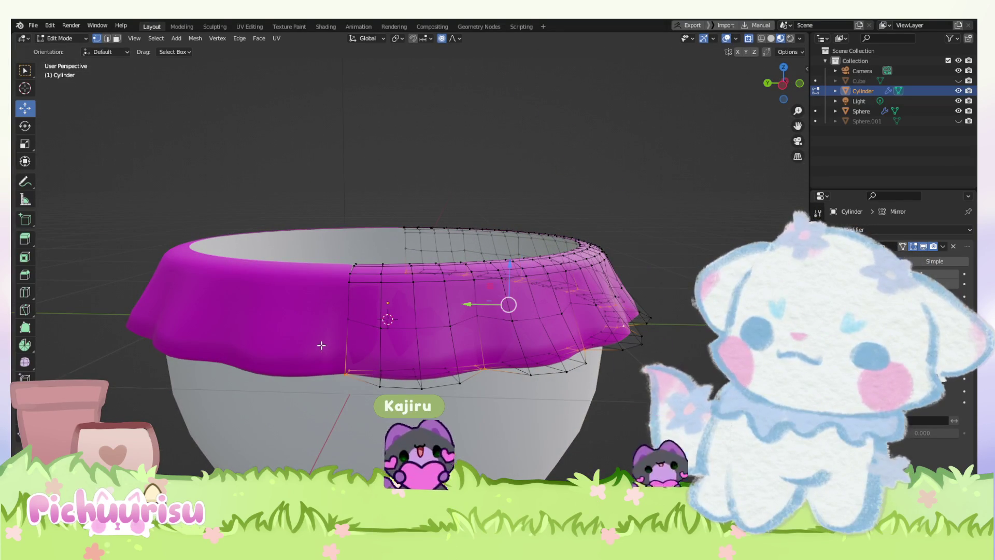
key(g)
key(z)
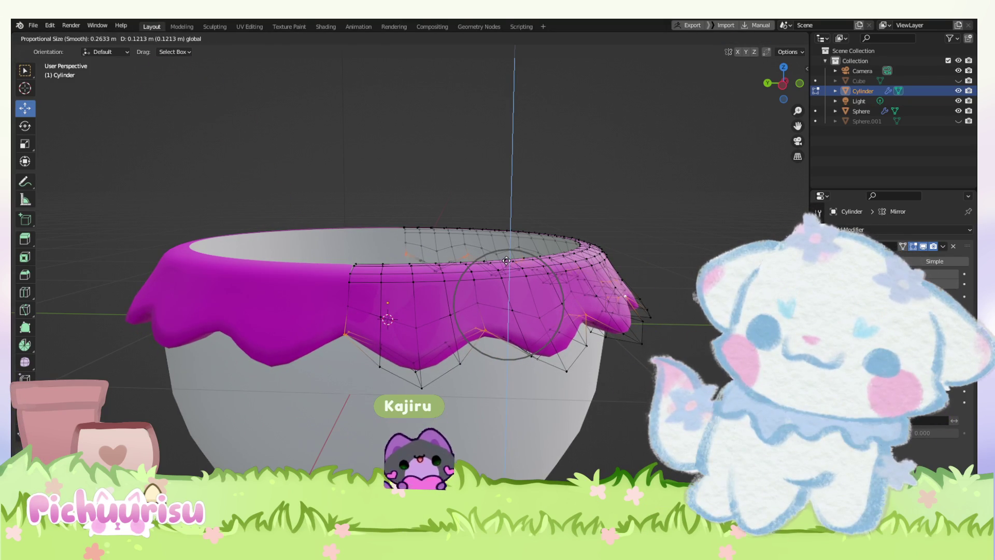
click(507, 261)
scroll(477, 271, down, 3)
scroll(473, 267, down, 2)
scroll(344, 326, down, 2)
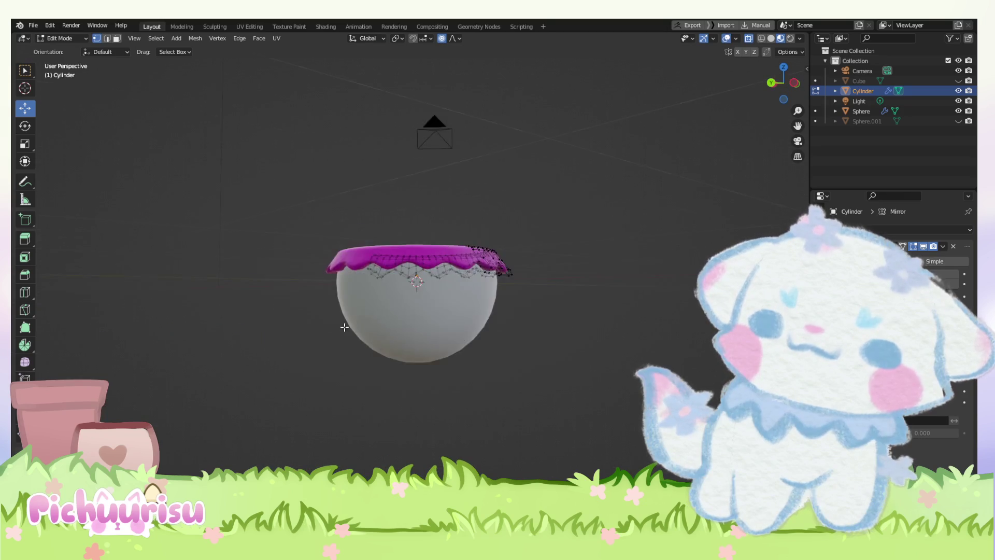
middle_drag(345, 326, 122, 118)
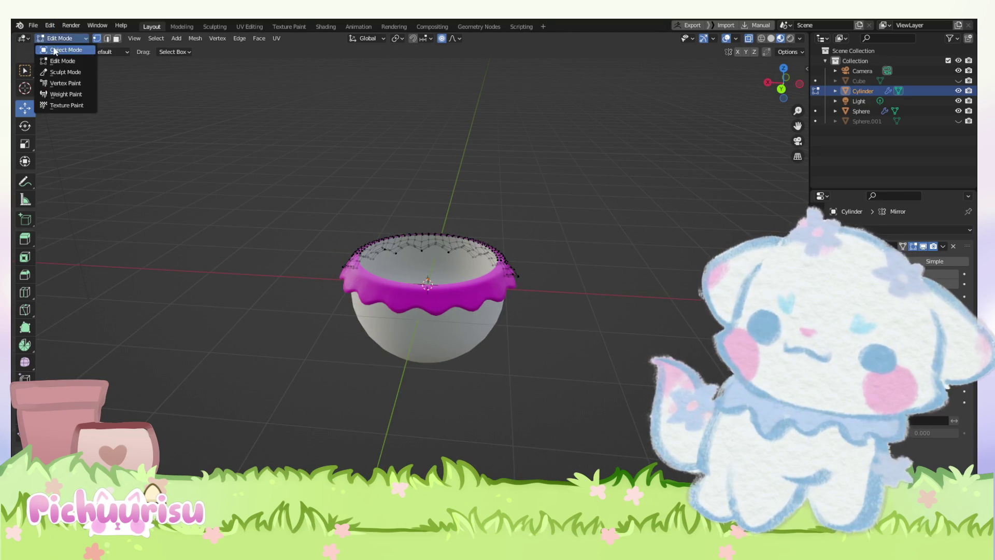
- Return to Object Mode, unhide Sphere.001, and select the lower bowl half Sphere
click(53, 52)
middle_drag(381, 326, 392, 288)
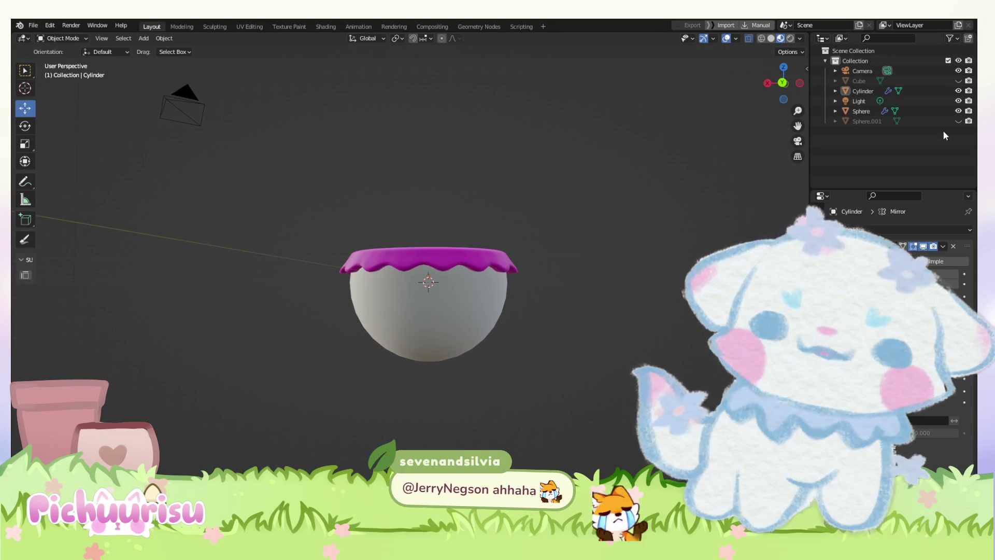
click(959, 121)
mouse_move(740, 211)
middle_down()
mouse_move(586, 278)
mouse_move(441, 270)
mouse_move(526, 283)
middle_up()
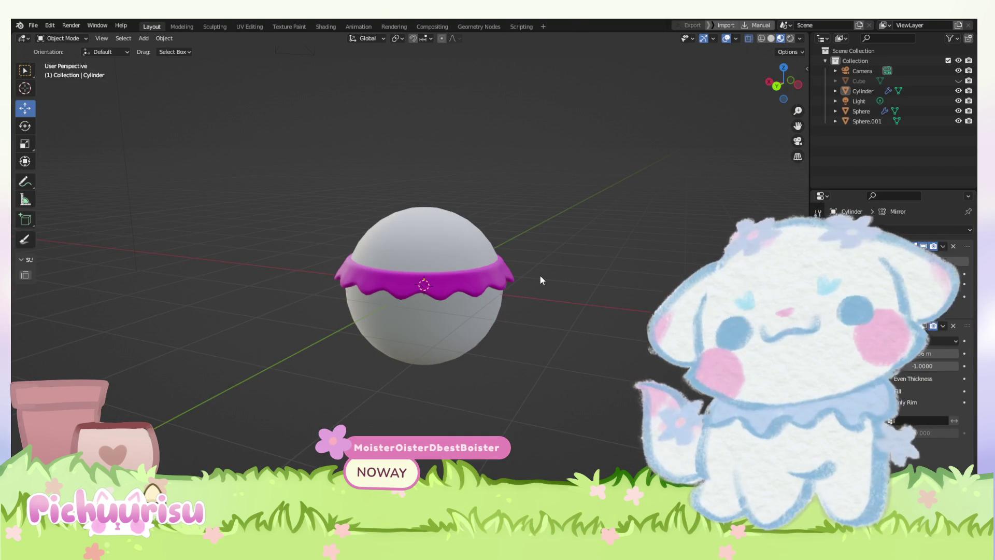
mouse_move(434, 309)
middle_down()
mouse_move(472, 266)
mouse_move(459, 273)
middle_up()
scroll(457, 202, up, 3)
click(457, 202)
middle_drag(456, 203, 637, 266)
click(477, 325)
mouse_move(477, 324)
middle_down()
mouse_move(459, 324)
mouse_move(458, 363)
mouse_move(443, 208)
mouse_move(479, 215)
mouse_move(495, 336)
mouse_move(456, 351)
mouse_move(592, 260)
middle_up()
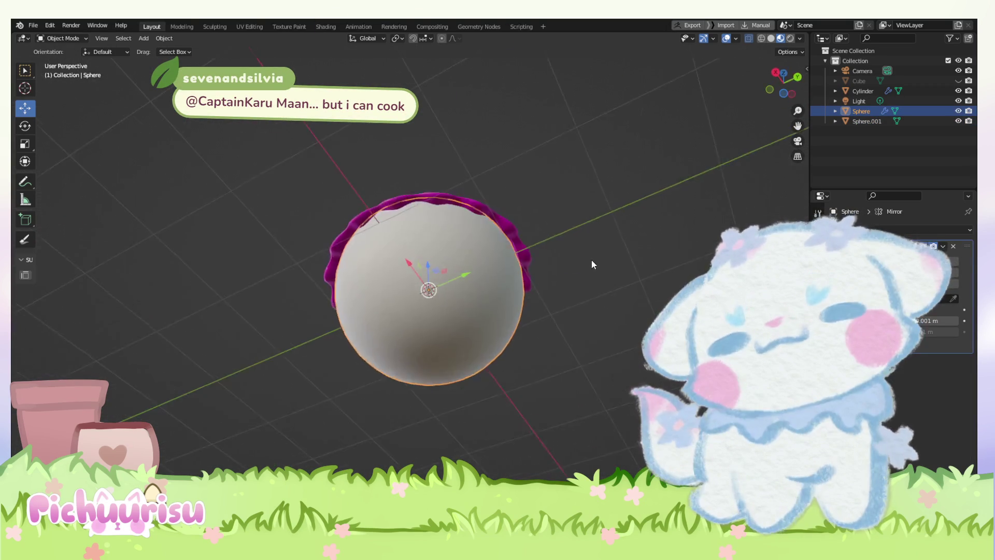
- Hide the dome half Sphere.001 and show and select the lower bowl Sphere
mouse_move(456, 351)
middle_down()
mouse_move(458, 338)
mouse_move(514, 332)
middle_up()
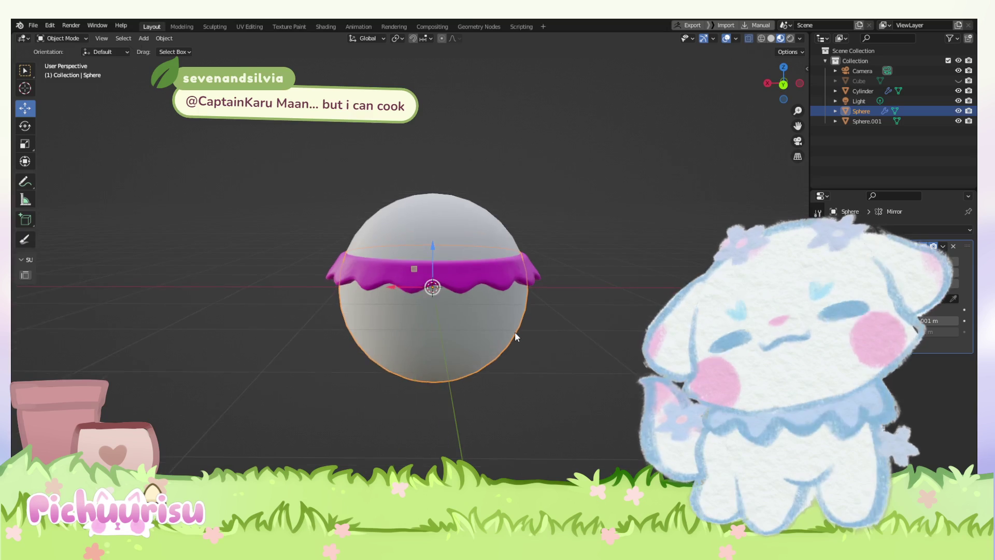
middle_drag(561, 301, 495, 360)
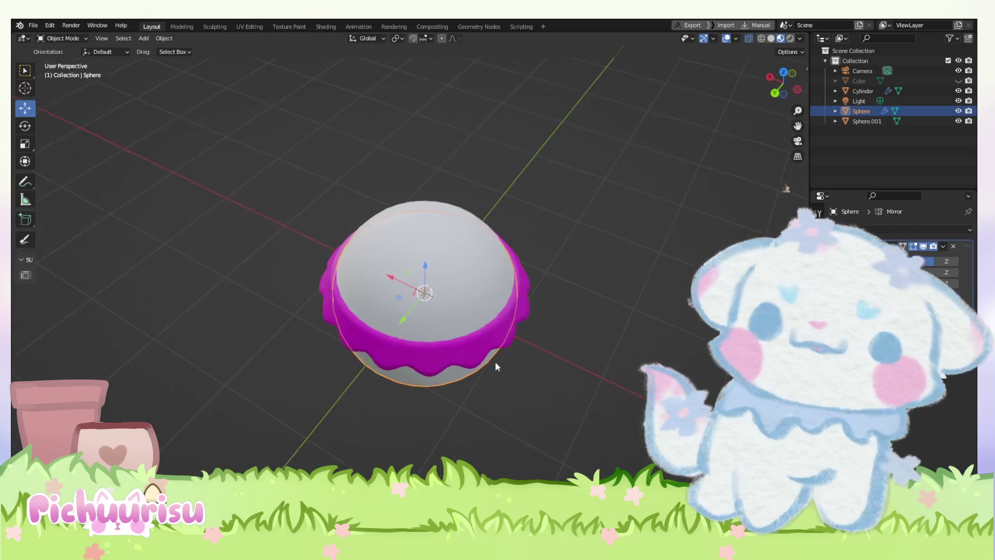
click(453, 286)
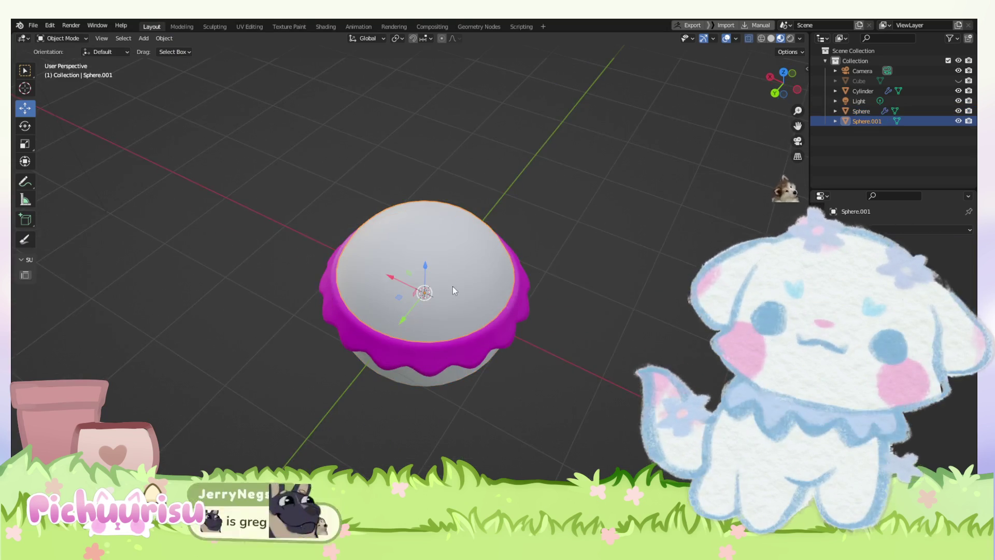
click(959, 112)
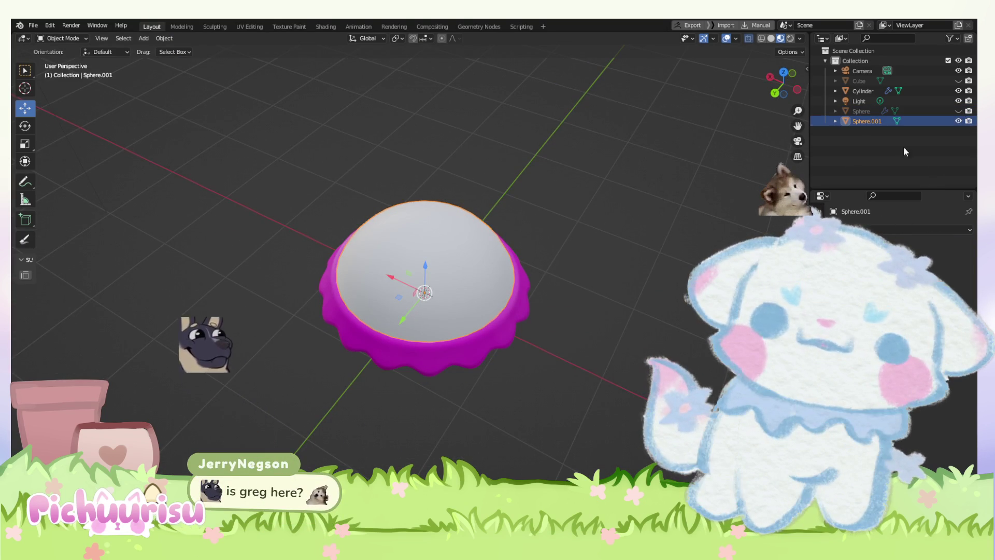
click(959, 121)
click(401, 302)
scroll(402, 296, up, 3)
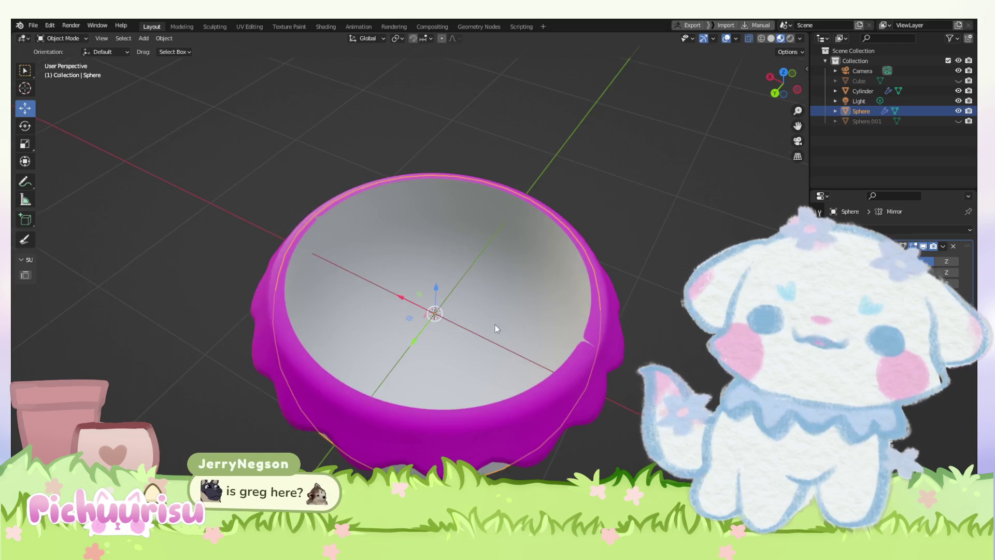
- Add a Solidify modifier to the bowl
middle_drag(491, 320, 523, 355)
click(888, 230)
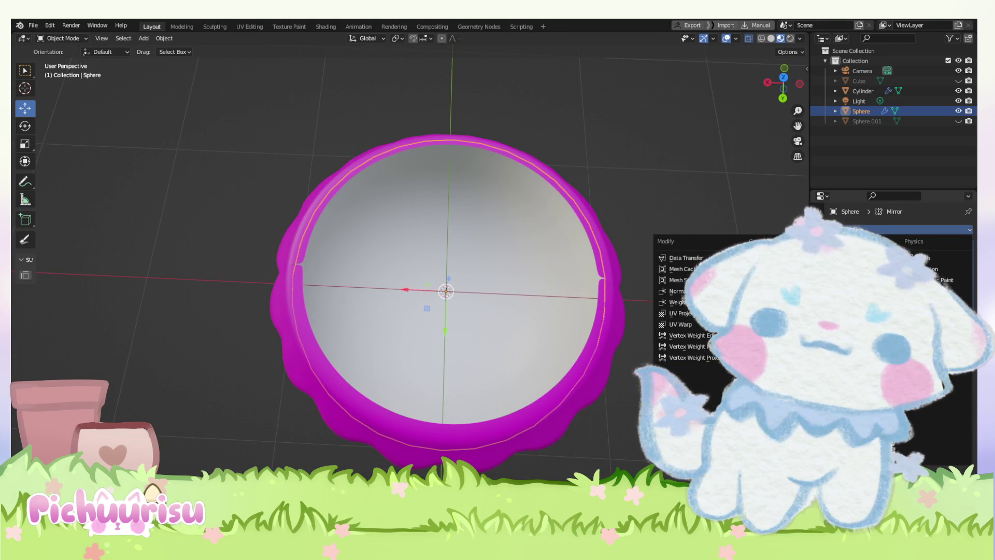
click(770, 403)
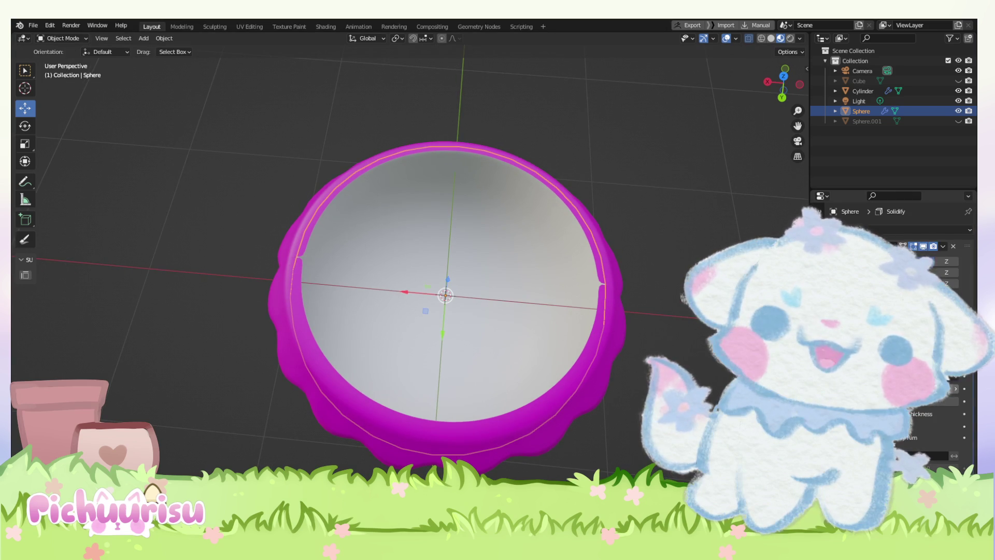
- Set the bowl's Solidify Thickness to 0.12 m so its wall shows visible depth
drag(933, 413, 964, 414)
middle_drag(513, 292, 535, 256)
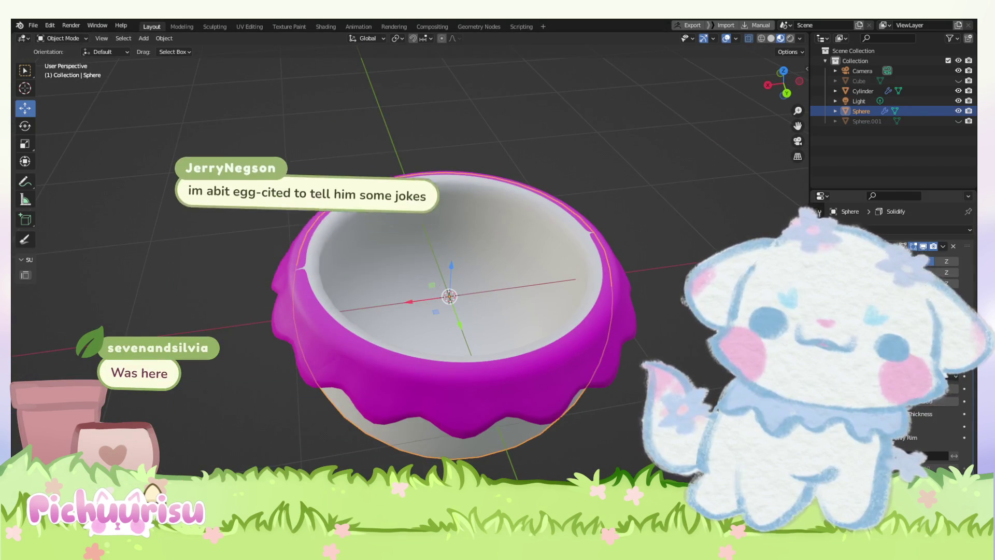
drag(949, 413, 922, 414)
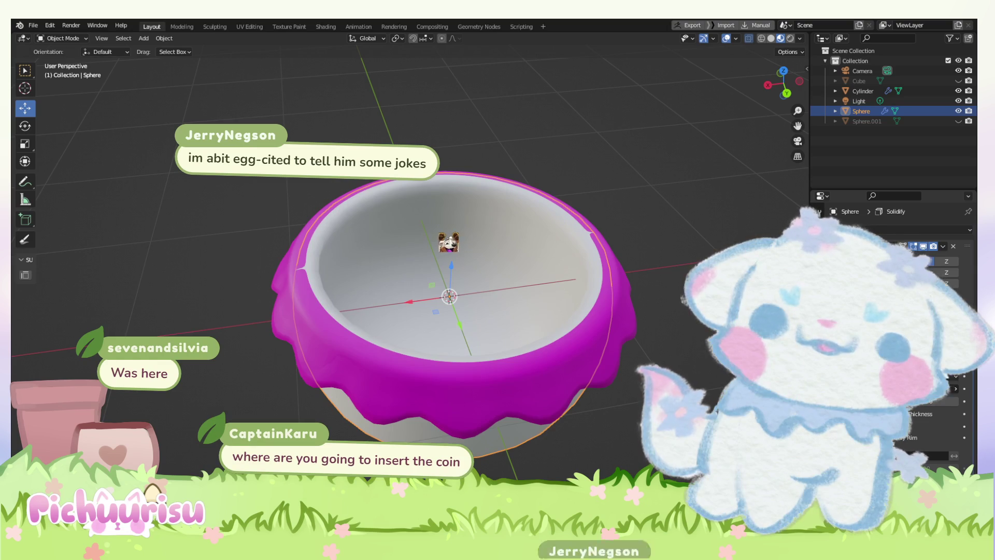
mouse_move(516, 304)
middle_down()
mouse_move(560, 288)
mouse_move(548, 276)
middle_up()
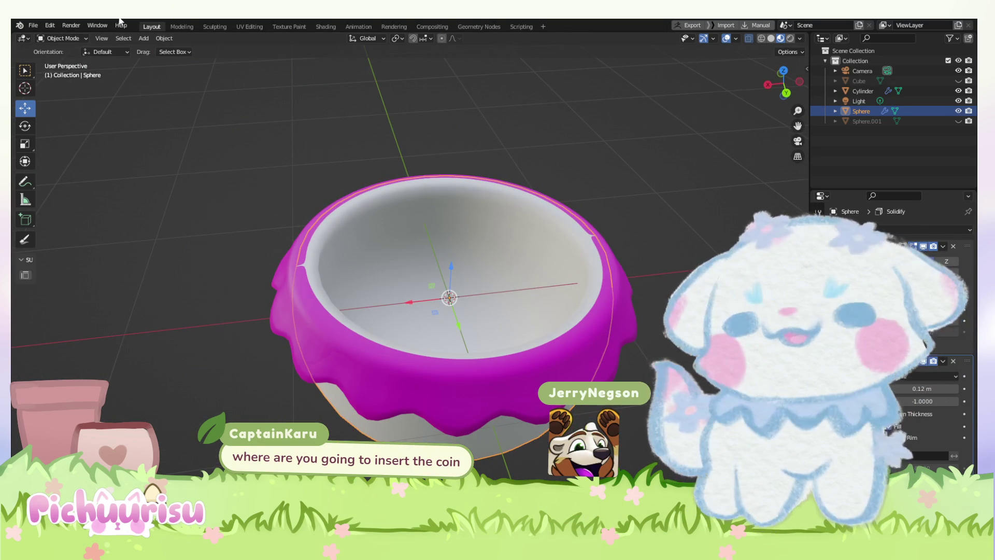
click(58, 42)
scroll(289, 266, down, 3)
mouse_move(288, 266)
middle_down()
mouse_move(295, 214)
mouse_move(280, 269)
mouse_move(519, 311)
mouse_move(513, 267)
mouse_move(525, 235)
mouse_move(566, 274)
middle_up()
scroll(280, 274, up, 2)
scroll(576, 255, up, 2)
click(61, 37)
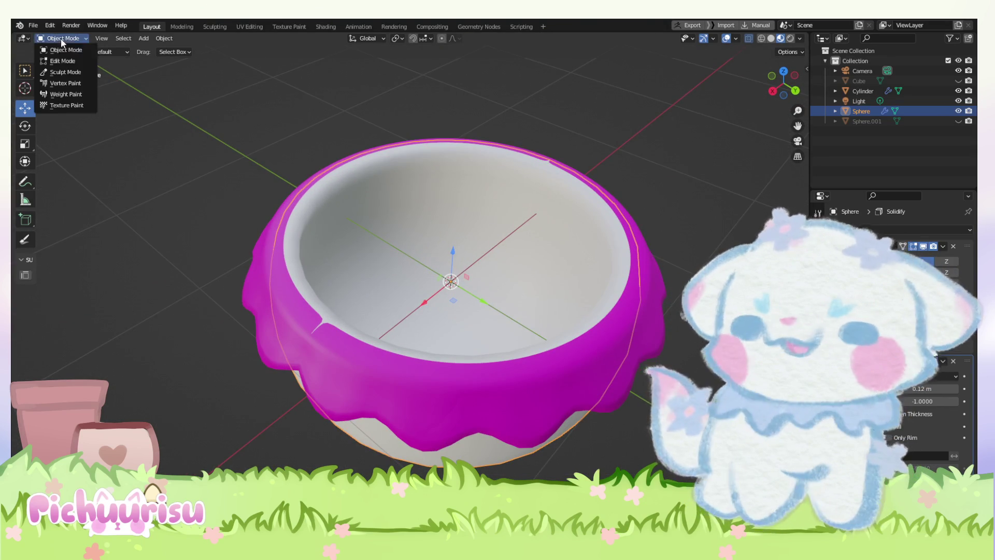
- Loop-cut an extra edge loop around the bowl's inner wall and return to Object Mode
click(61, 59)
middle_drag(117, 272, 46, 326)
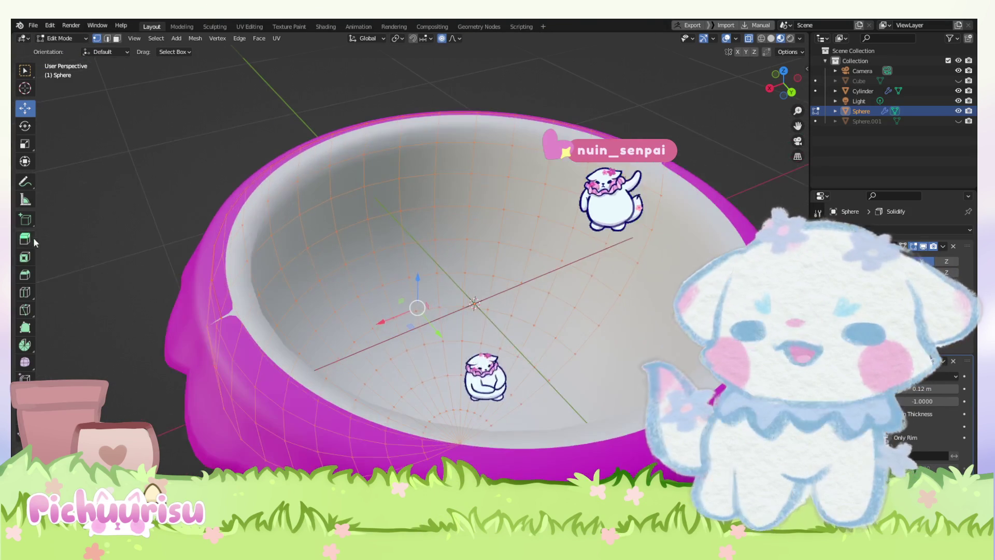
scroll(46, 327, up, 2)
click(26, 293)
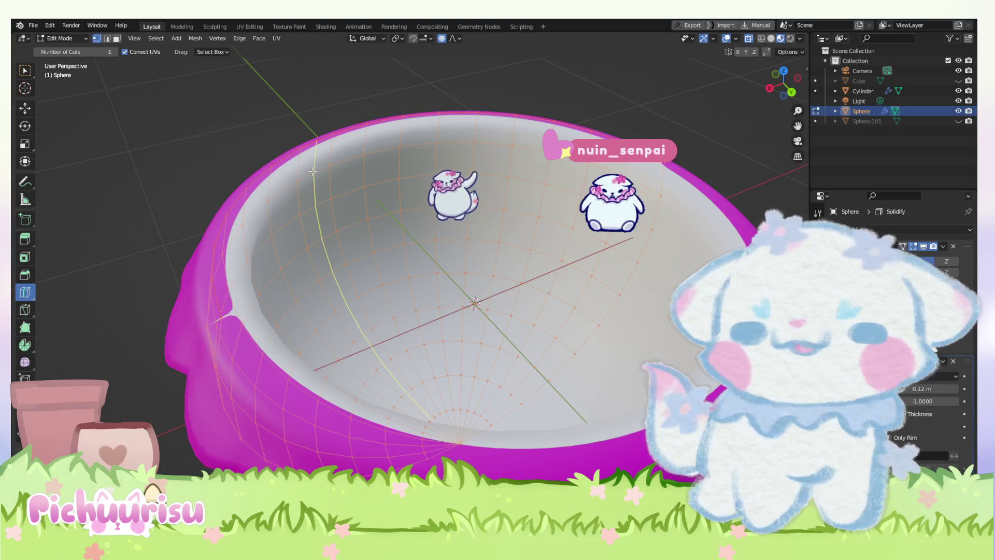
drag(304, 168, 304, 166)
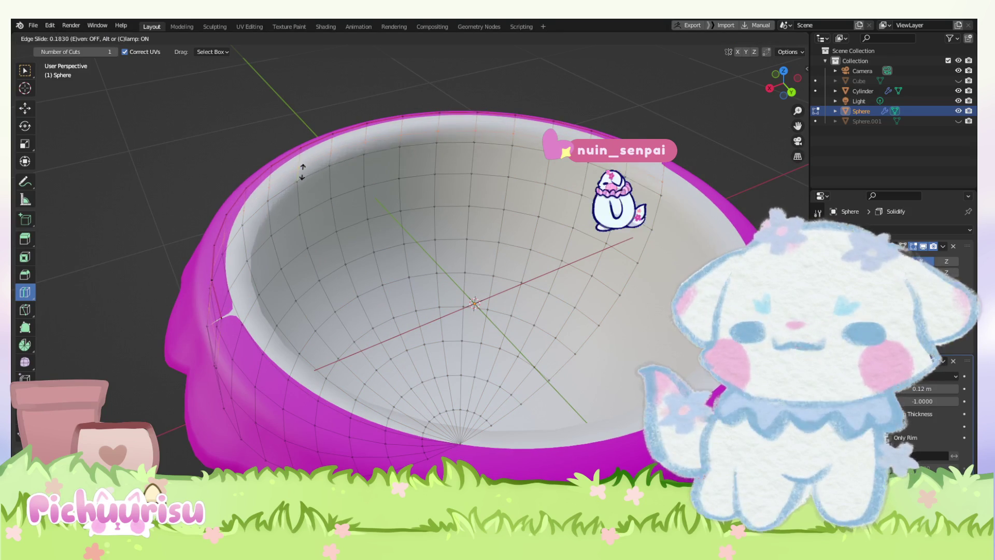
click(302, 155)
middle_drag(302, 156, 229, 198)
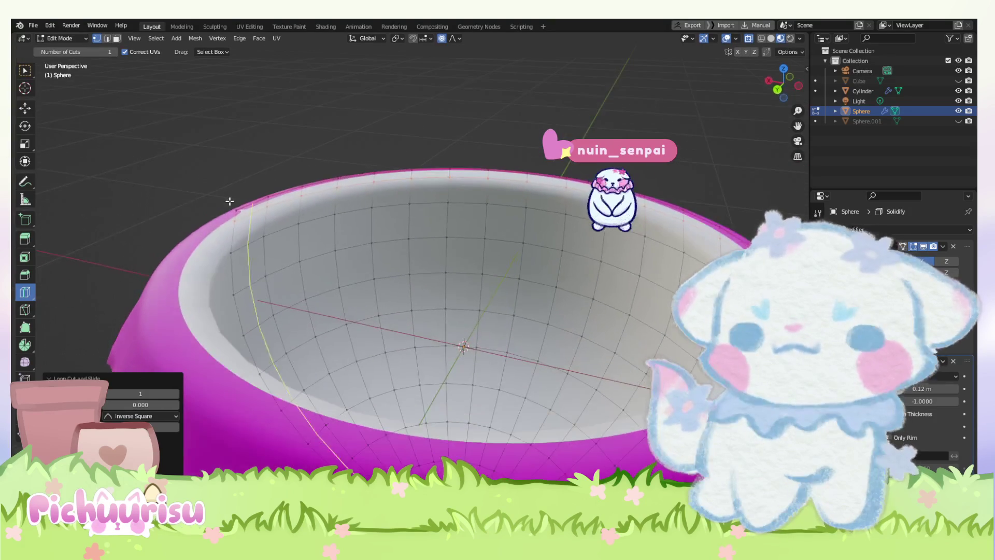
mouse_move(264, 264)
middle_down()
mouse_move(253, 240)
mouse_move(294, 249)
middle_up()
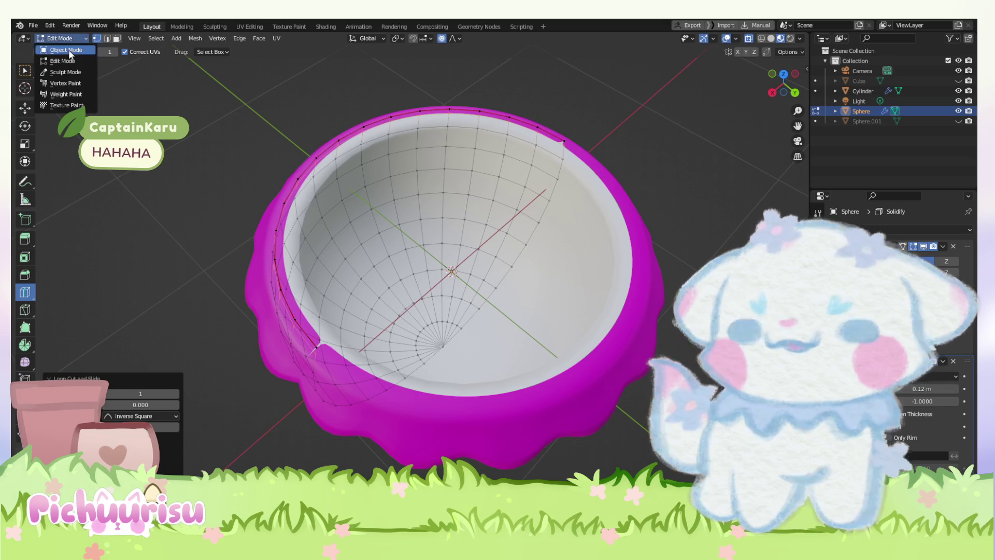
click(71, 53)
mouse_move(171, 215)
middle_down()
mouse_move(379, 267)
mouse_move(335, 270)
middle_up()
scroll(329, 305, down, 3)
mouse_move(328, 309)
middle_down()
mouse_move(488, 402)
mouse_move(524, 191)
mouse_move(592, 333)
mouse_move(569, 402)
mouse_move(562, 287)
mouse_move(564, 308)
middle_up()
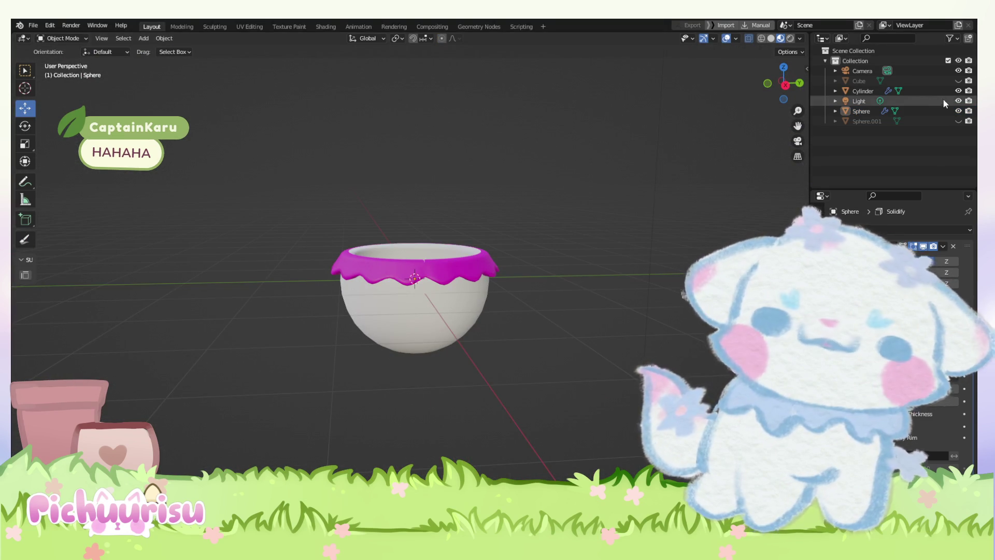
- Unhide and select the dome half Sphere.001
click(958, 120)
middle_drag(662, 245, 430, 248)
scroll(430, 249, up, 2)
click(431, 248)
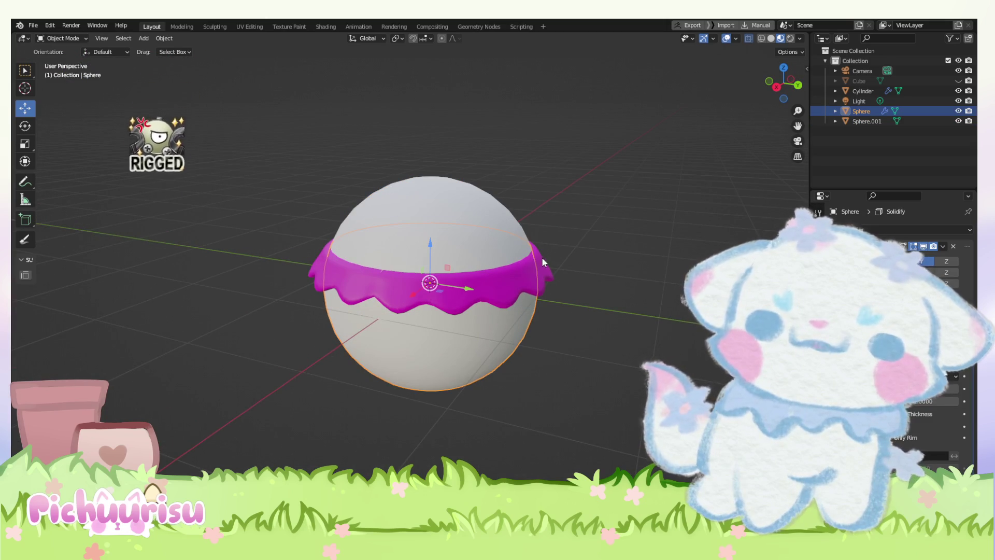
click(453, 233)
mouse_move(485, 245)
middle_down()
mouse_move(599, 214)
mouse_move(589, 230)
mouse_move(427, 242)
mouse_move(546, 232)
mouse_move(535, 252)
mouse_move(499, 240)
middle_up()
- Add a Solidify modifier to Sphere.001 and hide the lower bowl Sphere
click(892, 232)
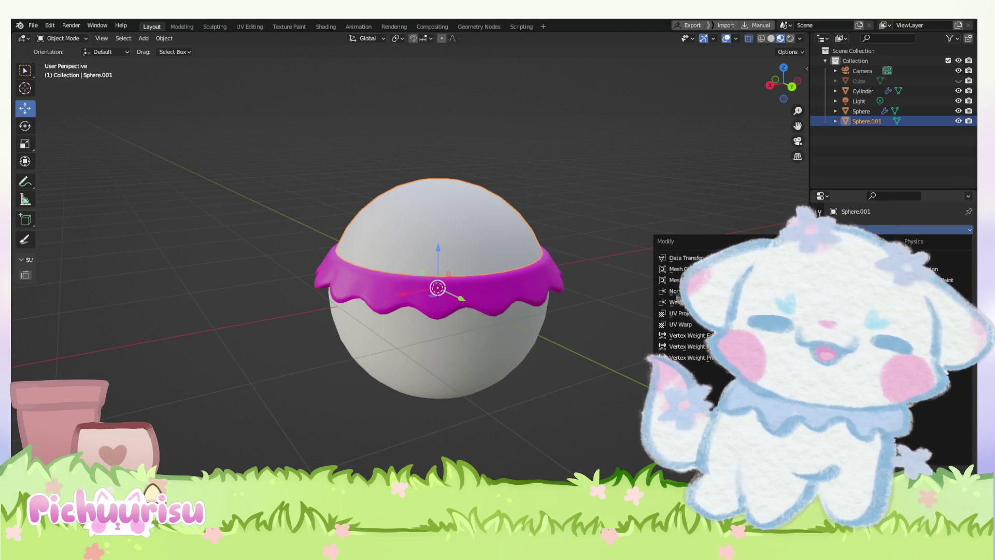
click(747, 402)
mouse_move(531, 291)
middle_down()
mouse_move(553, 256)
mouse_move(551, 265)
middle_up()
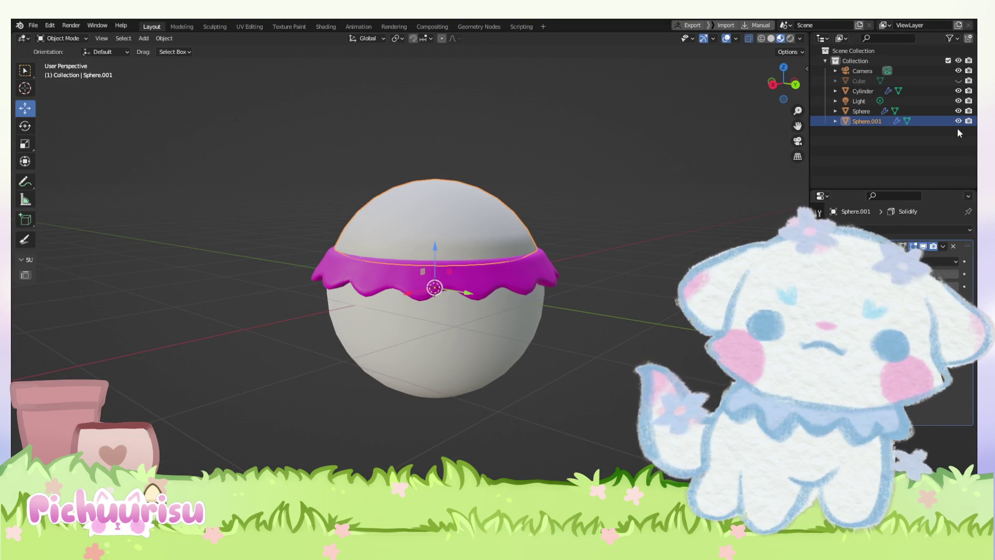
click(958, 111)
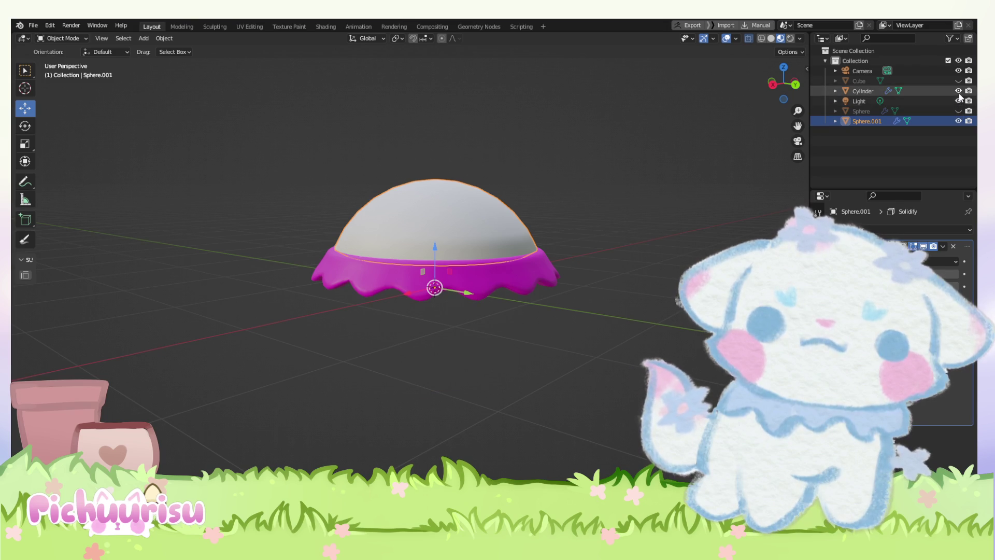
- Toggle the Cylinder and Sphere visibility so the dome, bowl and purple frill all show together
click(958, 91)
mouse_move(497, 101)
middle_down()
mouse_move(506, 163)
mouse_move(519, 129)
middle_up()
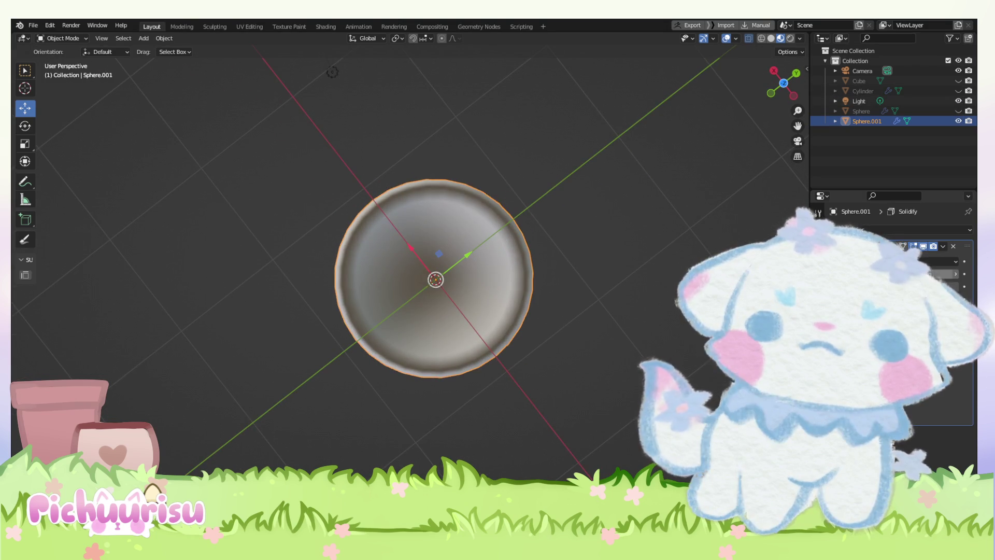
mouse_move(480, 219)
middle_down()
mouse_move(480, 307)
mouse_move(490, 319)
middle_up()
scroll(496, 306, up, 4)
mouse_move(464, 245)
middle_down()
mouse_move(407, 327)
mouse_move(400, 317)
mouse_move(394, 340)
middle_up()
scroll(395, 340, down, 3)
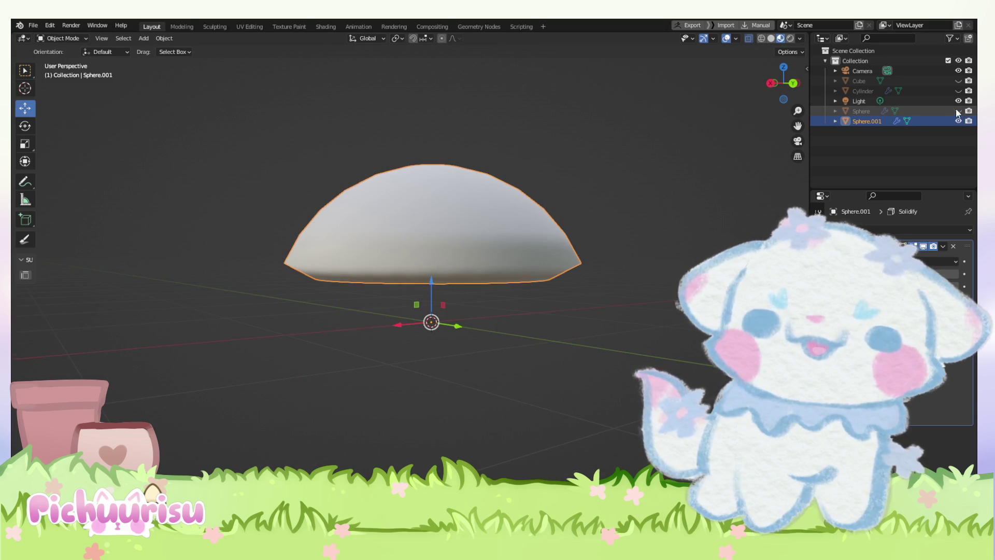
click(958, 110)
scroll(565, 279, down, 3)
mouse_move(565, 278)
middle_down()
mouse_move(578, 324)
mouse_move(565, 268)
mouse_move(676, 327)
mouse_move(527, 327)
middle_up()
click(579, 323)
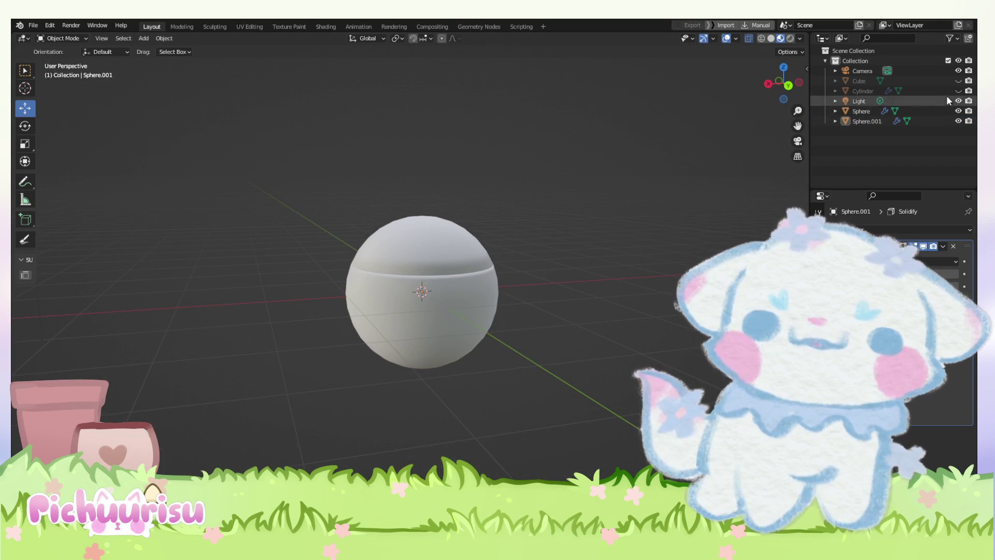
mouse_move(622, 257)
middle_down()
mouse_move(655, 245)
mouse_move(660, 260)
mouse_move(691, 228)
mouse_move(675, 247)
mouse_move(750, 141)
mouse_move(549, 304)
mouse_move(495, 250)
mouse_move(495, 316)
middle_up()
scroll(452, 314, up, 4)
scroll(453, 314, up, 2)
scroll(494, 250, down, 3)
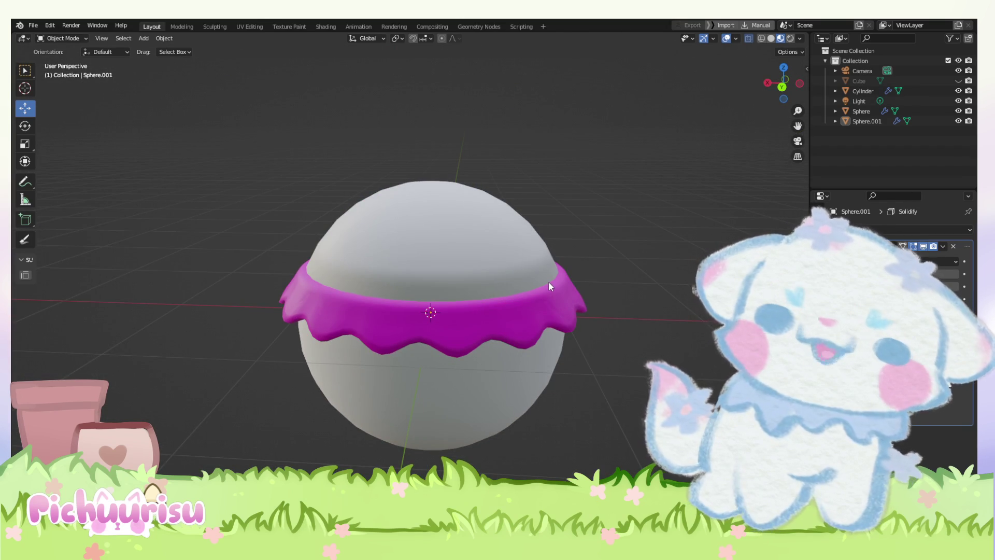
middle_drag(569, 277, 545, 277)
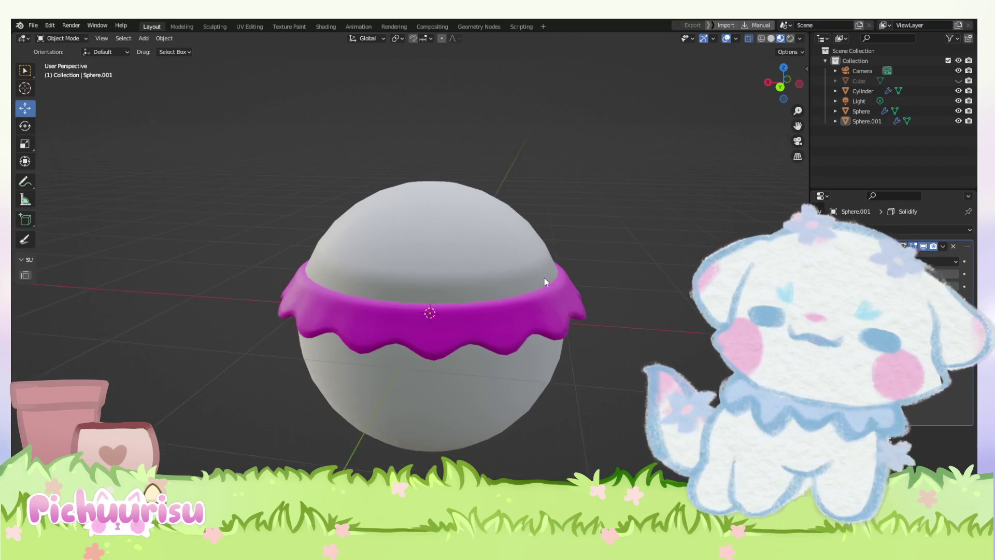
mouse_move(528, 329)
middle_down()
mouse_move(600, 317)
mouse_move(538, 226)
mouse_move(521, 349)
mouse_move(554, 303)
mouse_move(543, 287)
mouse_move(546, 331)
mouse_move(452, 308)
mouse_move(672, 341)
mouse_move(474, 319)
mouse_move(309, 318)
mouse_move(310, 333)
mouse_move(421, 339)
mouse_move(442, 320)
mouse_move(302, 347)
mouse_move(332, 405)
mouse_move(376, 335)
mouse_move(335, 323)
mouse_move(326, 350)
mouse_move(363, 297)
mouse_move(343, 328)
mouse_move(438, 360)
mouse_move(366, 351)
middle_up()
click(457, 311)
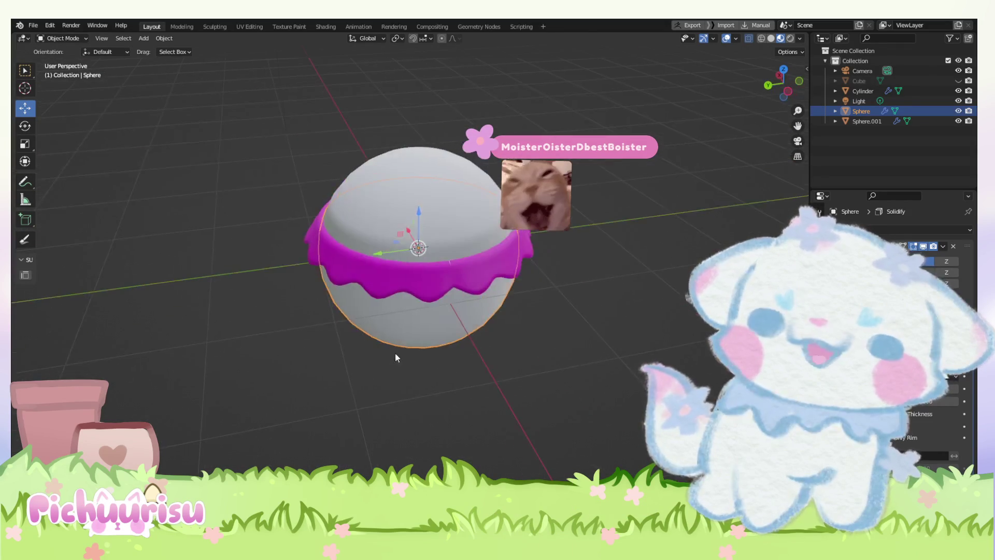
click(708, 76)
click(788, 92)
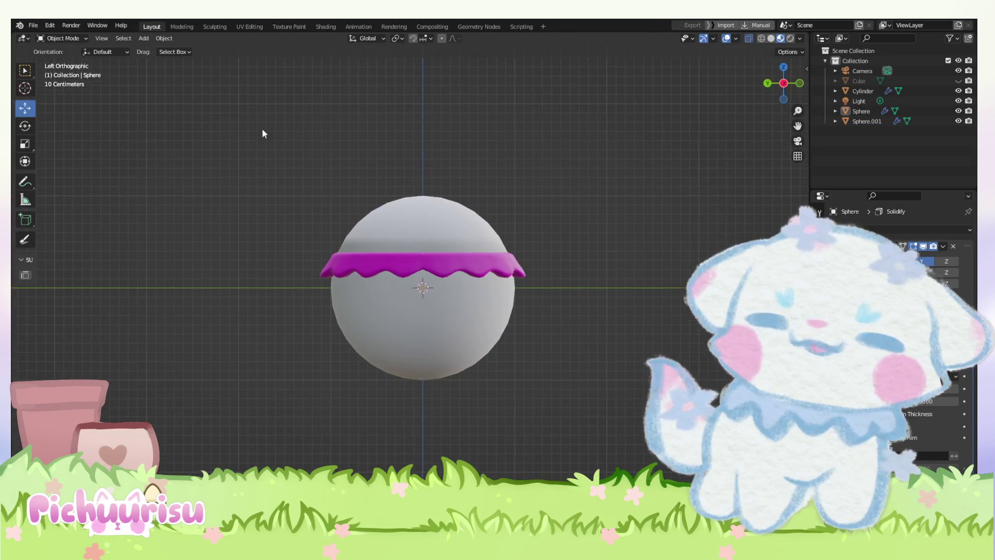
click(166, 38)
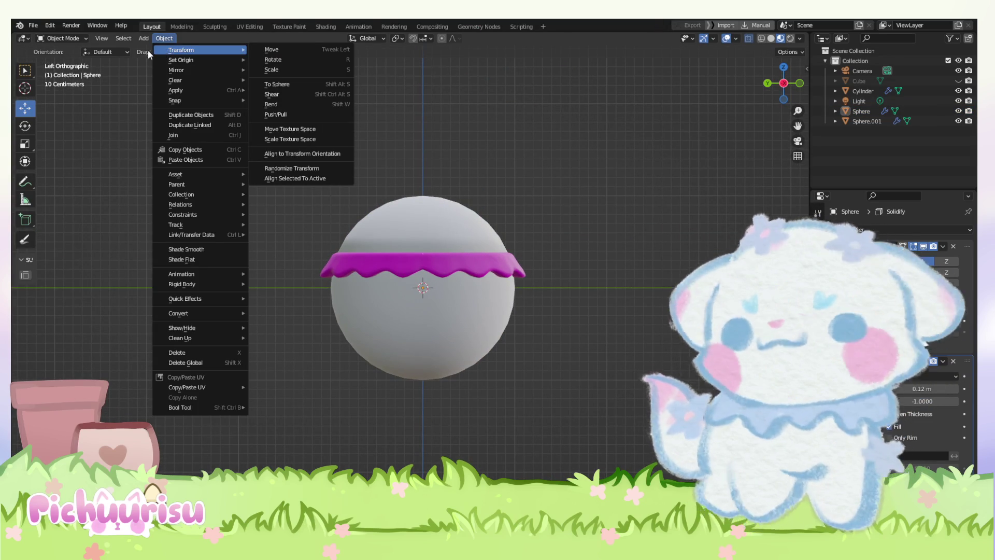
mouse_move(156, 50)
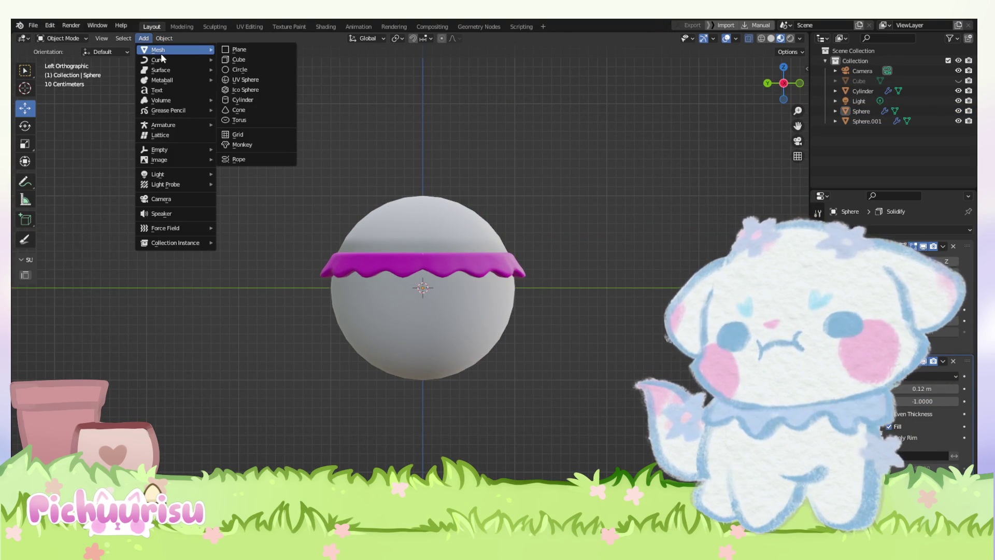
click(34, 27)
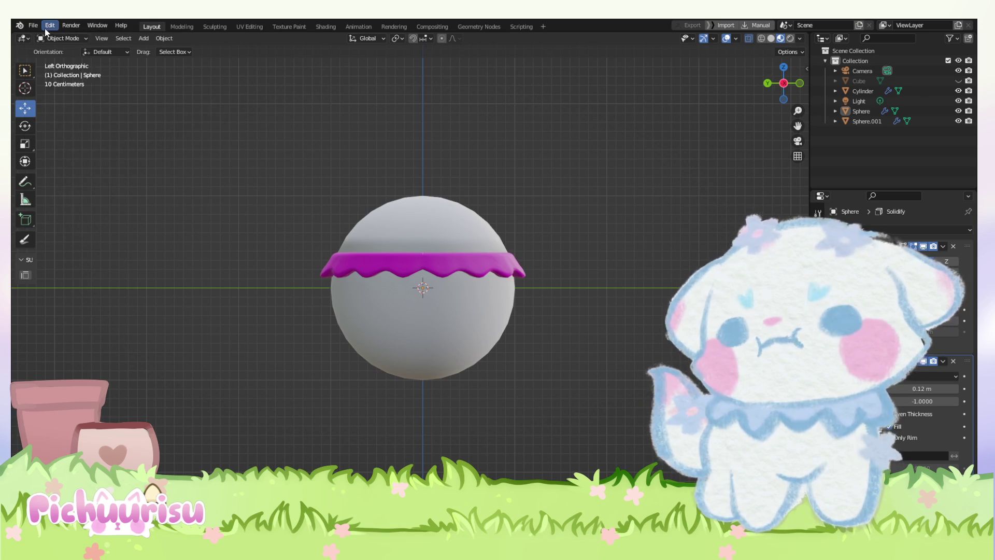
click(48, 26)
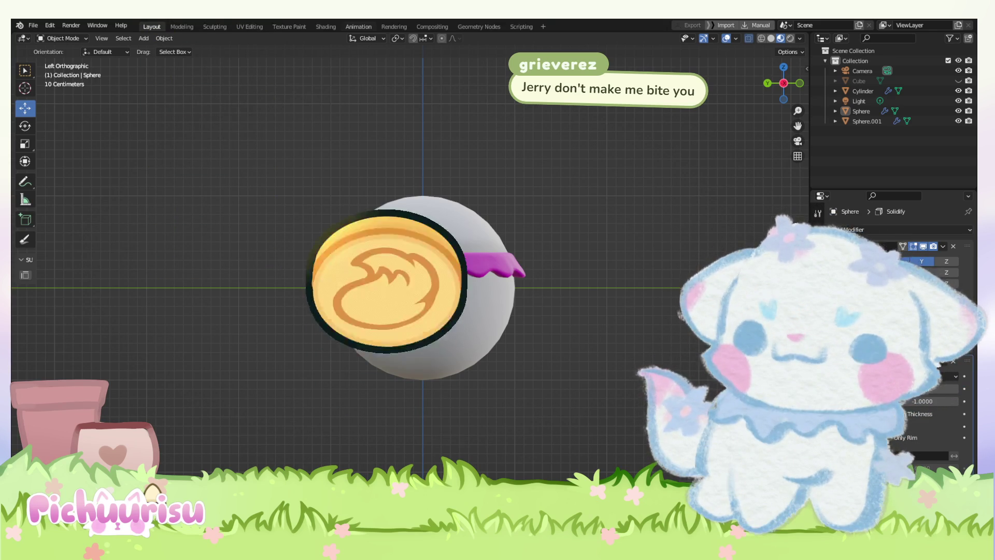
scroll(640, 253, down, 4)
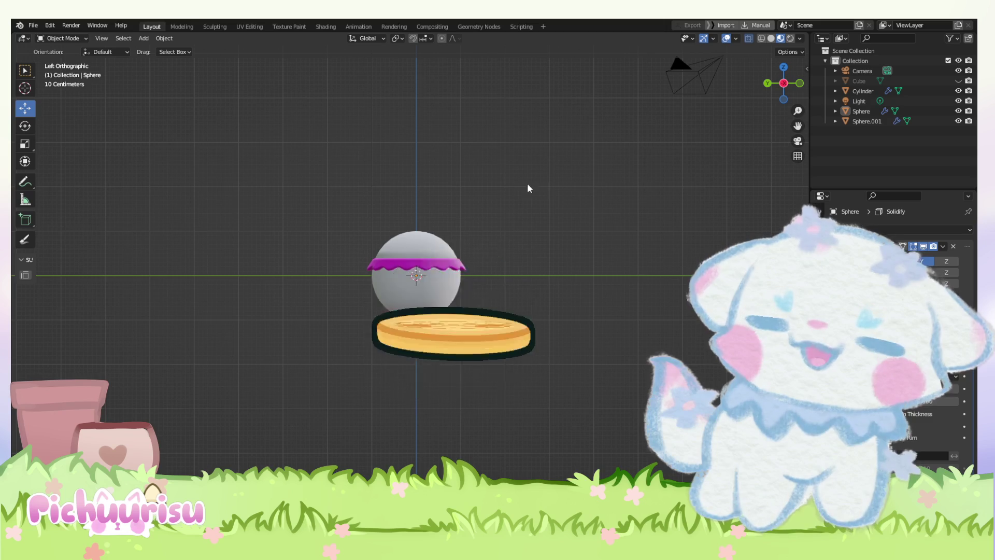
middle_drag(617, 278, 594, 315)
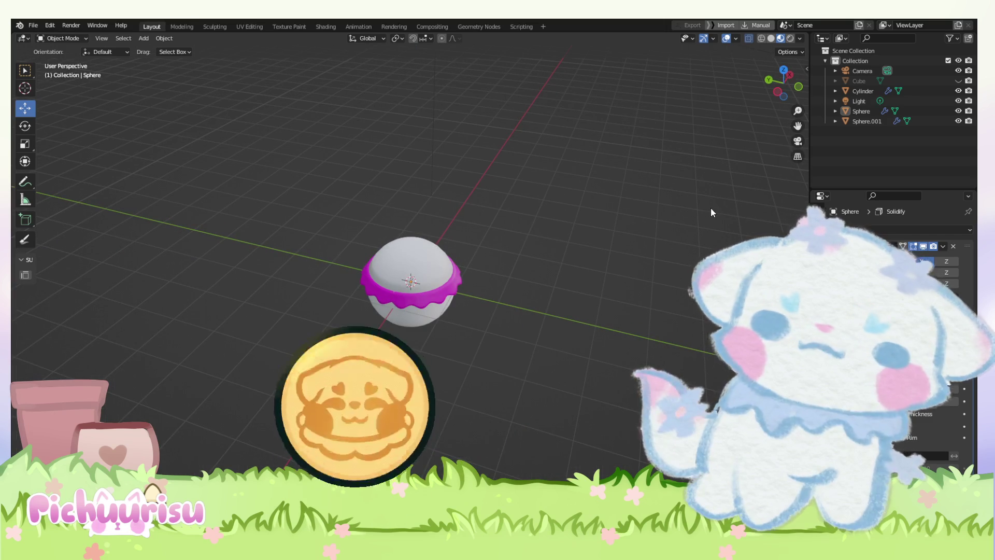
mouse_move(547, 250)
middle_down()
mouse_move(428, 267)
mouse_move(435, 244)
middle_up()
scroll(427, 266, up, 3)
scroll(434, 243, up, 3)
scroll(434, 244, up, 2)
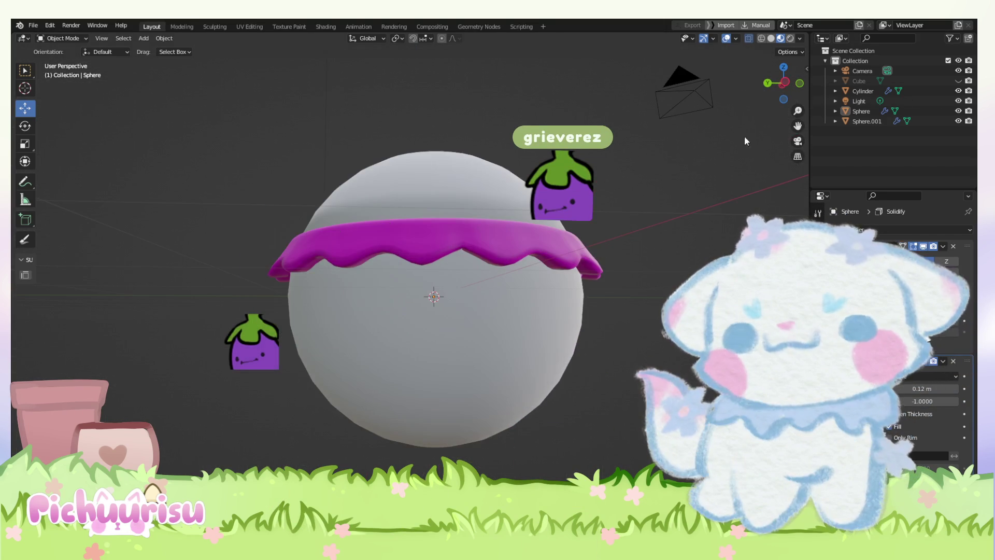
scroll(435, 296, down, 3)
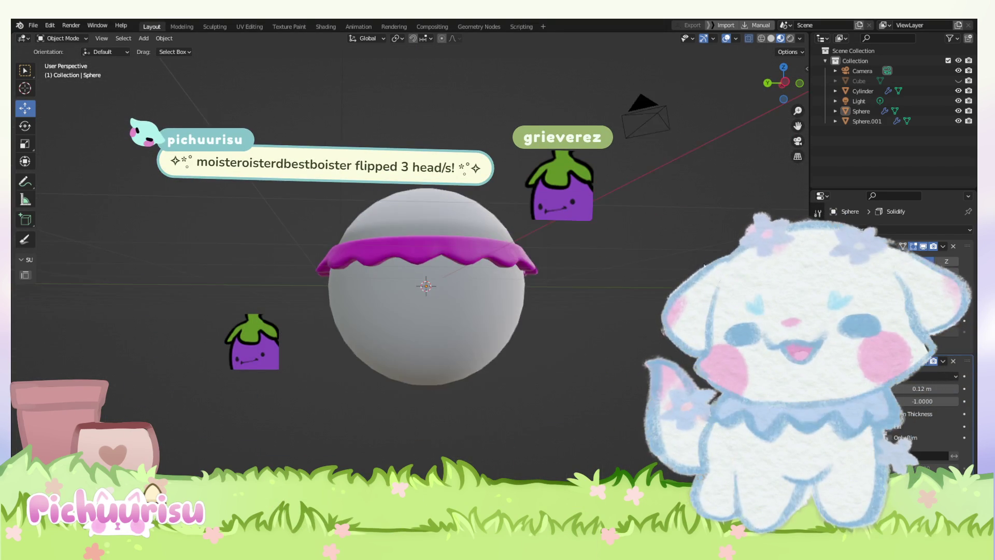
middle_drag(435, 296, 424, 326)
scroll(505, 352, down, 2)
middle_drag(505, 353, 579, 345)
scroll(433, 351, up, 1)
scroll(435, 356, up, 2)
scroll(435, 356, up, 2)
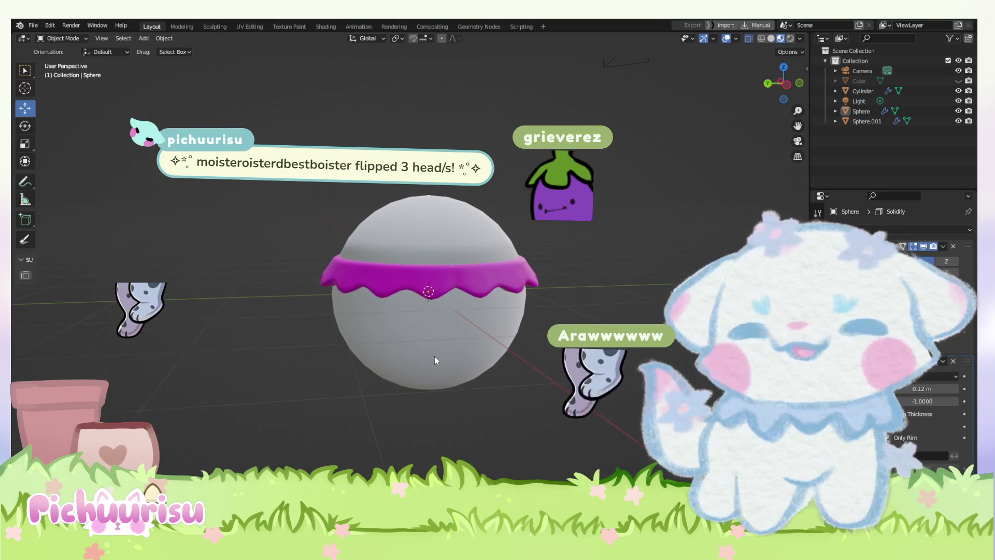
mouse_move(452, 351)
middle_down()
mouse_move(467, 335)
mouse_move(455, 331)
middle_up()
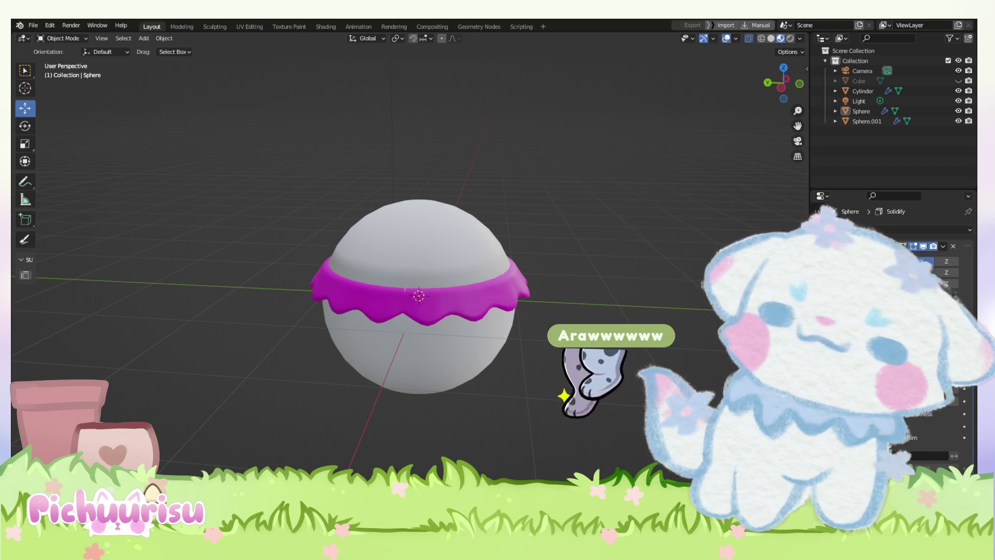
middle_drag(473, 393, 509, 392)
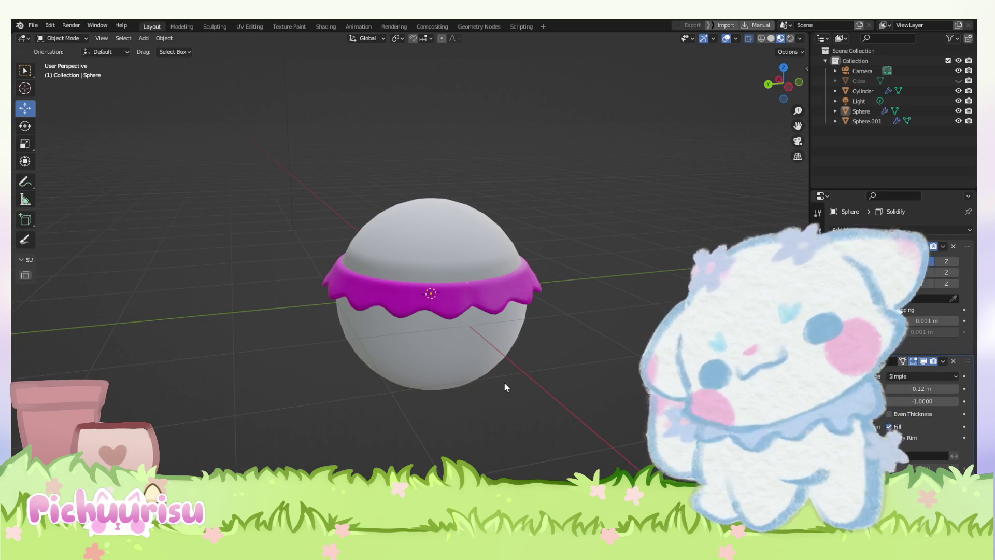
mouse_move(470, 353)
middle_down()
mouse_move(469, 323)
mouse_move(460, 350)
mouse_move(487, 278)
mouse_move(495, 210)
mouse_move(471, 288)
mouse_move(537, 285)
mouse_move(481, 197)
mouse_move(542, 196)
mouse_move(540, 262)
mouse_move(546, 258)
middle_up()
scroll(460, 351, up, 2)
click(483, 195)
scroll(484, 190, down, 3)
click(476, 282)
scroll(463, 306, up, 3)
mouse_move(462, 303)
middle_down()
mouse_move(249, 358)
mouse_move(231, 311)
mouse_move(478, 315)
mouse_move(524, 333)
mouse_move(589, 289)
mouse_move(624, 345)
mouse_move(345, 330)
middle_up()
scroll(589, 289, down, 4)
scroll(395, 307, up, 6)
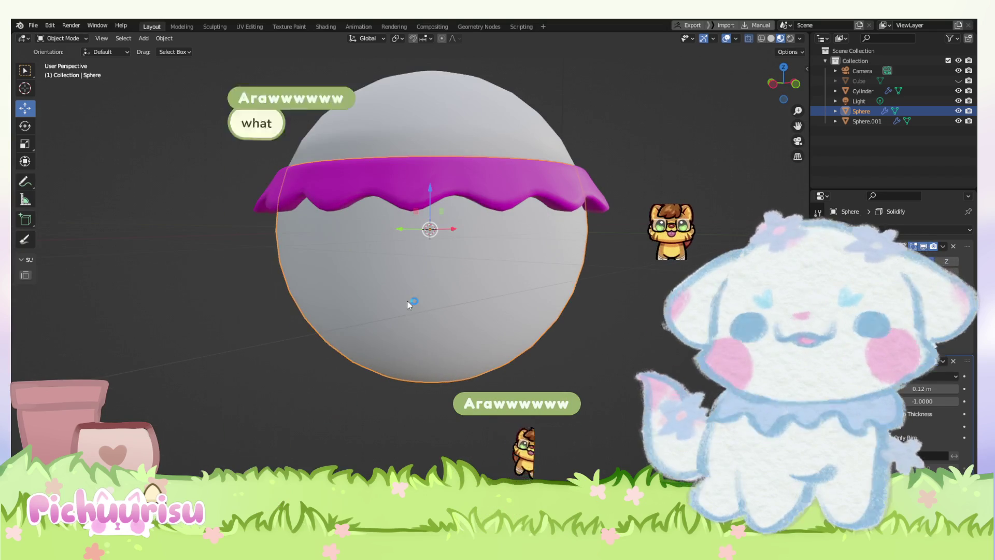
mouse_move(472, 282)
middle_down()
mouse_move(444, 285)
mouse_move(351, 195)
middle_up()
scroll(427, 272, down, 2)
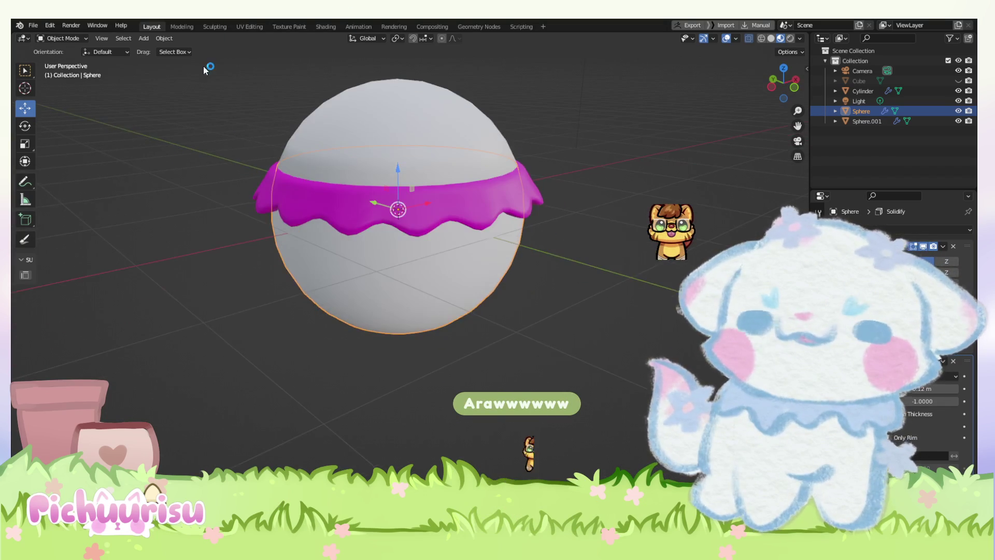
click(144, 38)
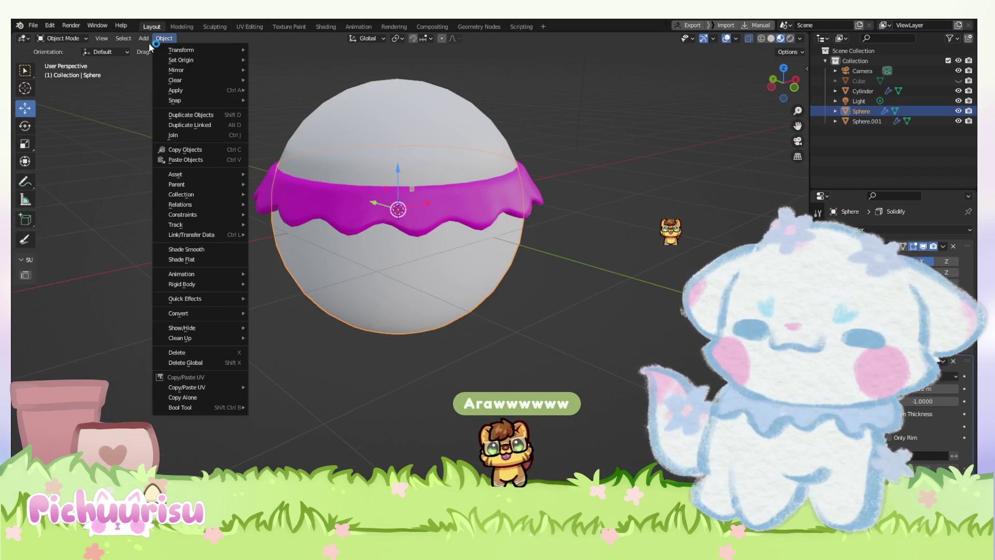
click(613, 337)
mouse_move(381, 290)
middle_down()
mouse_move(396, 253)
mouse_move(418, 268)
middle_up()
click(402, 268)
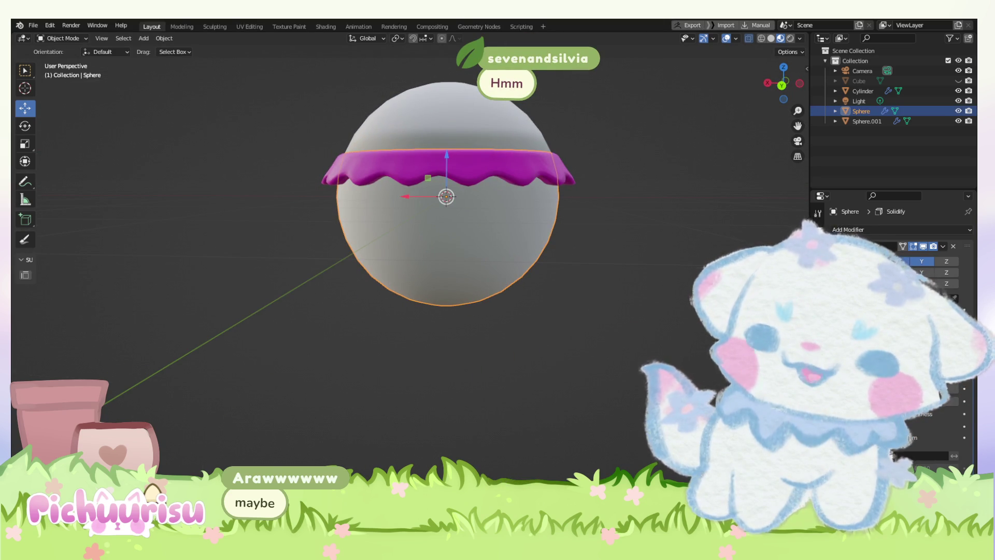
middle_drag(417, 268, 382, 311)
middle_drag(487, 267, 452, 272)
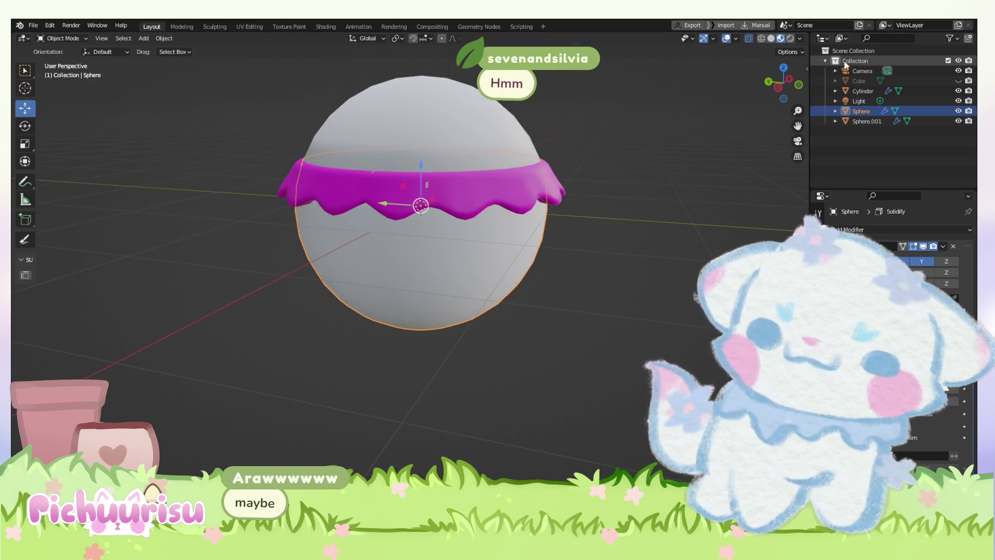
click(779, 88)
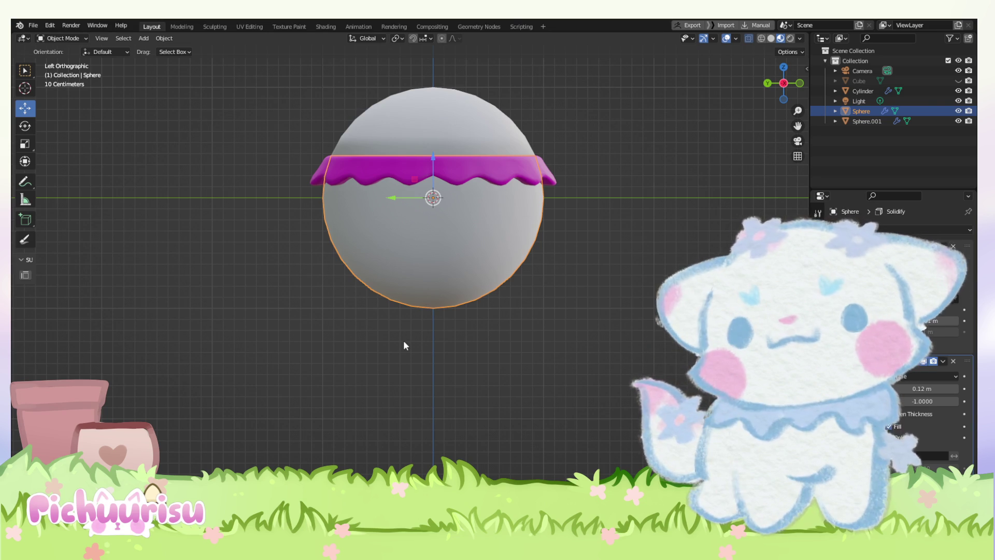
scroll(404, 340, down, 2)
scroll(441, 292, up, 2)
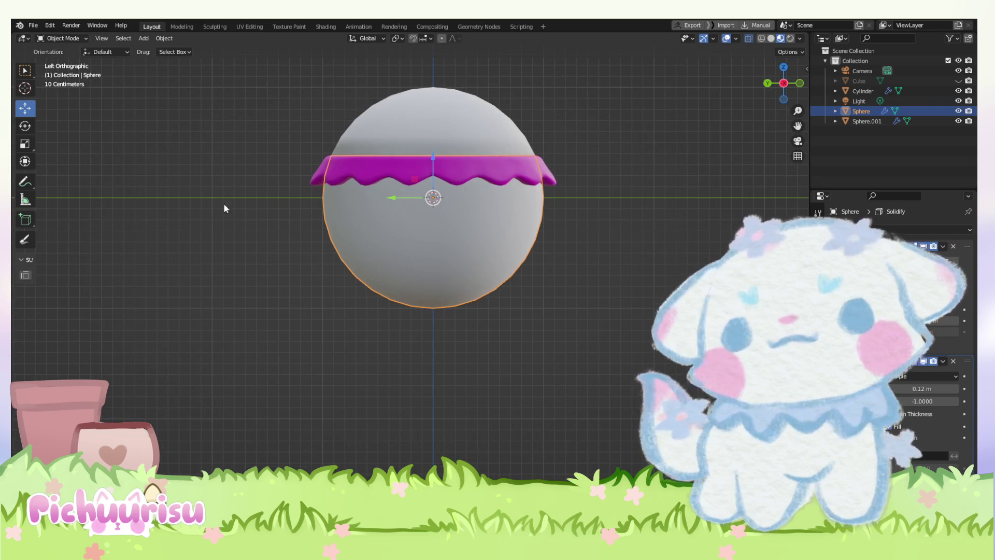
click(170, 41)
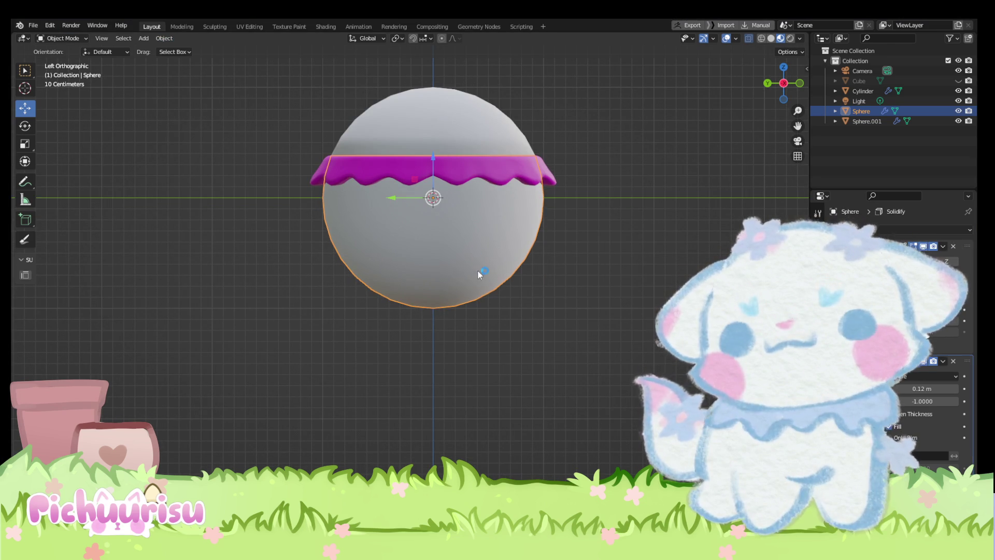
middle_drag(477, 265, 507, 322)
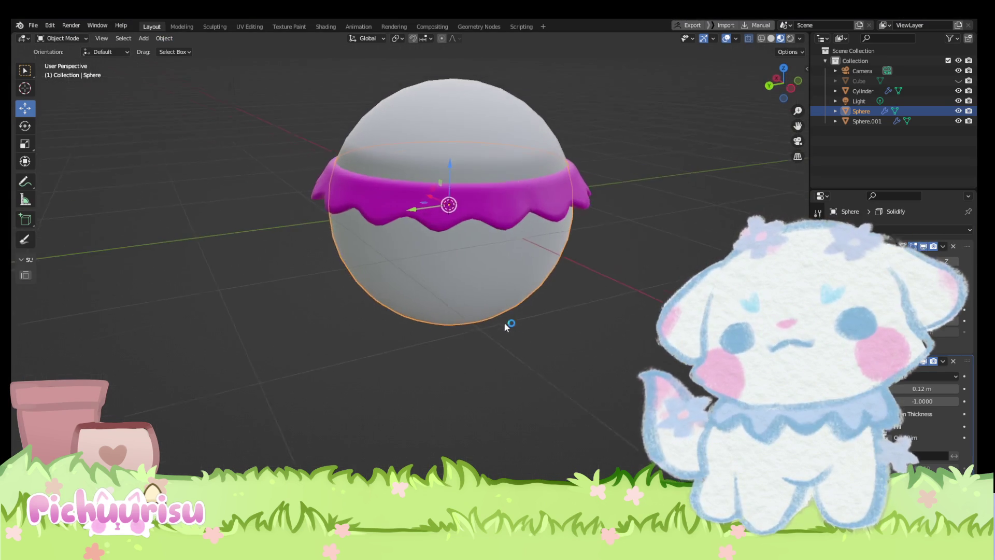
scroll(491, 316, down, 3)
mouse_move(476, 312)
middle_down()
mouse_move(429, 249)
mouse_move(403, 297)
mouse_move(384, 395)
mouse_move(442, 287)
mouse_move(542, 350)
mouse_move(637, 284)
mouse_move(435, 305)
mouse_move(567, 276)
middle_up()
scroll(435, 305, up, 4)
scroll(460, 279, up, 4)
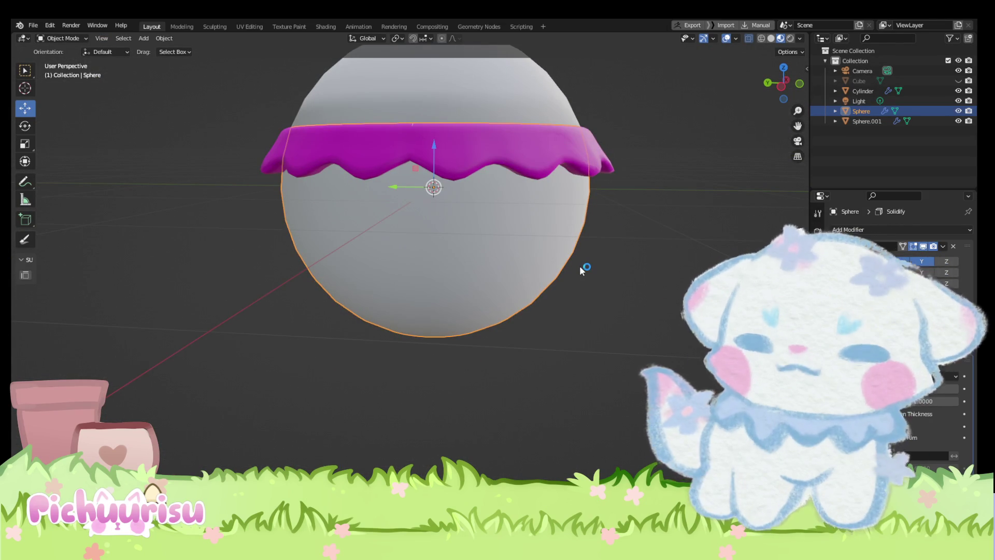
- Duplicate the bowl half in place as Sphere.002, cancelling the move
key(shift+d)
key(Escape)
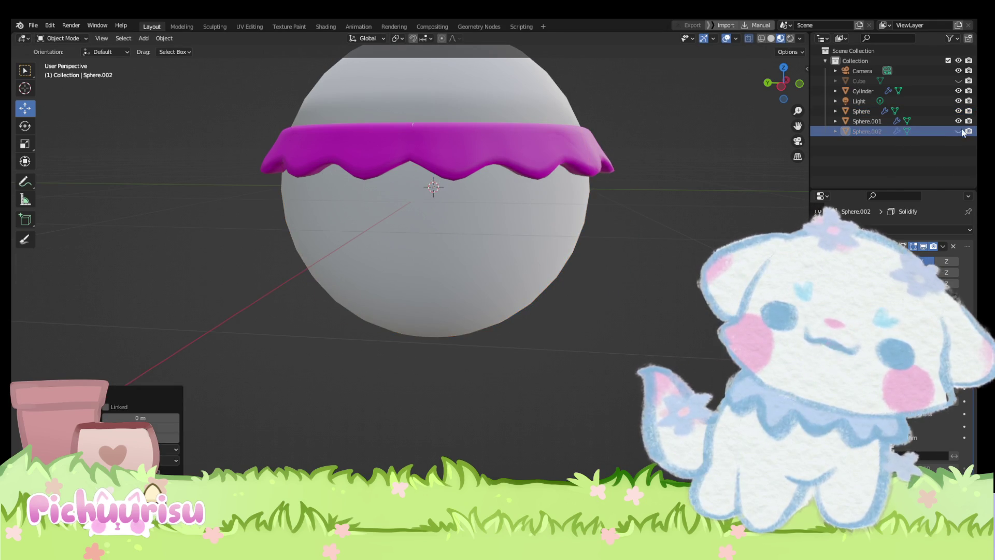
scroll(548, 280, down, 2)
mouse_move(490, 345)
middle_down()
mouse_move(486, 333)
mouse_move(459, 352)
middle_up()
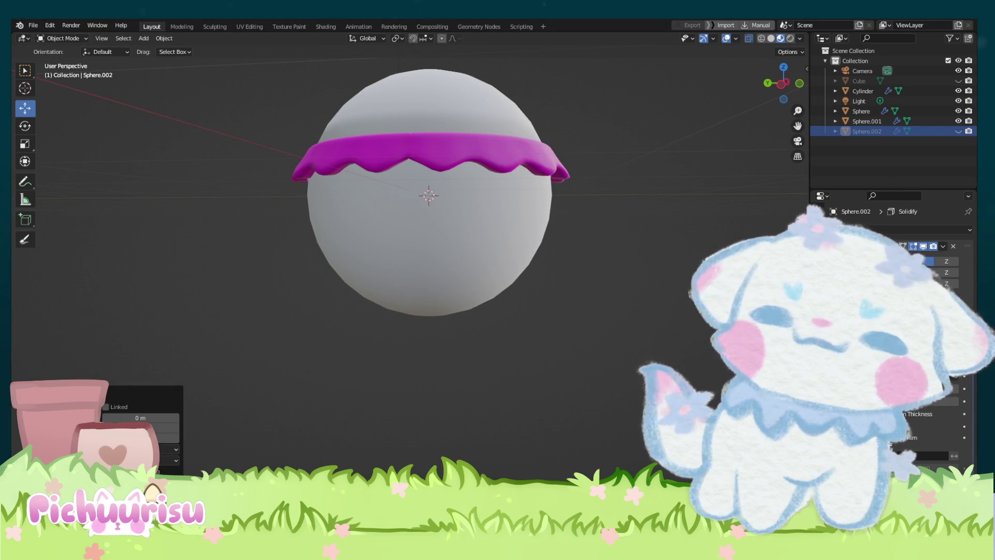
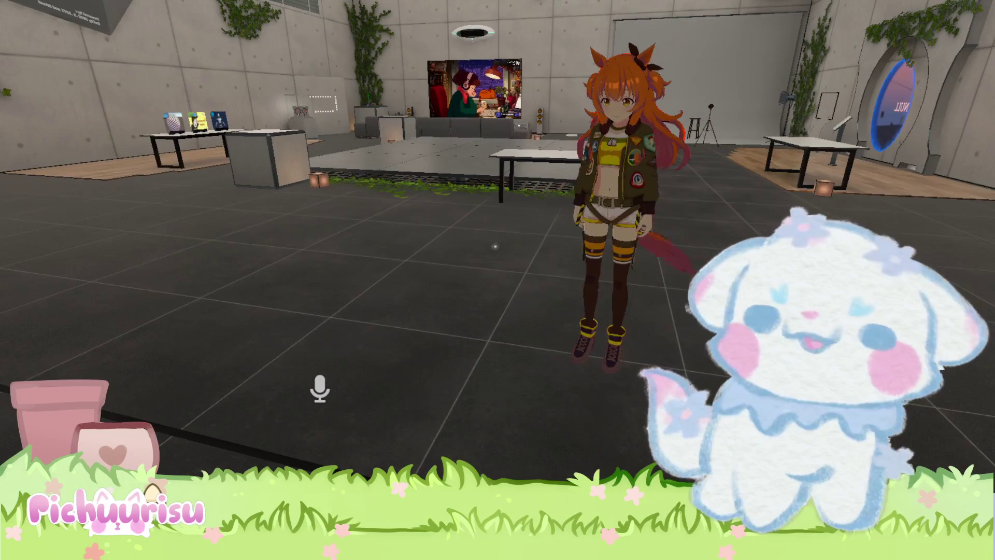
- Bring up the Launch Pad quick menu over the Avatar Testing Chamber view
key(Escape)
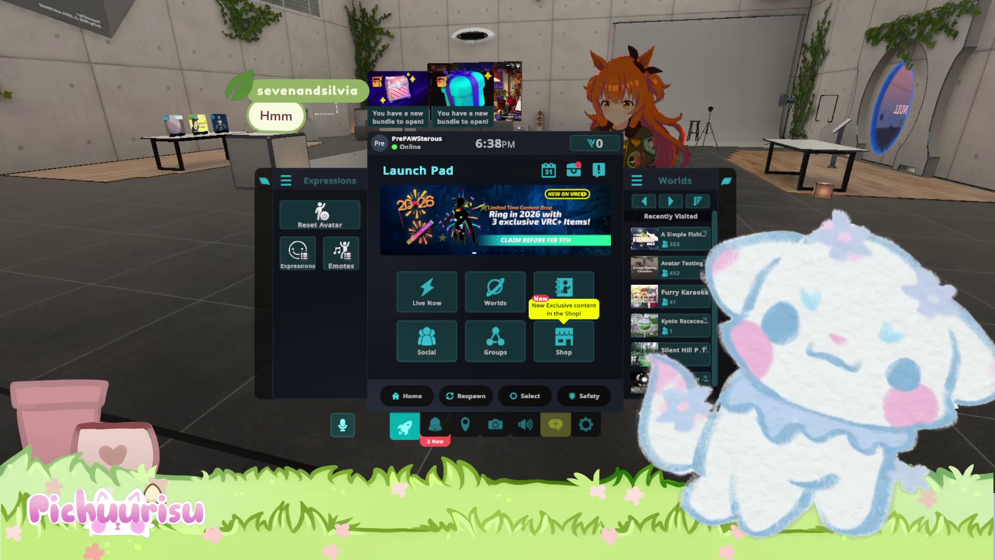
- Review the Audio & Voice and Tracking & IK settings pages, then return to the avatar hall
click(495, 426)
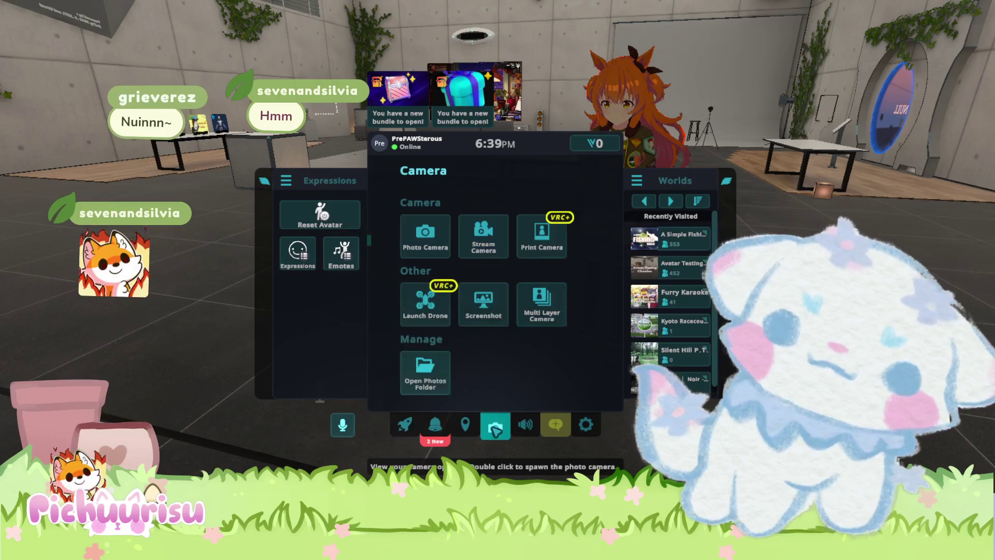
click(585, 426)
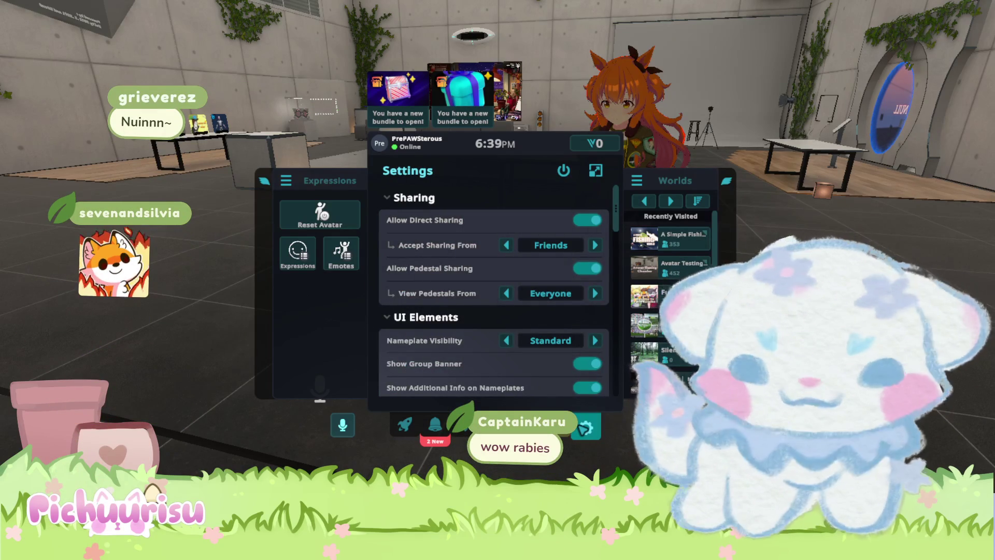
click(597, 172)
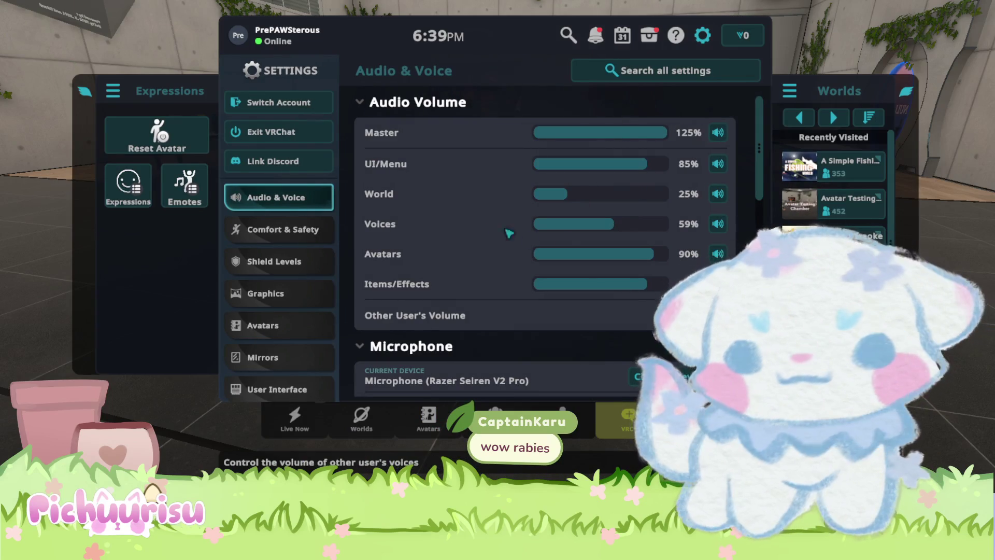
scroll(504, 204, down, 3)
scroll(504, 205, down, 2)
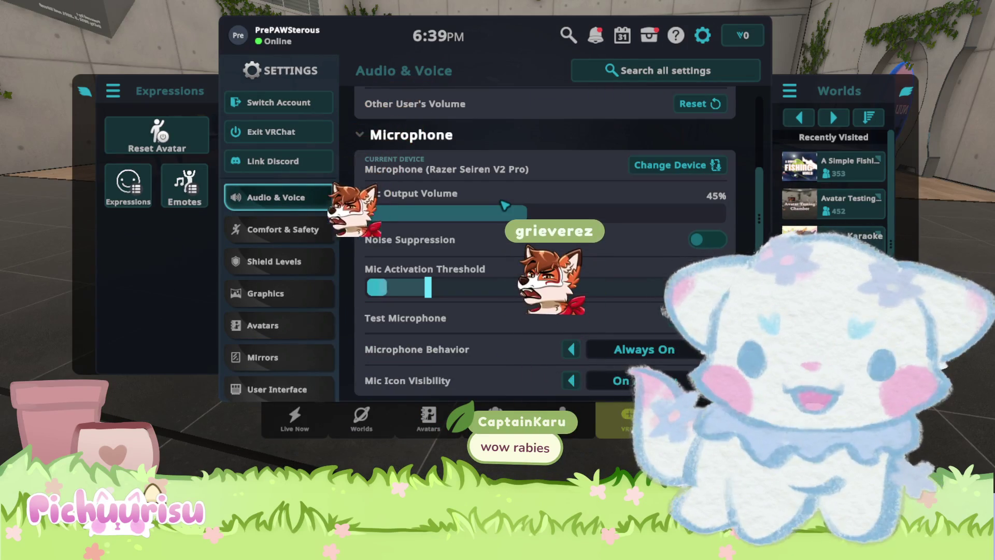
scroll(504, 204, up, 3)
scroll(504, 205, up, 2)
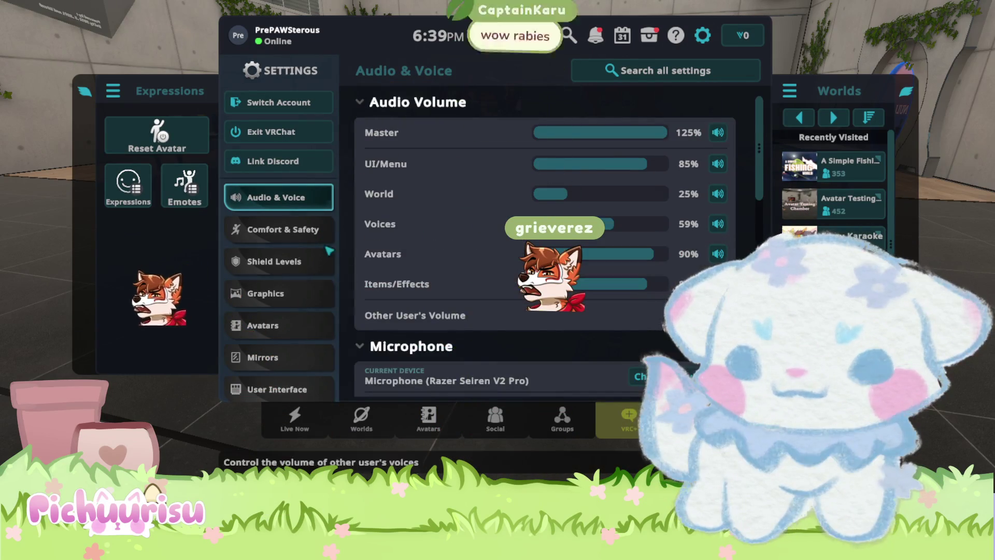
scroll(293, 357, down, 2)
click(283, 383)
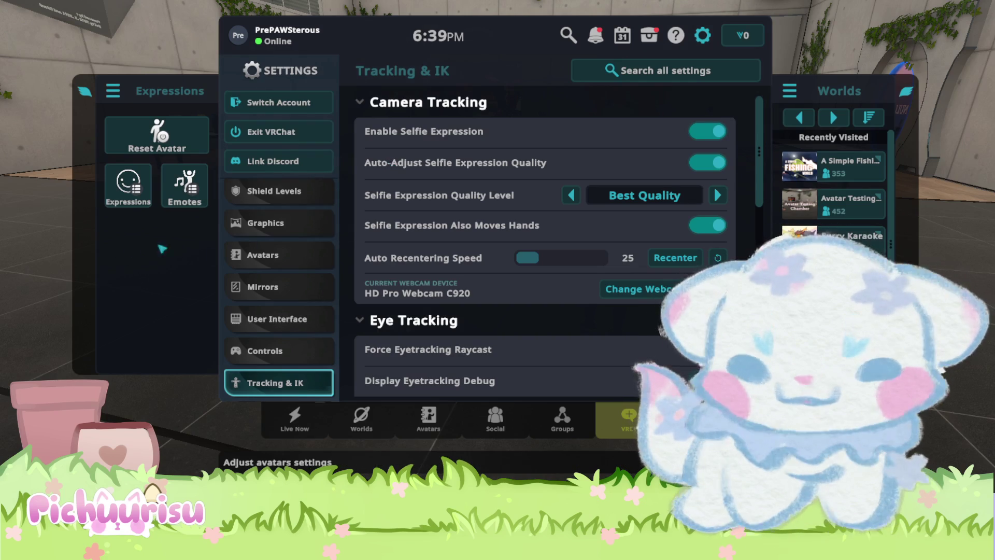
key(Escape)
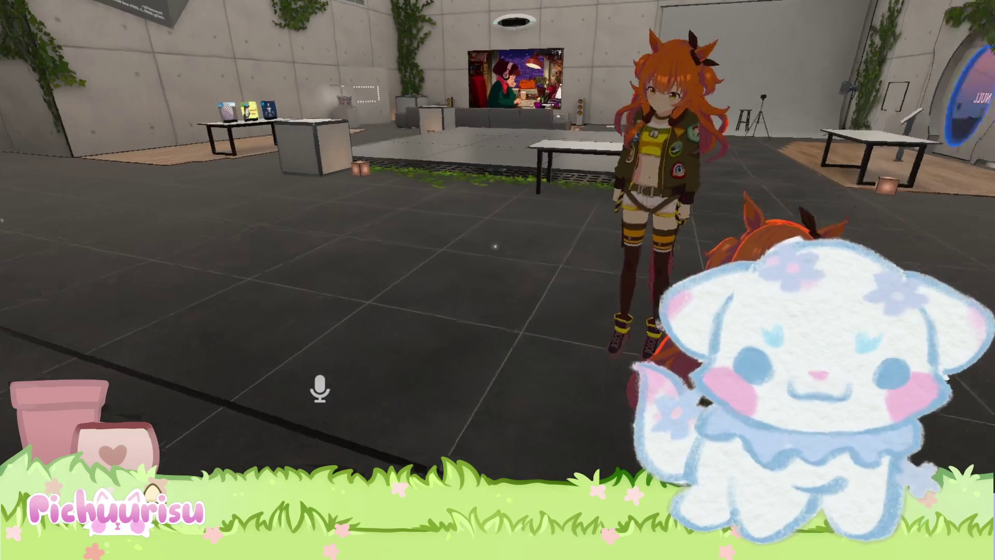
- Step back from the other avatar and bring the quick menu back up
key(s)
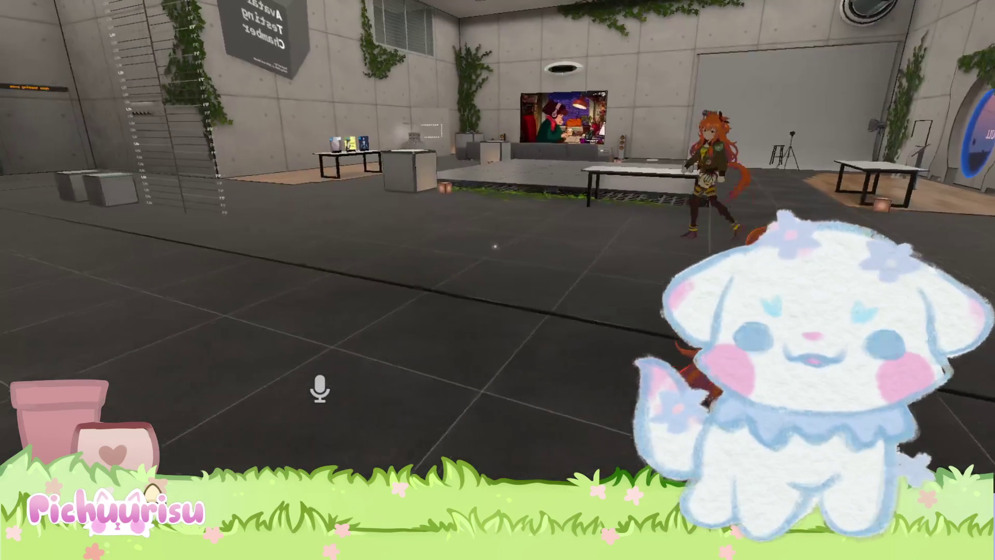
key(Escape)
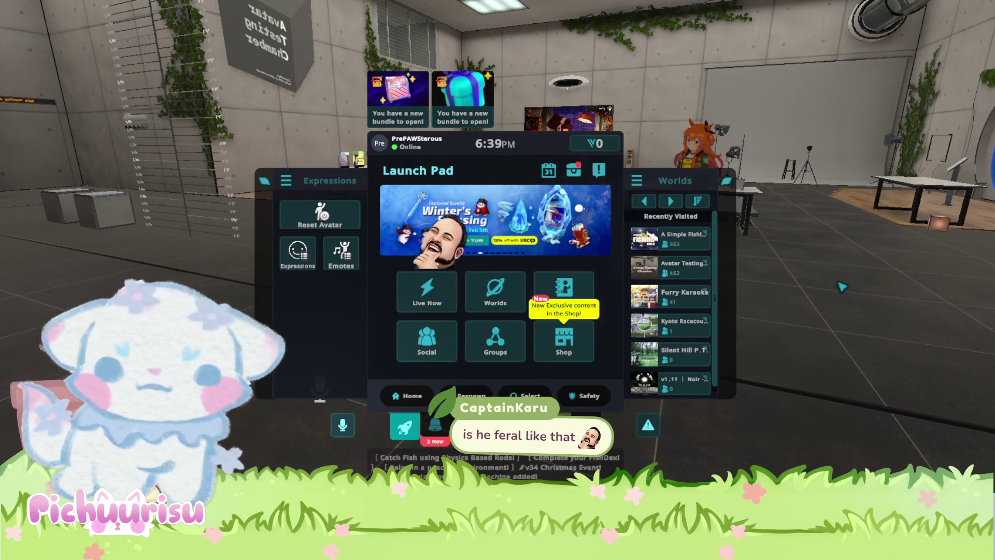
key(Escape)
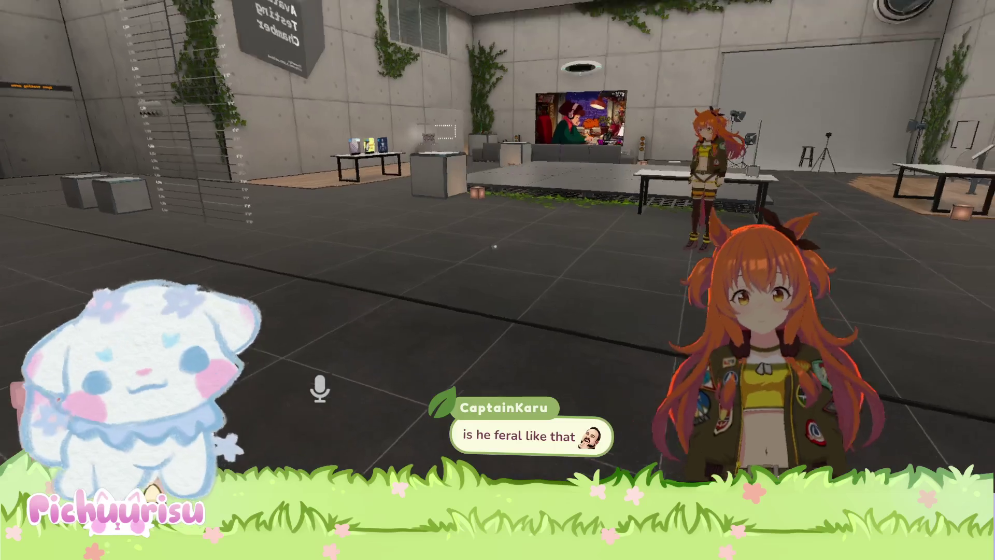
key(Escape)
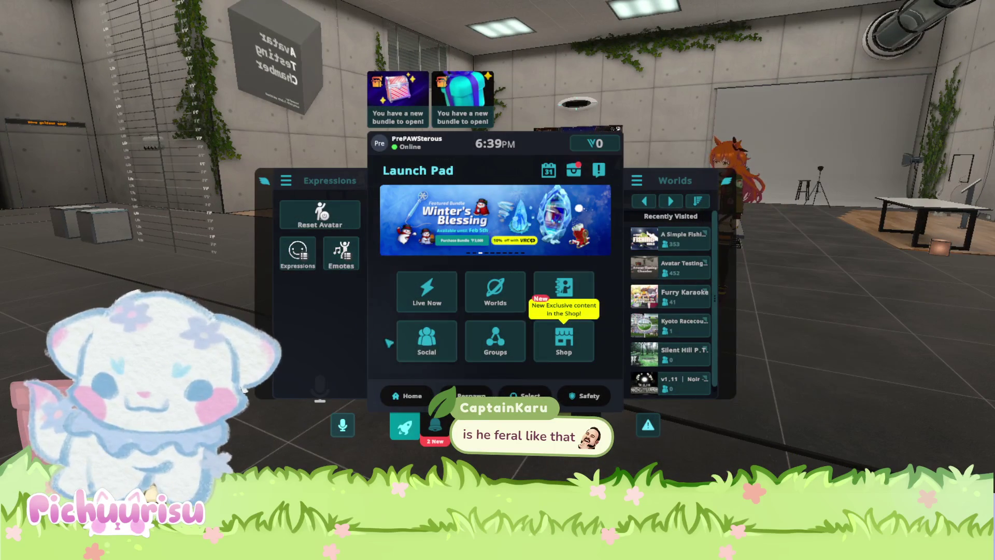
- Check the bundle and badge notifications, then go to the full Social friend-locations menu
click(435, 424)
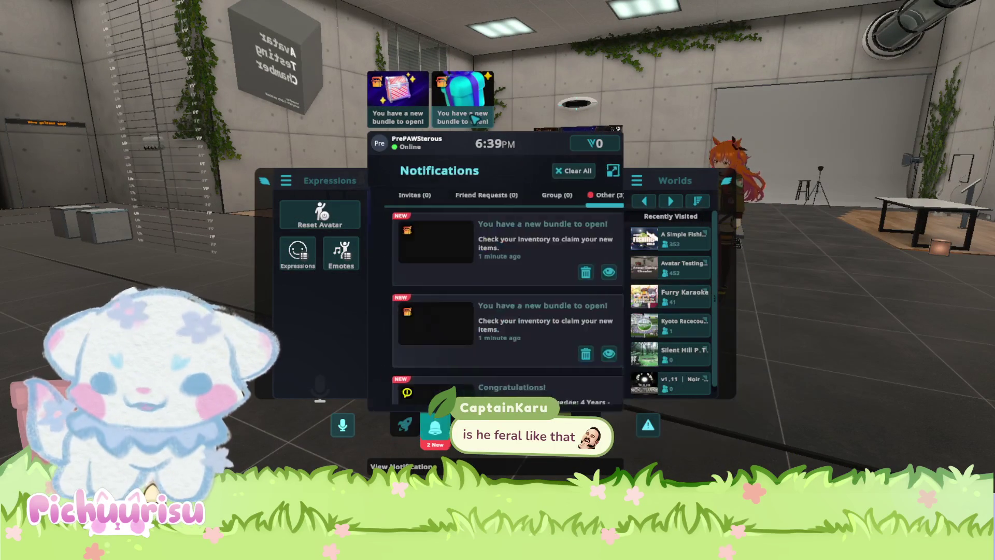
scroll(565, 288, down, 2)
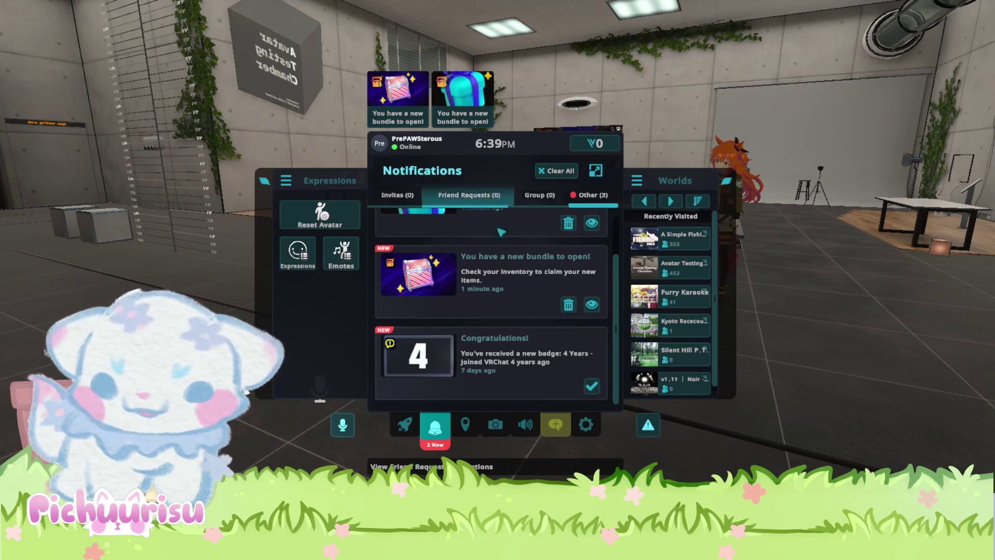
click(406, 424)
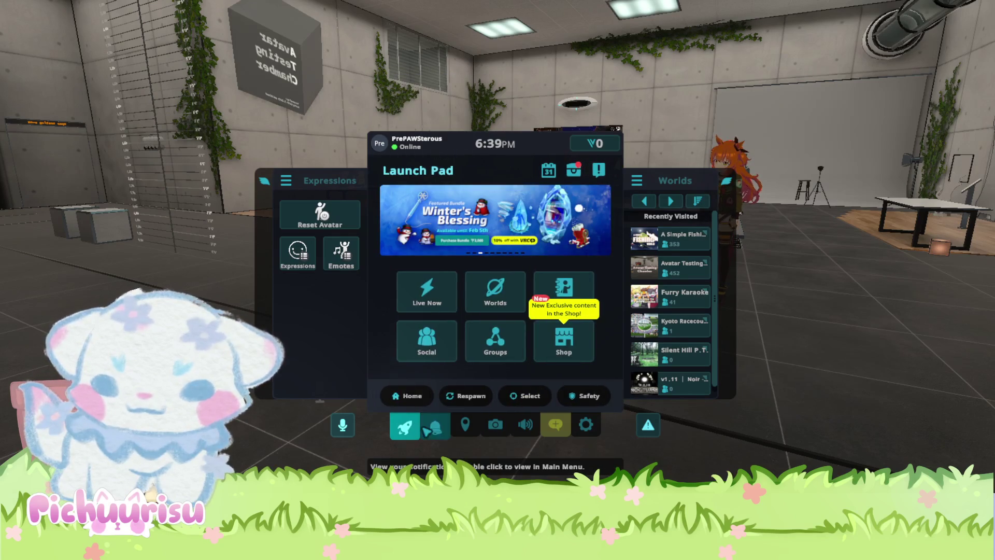
click(426, 428)
click(424, 350)
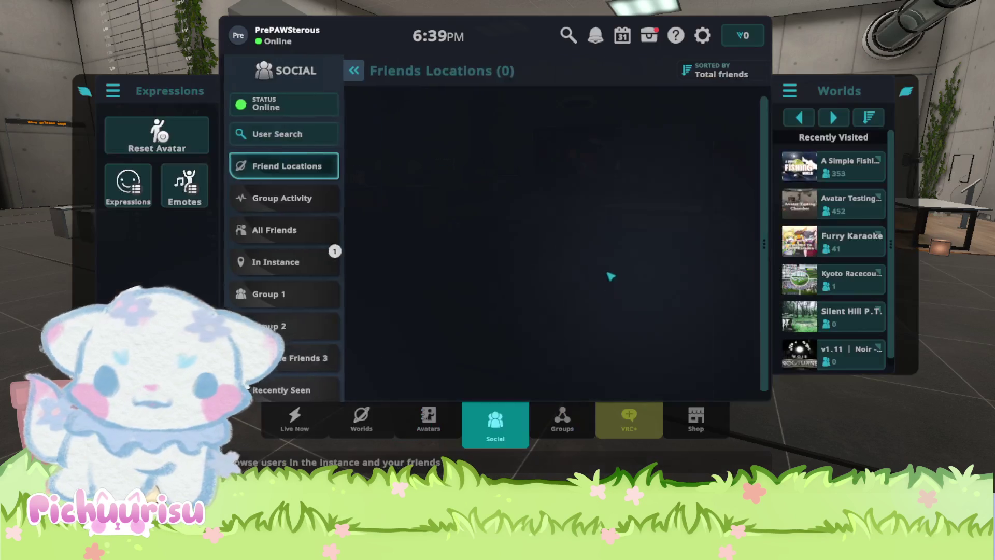
- Change the avatar to Bitchuuris from Recently Used and walk toward the table
click(281, 262)
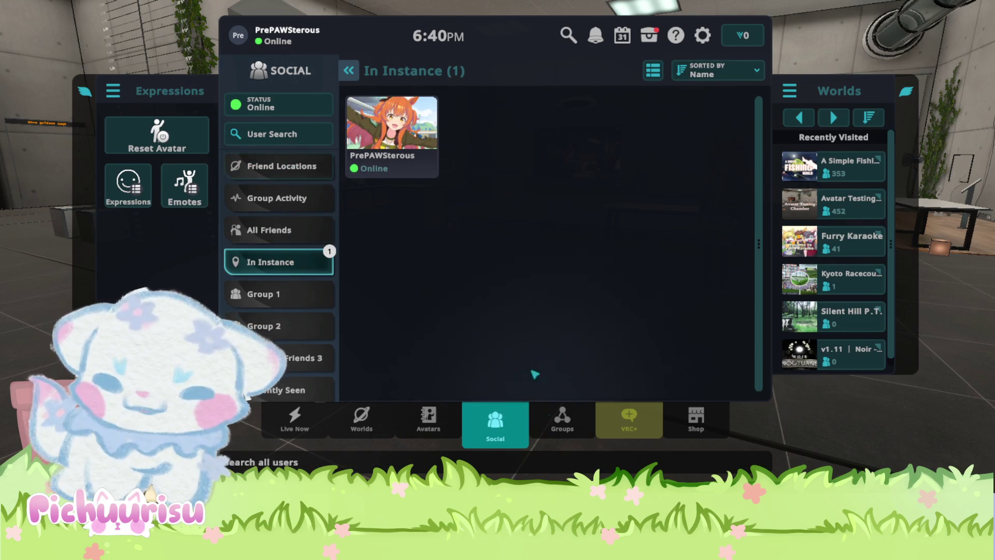
scroll(282, 221, down, 1)
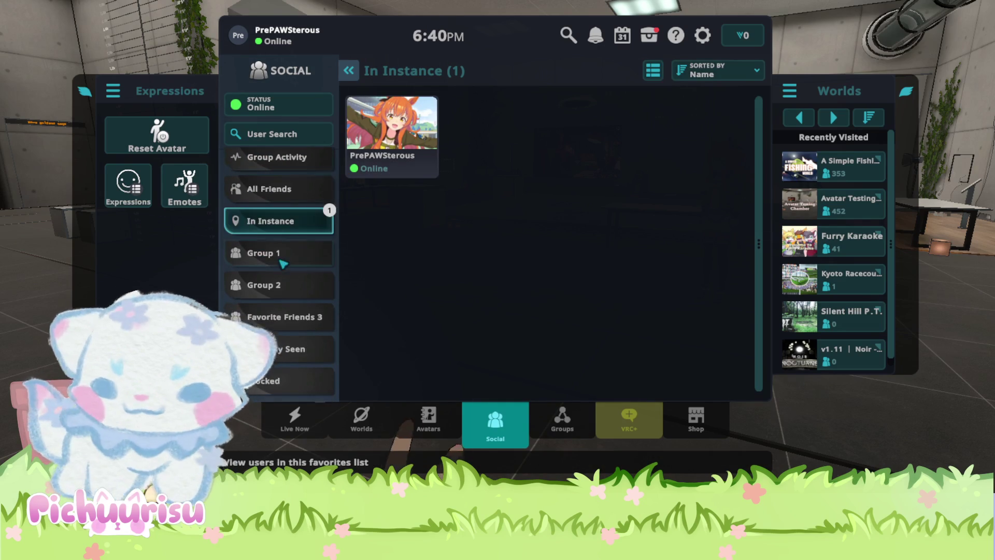
scroll(303, 263, up, 1)
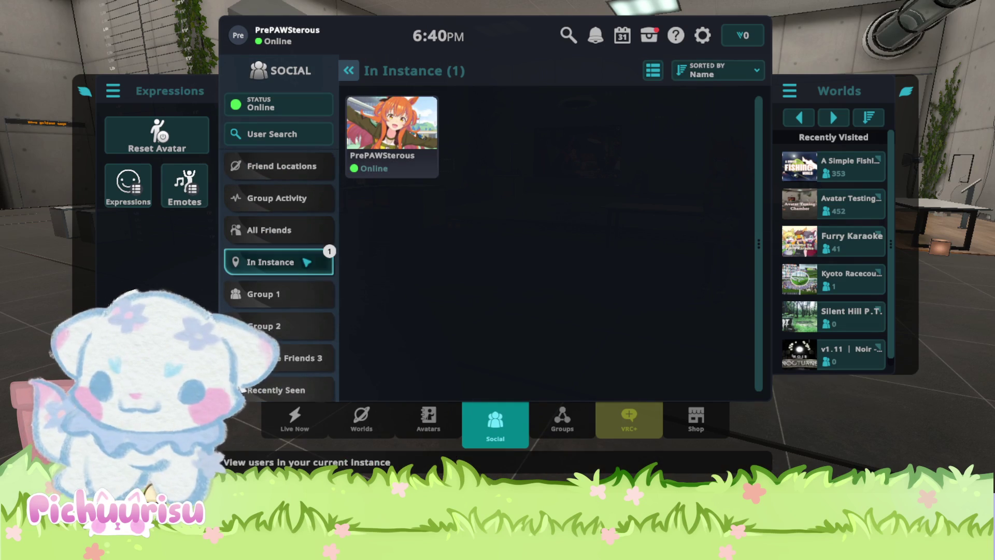
click(429, 419)
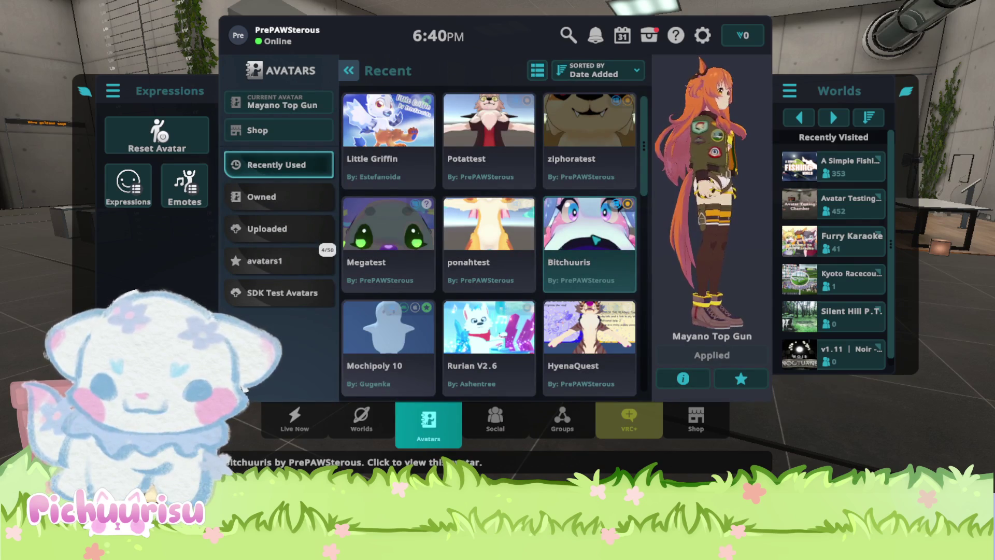
click(598, 240)
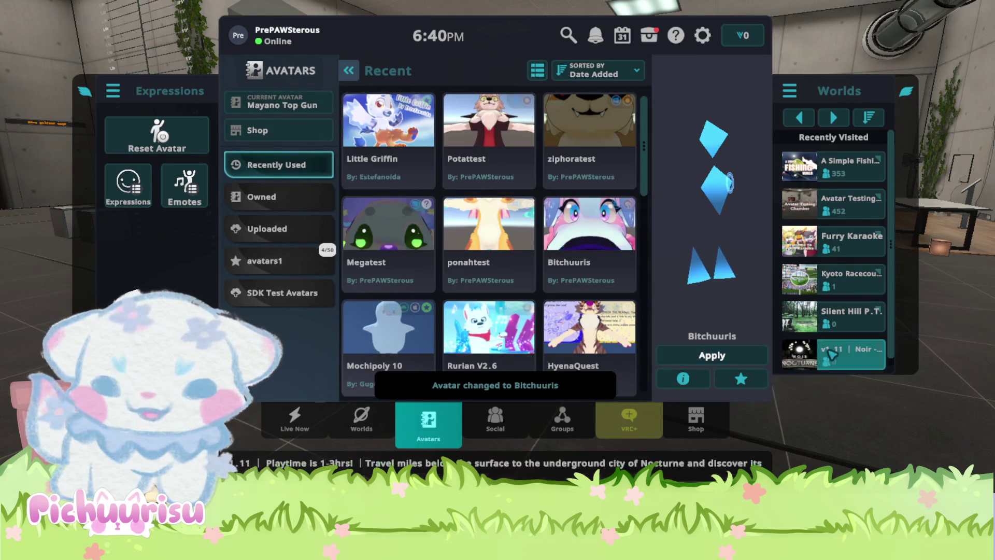
key(Escape)
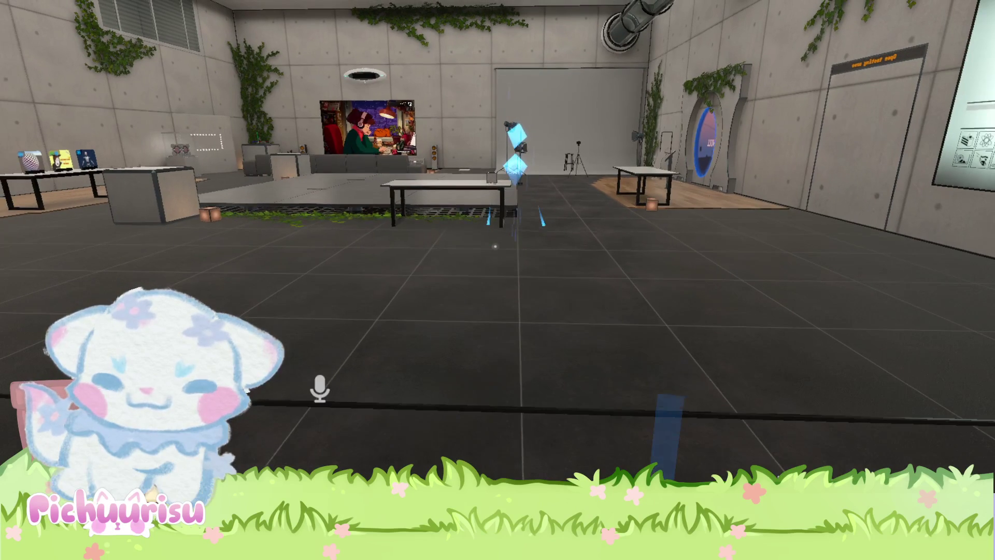
key(w)
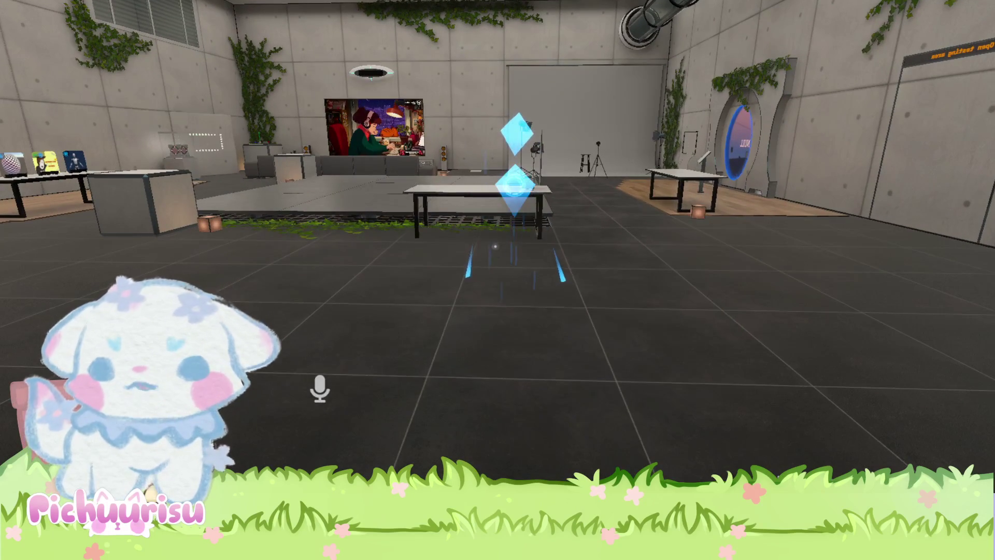
- Reach the Social menu listing the users in this instance via the launch pad
key(Escape)
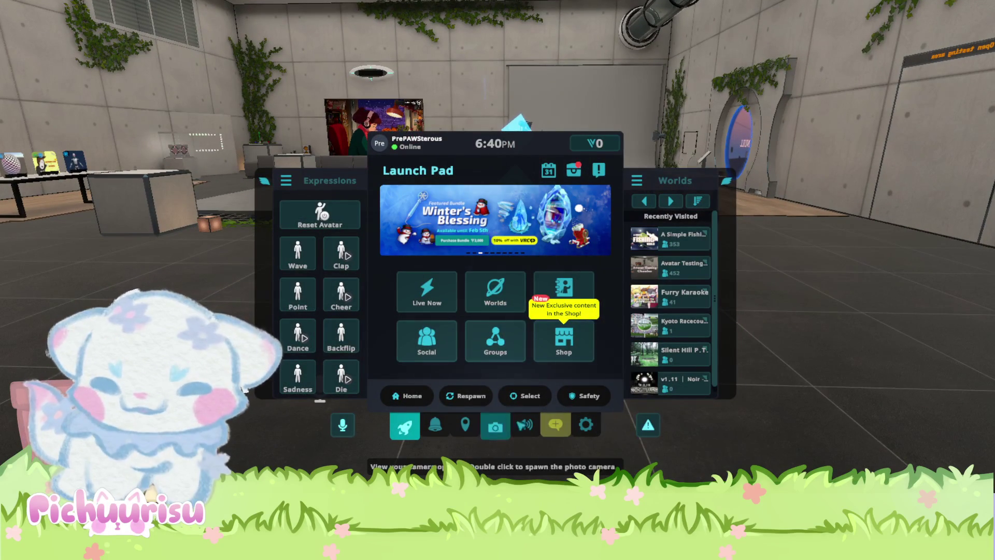
click(591, 428)
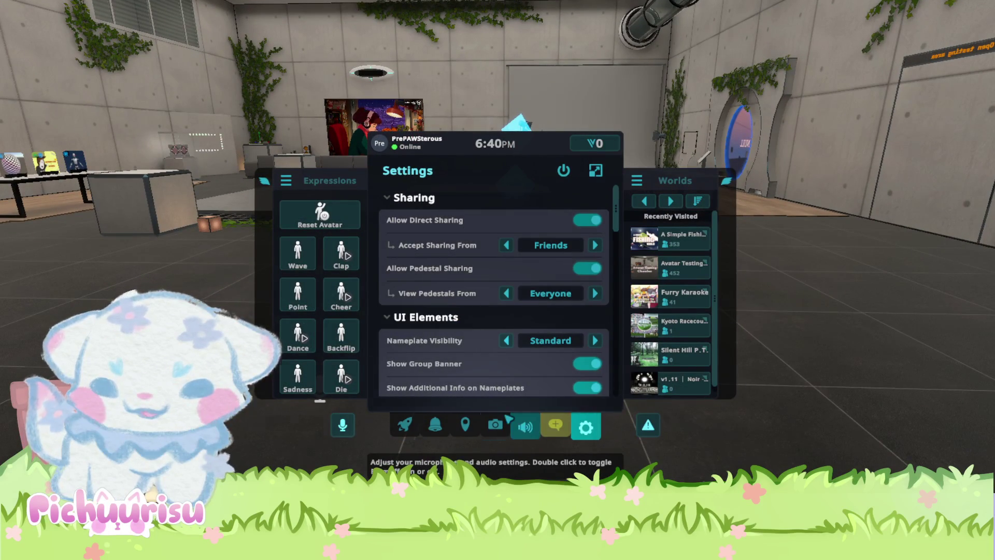
click(405, 426)
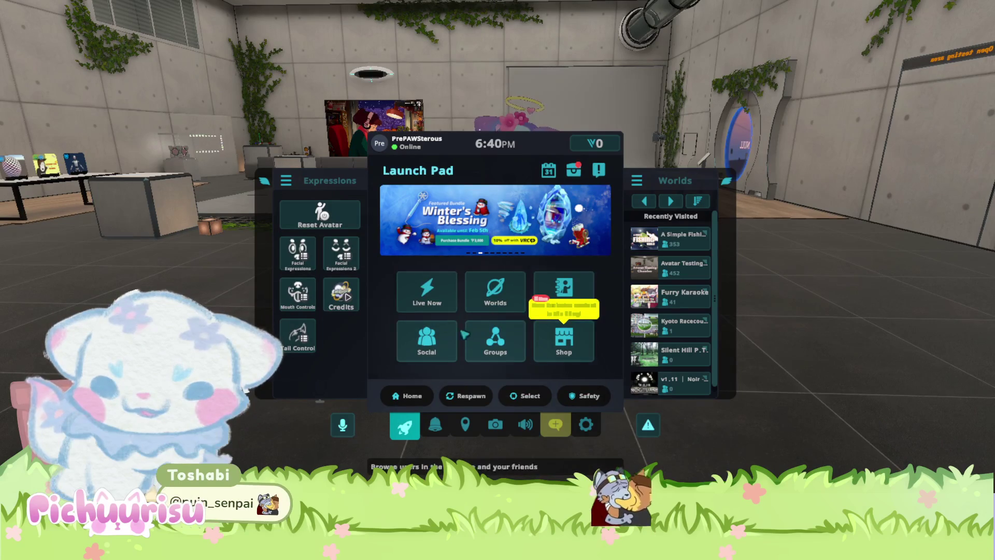
click(426, 340)
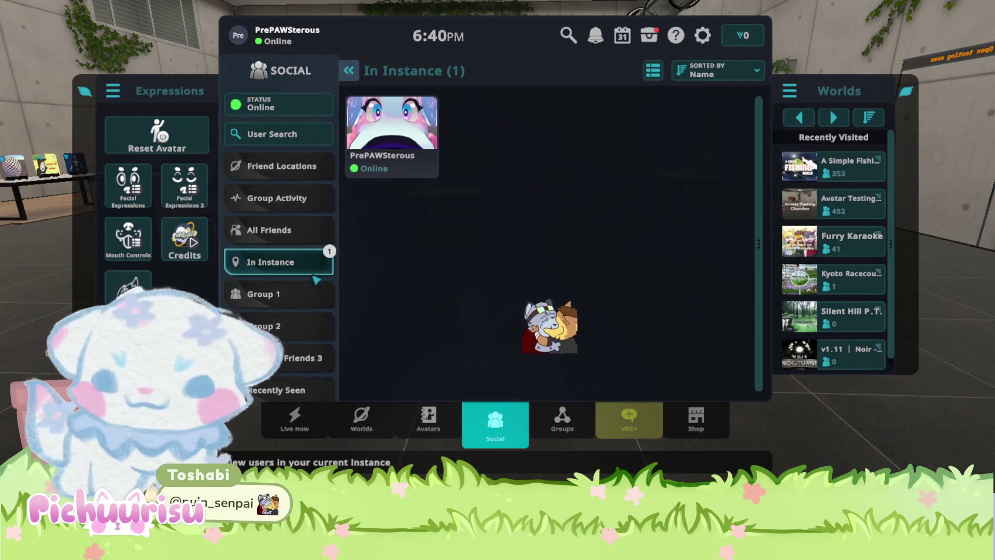
scroll(297, 230, down, 1)
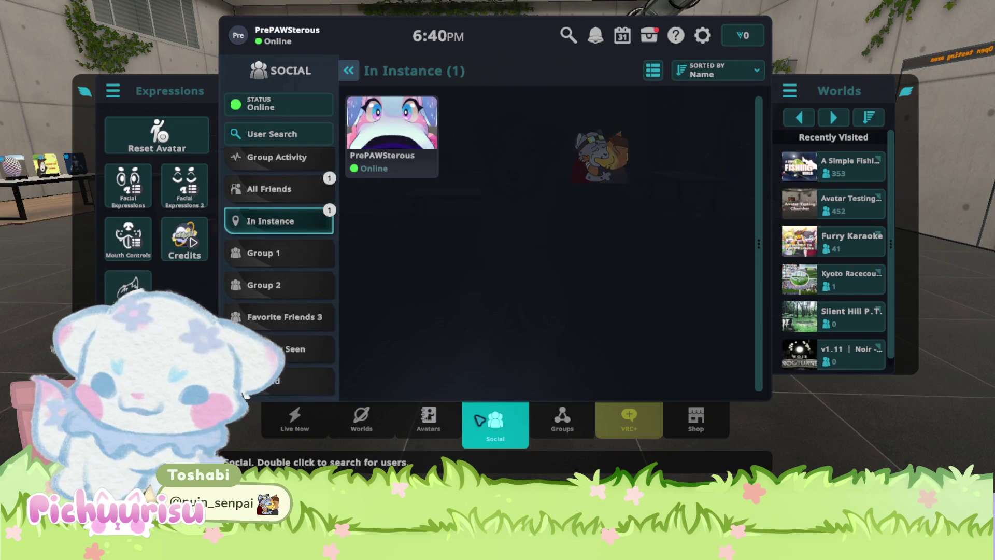
- Wear the Rurian V2.6 avatar from Recently Used and return to the room
click(429, 424)
scroll(480, 299, down, 1)
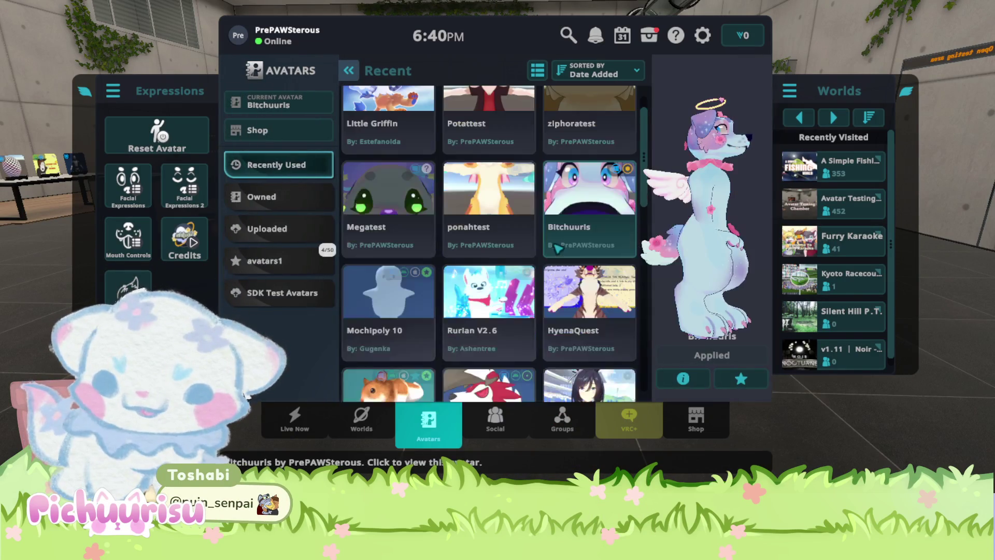
click(476, 308)
click(712, 355)
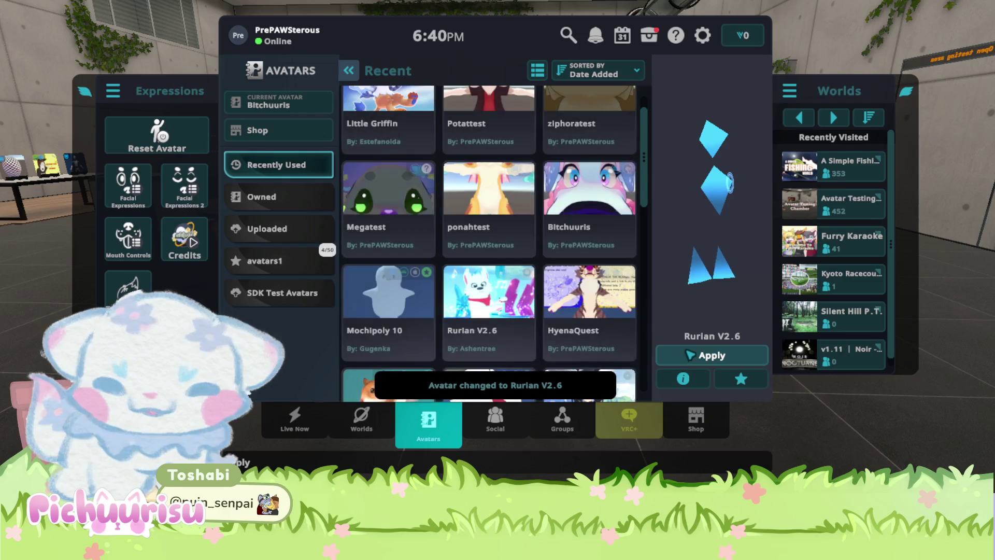
key(Escape)
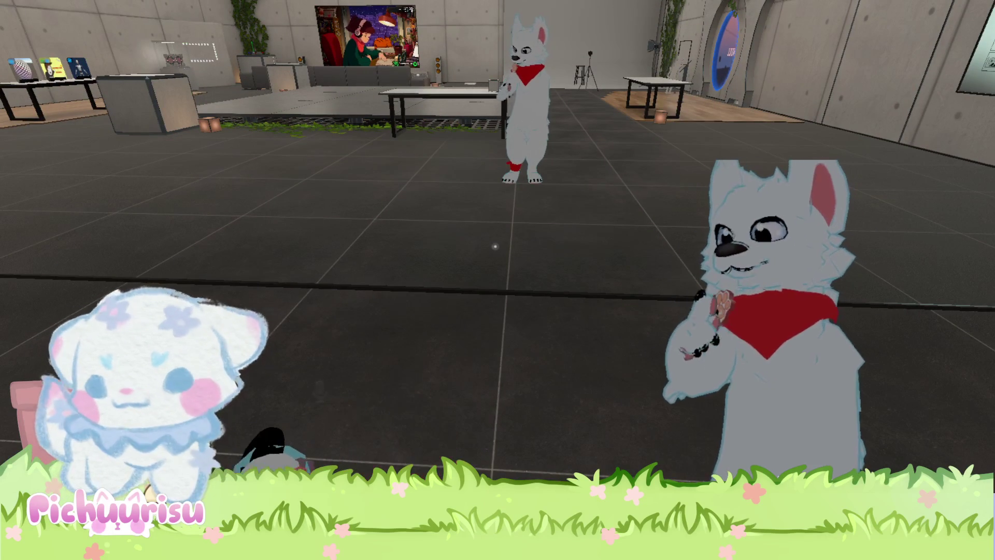
- Switch the avatar to SoapPichuu from Recently Used and return to the chamber
key(Escape)
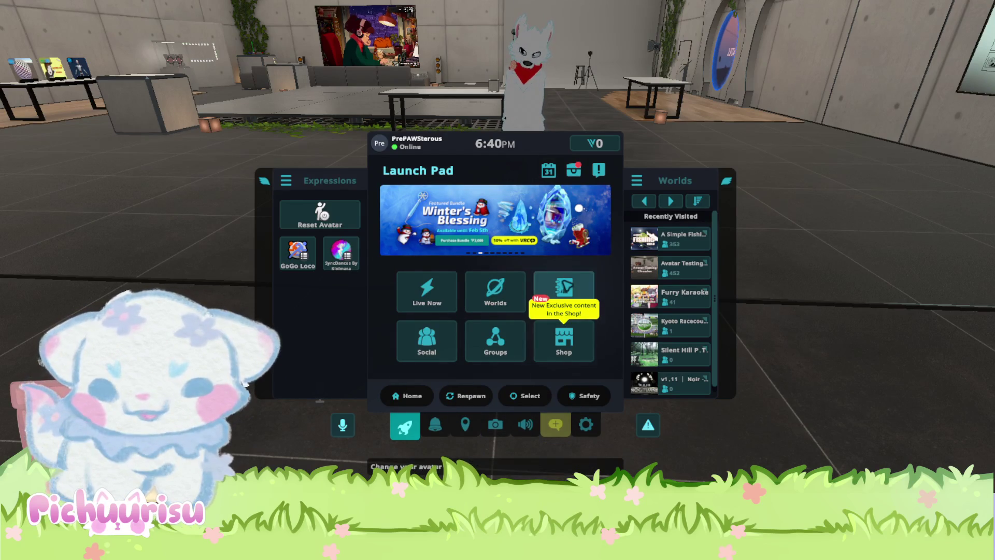
click(449, 340)
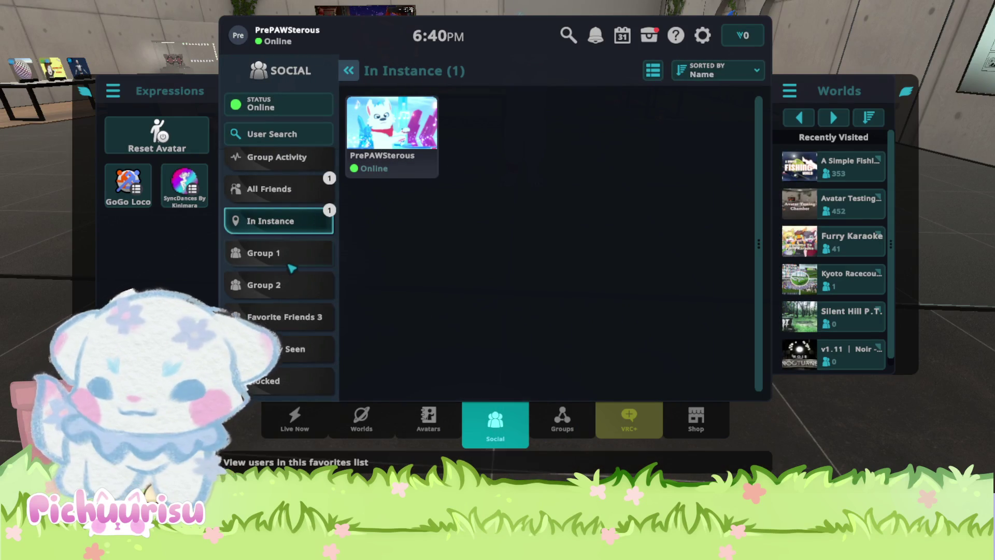
click(426, 423)
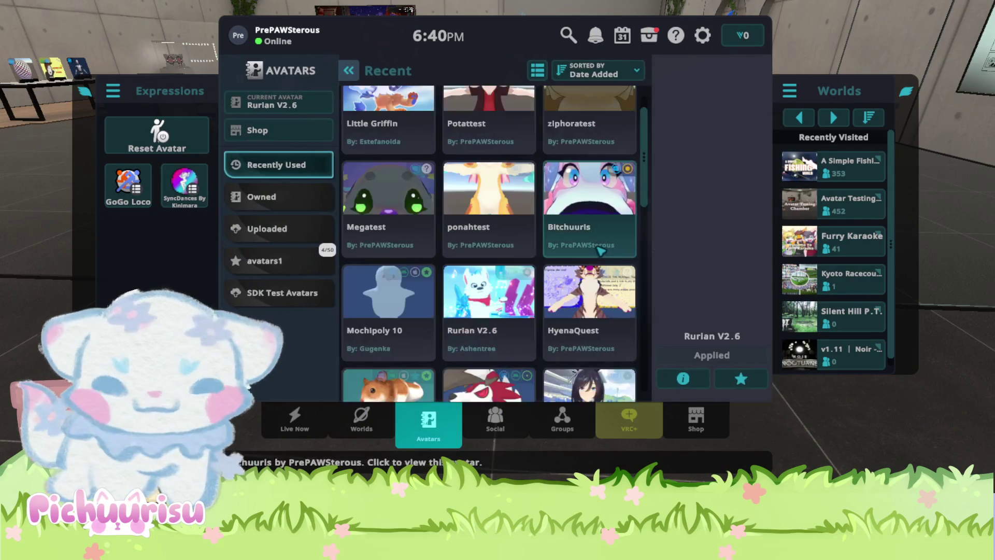
scroll(599, 251, down, 2)
scroll(600, 250, down, 2)
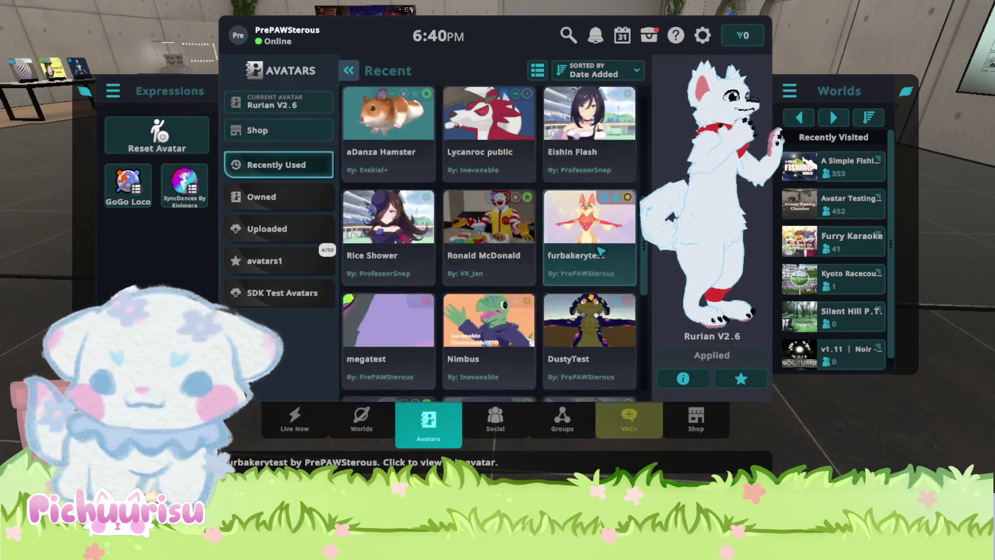
scroll(599, 251, down, 2)
scroll(599, 251, down, 1)
scroll(600, 250, down, 2)
scroll(600, 251, down, 1)
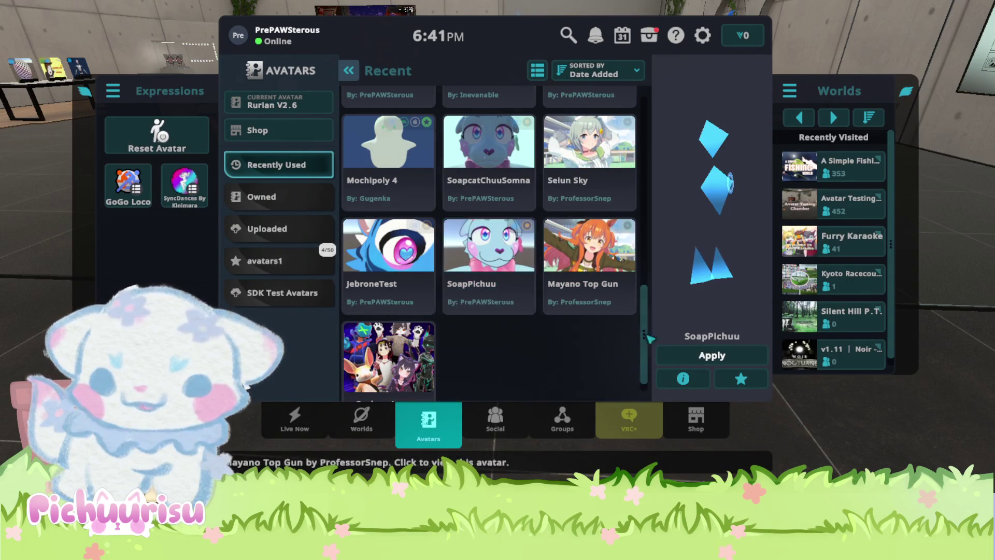
click(697, 355)
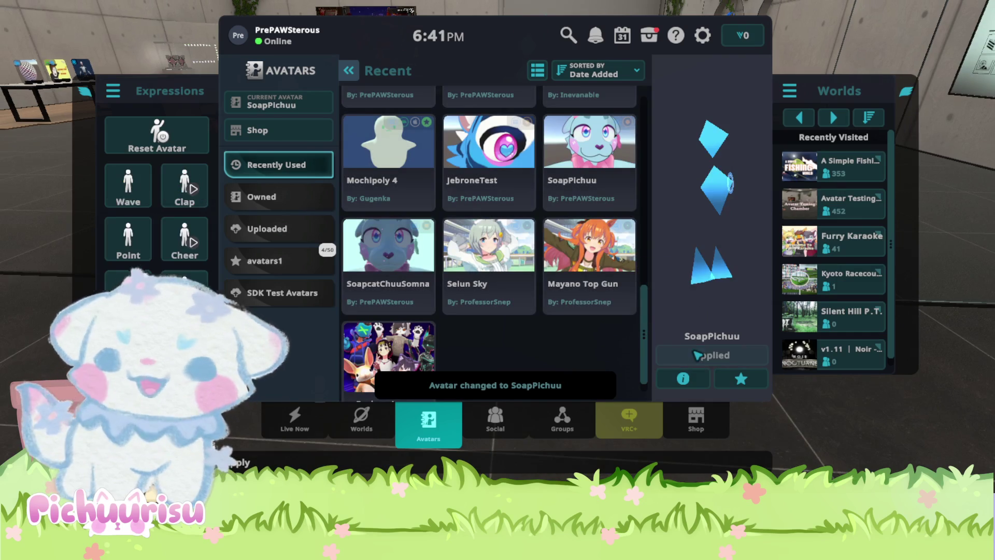
key(Escape)
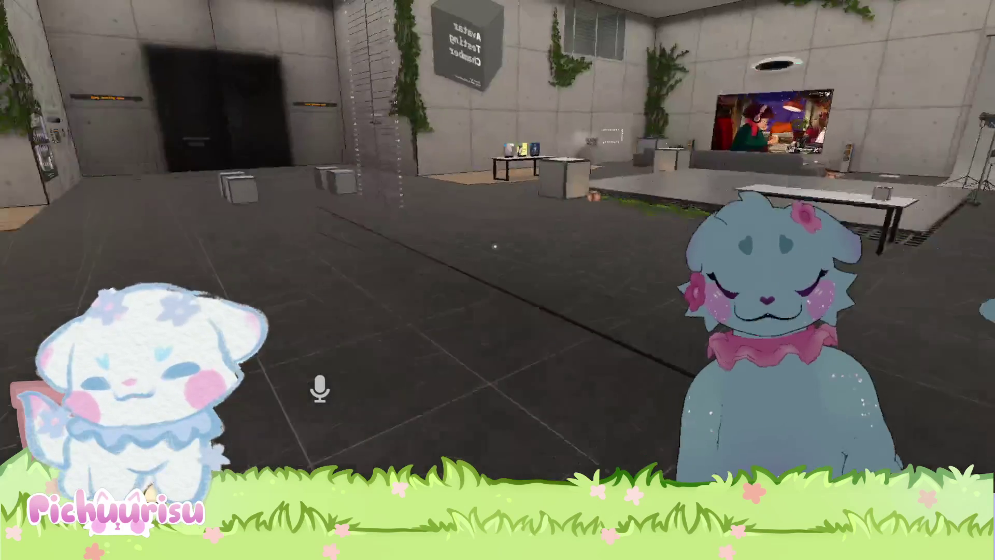
- Find Kyoto Racecourse - Umamusume under Recently Visited worlds and view its details
key(Escape)
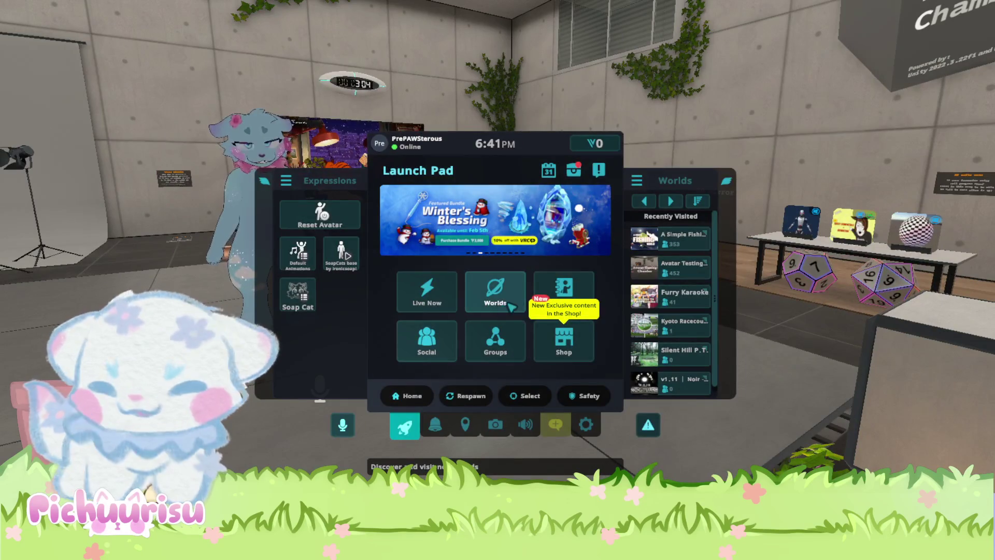
click(469, 308)
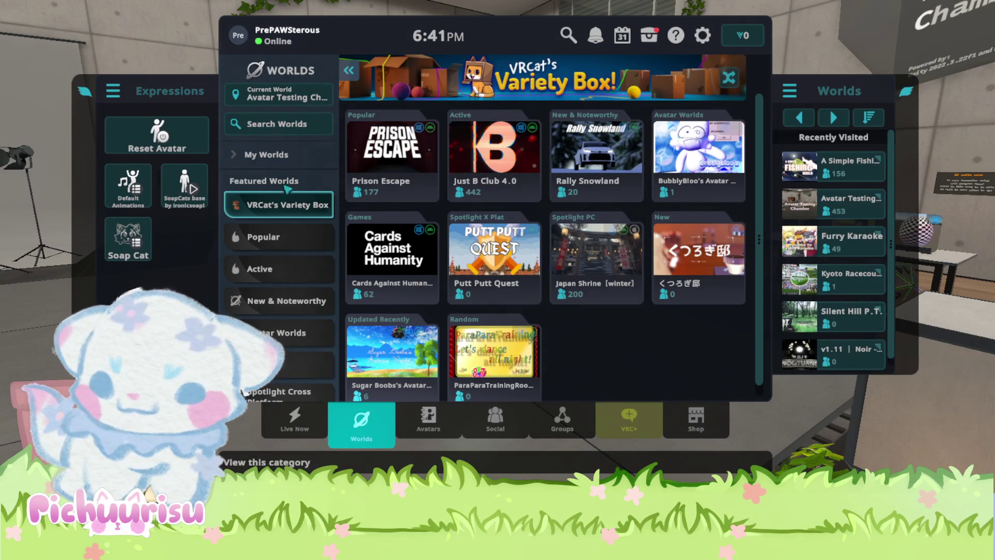
click(280, 162)
click(323, 179)
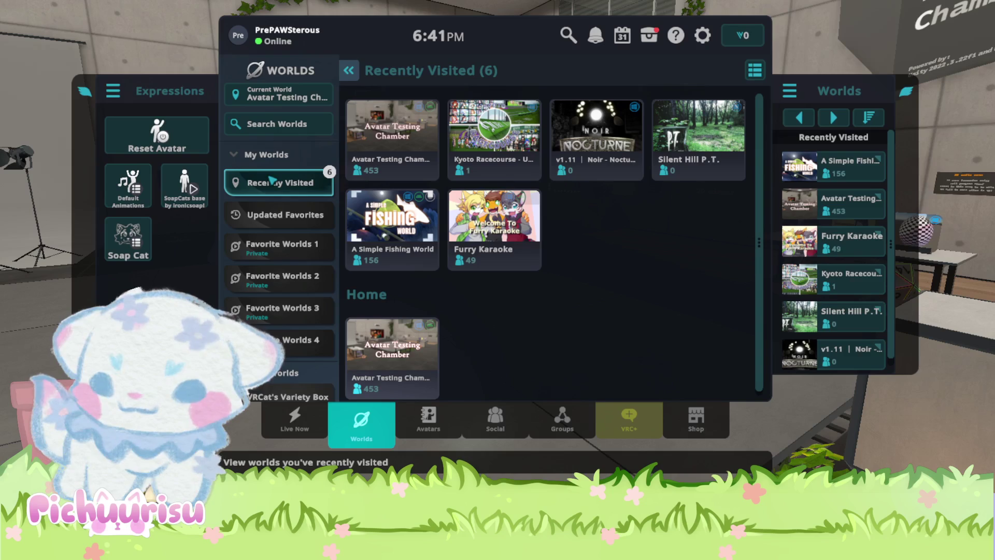
click(504, 140)
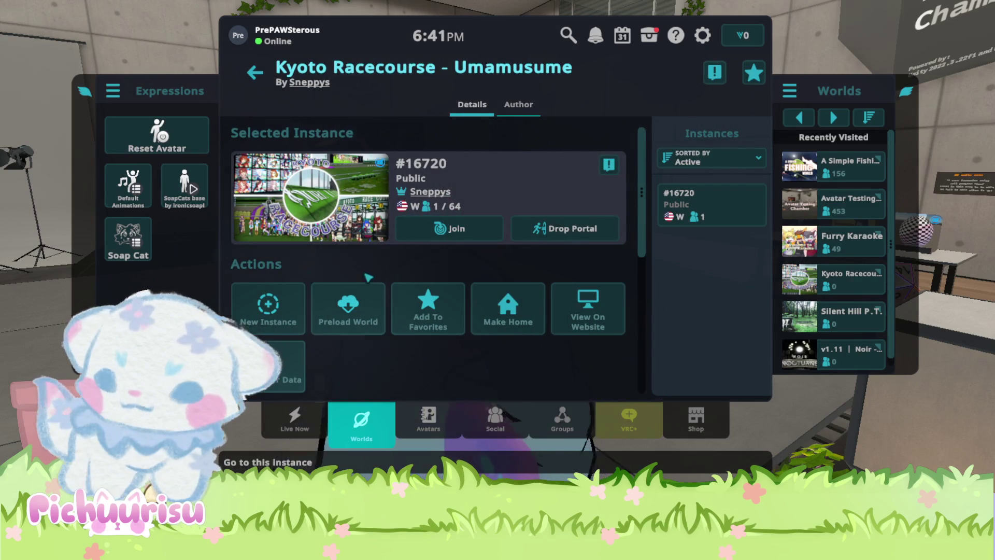
- Create a new Invite+ instance of Kyoto Racecourse and join it
click(283, 313)
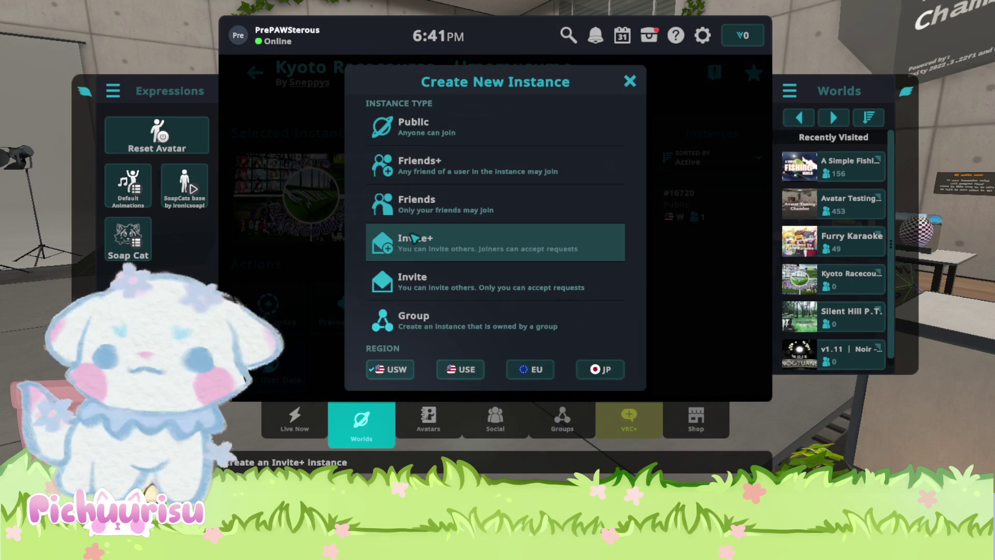
click(417, 239)
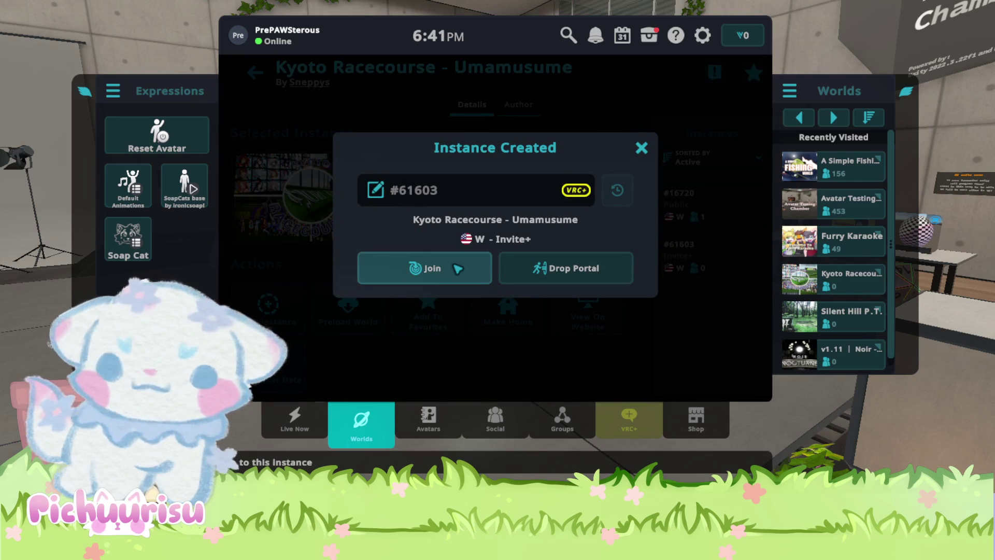
click(458, 268)
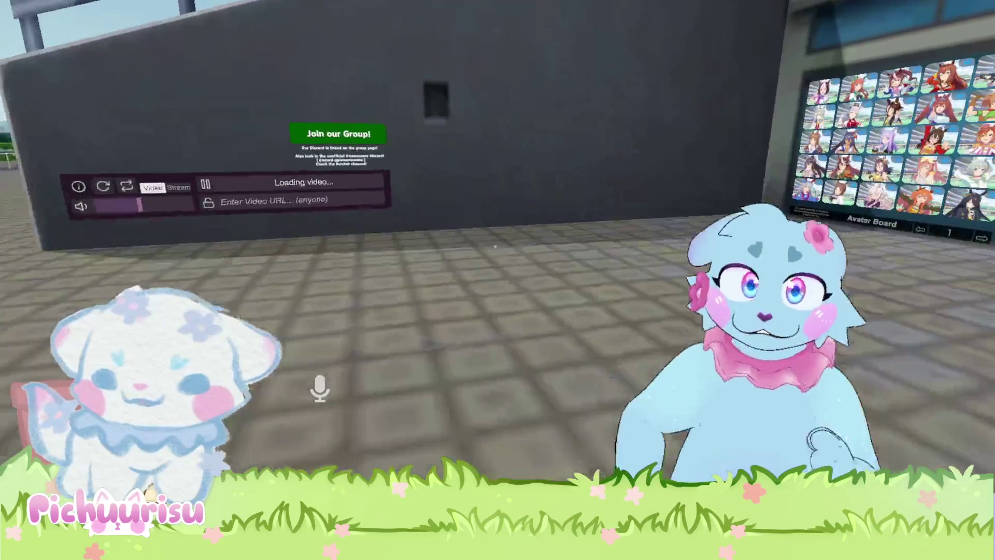
- Walk up to the racing skill-points board in the new Kyoto Racecourse instance
key(w)
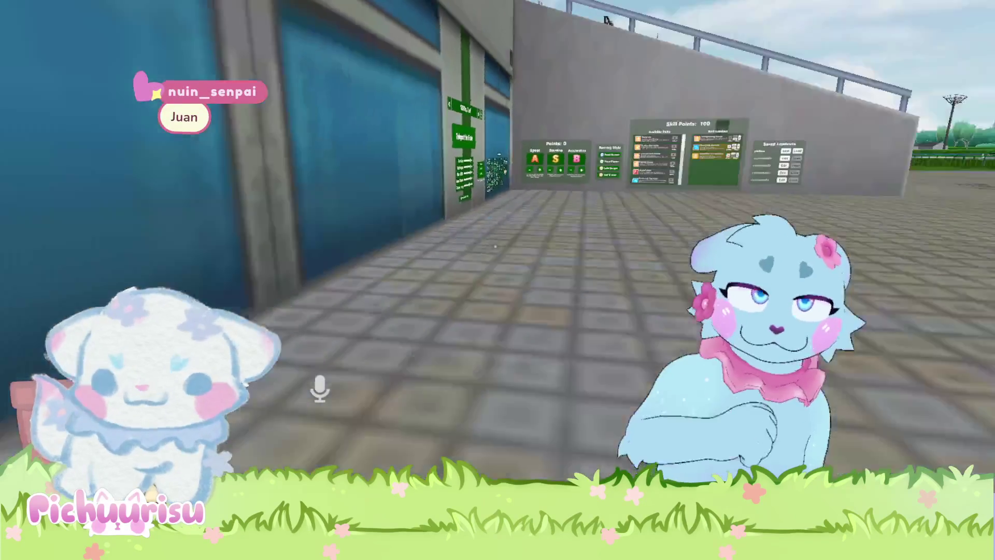
scroll(495, 246, down, 5)
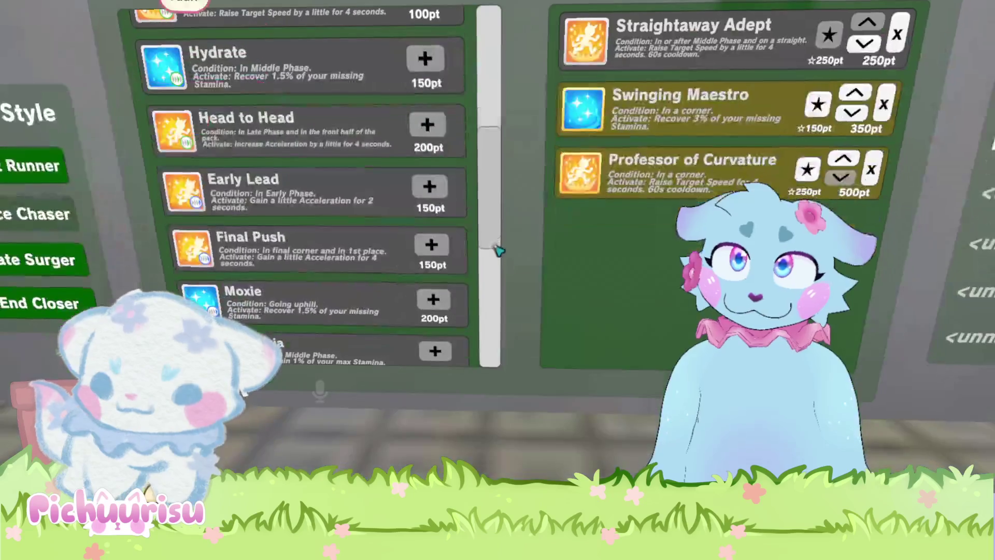
scroll(497, 248, down, 5)
scroll(499, 249, down, 4)
scroll(499, 249, up, 3)
scroll(498, 249, down, 3)
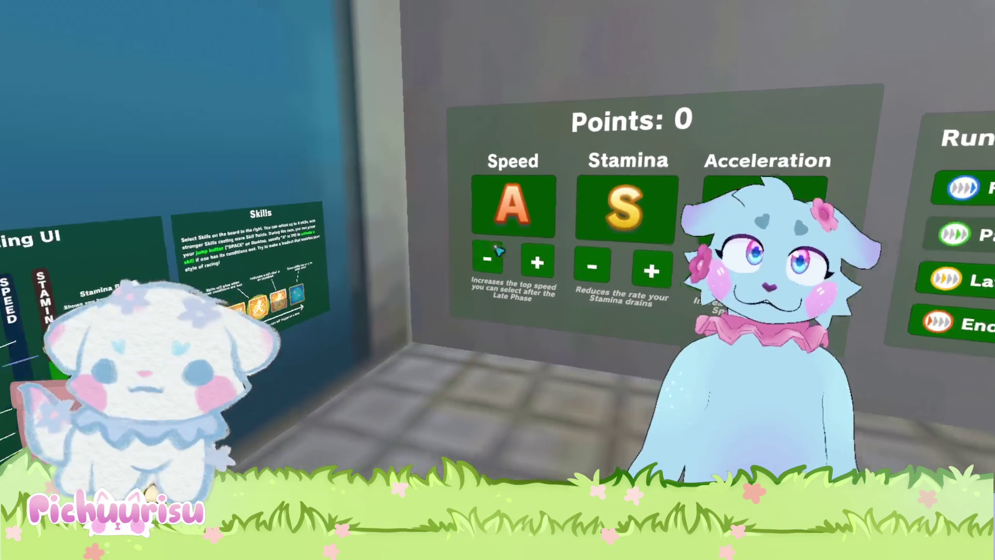
- Lower Speed to B and raise Acceleration to A with the freed stat point
click(498, 250)
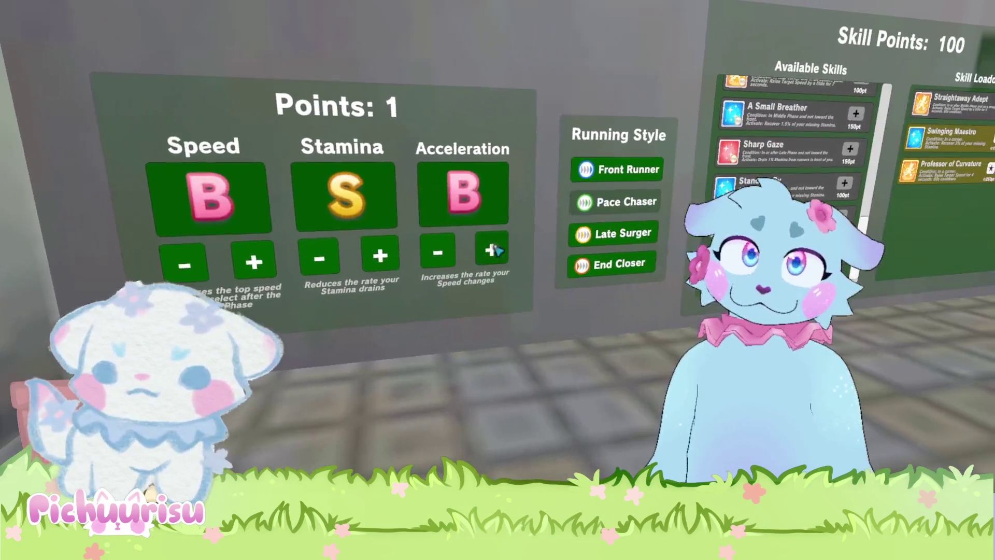
click(498, 252)
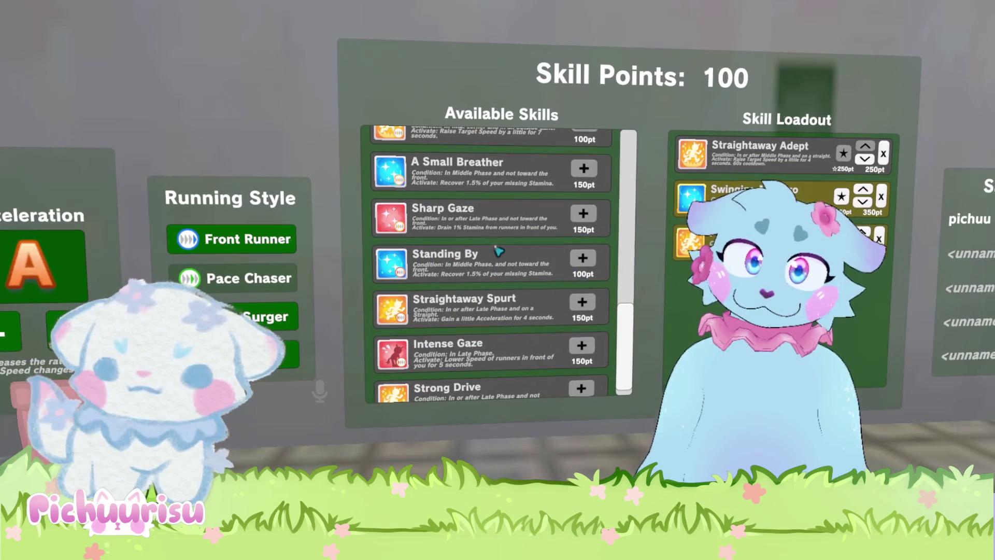
scroll(499, 251, up, 5)
scroll(498, 250, up, 5)
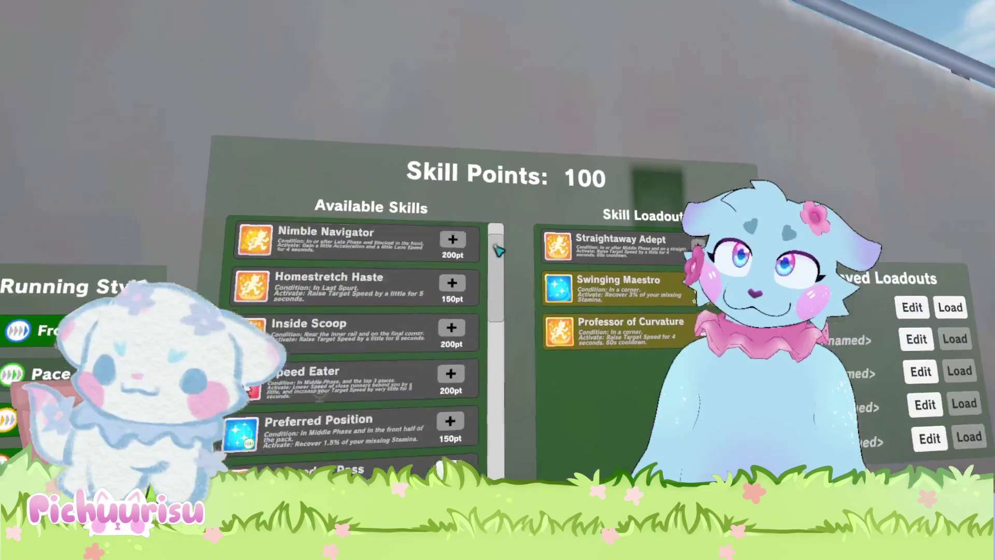
scroll(498, 251, down, 2)
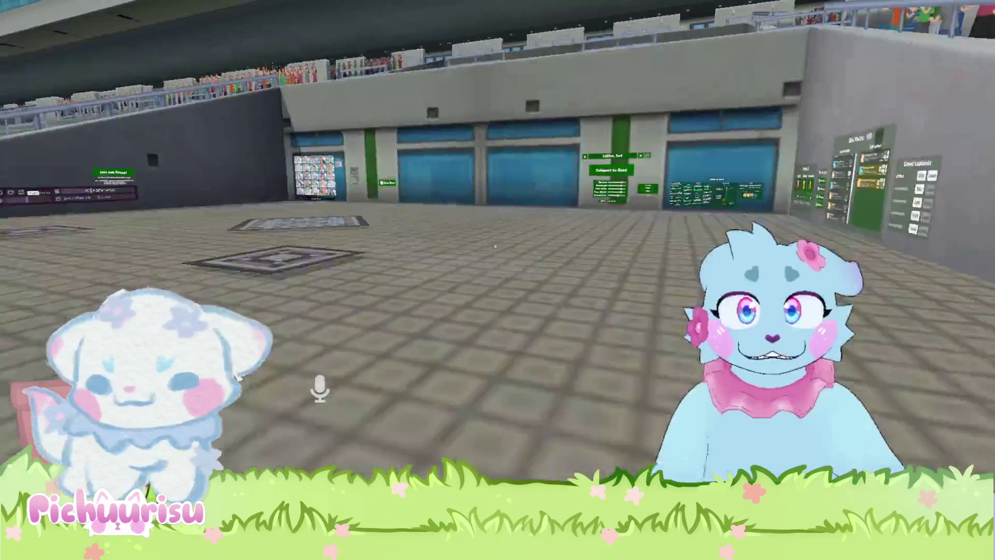
- Wander past the green paddock panels, then bring up the quick menu
key(w)
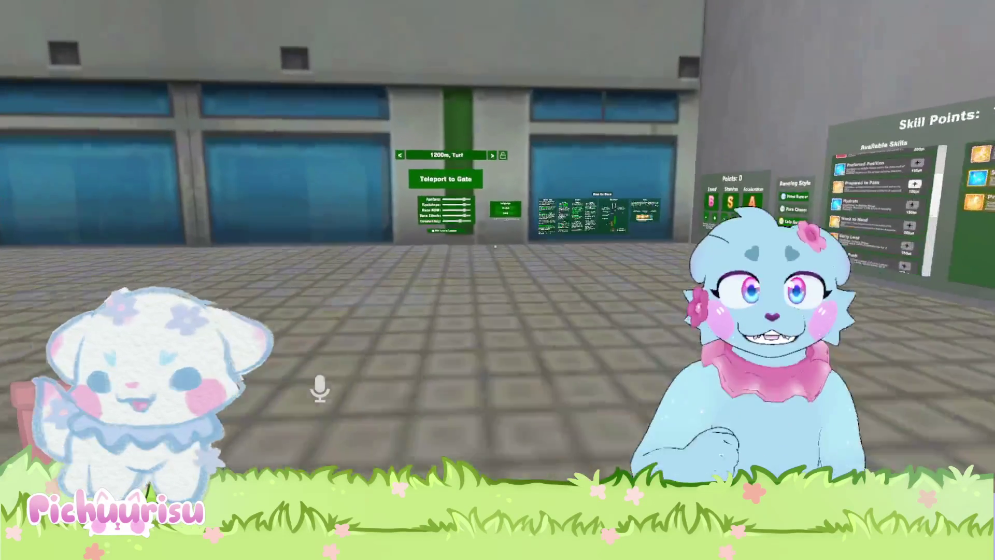
key(s)
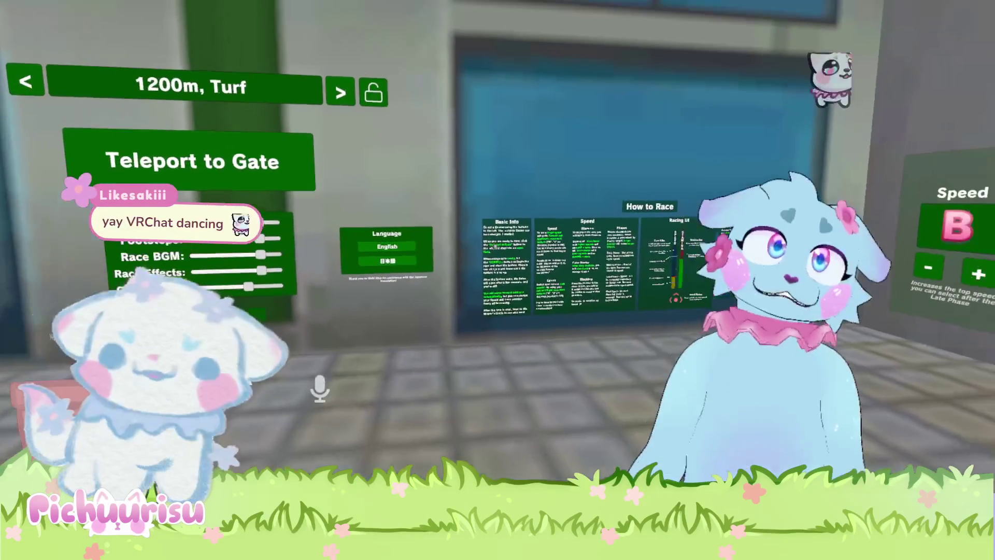
key(a)
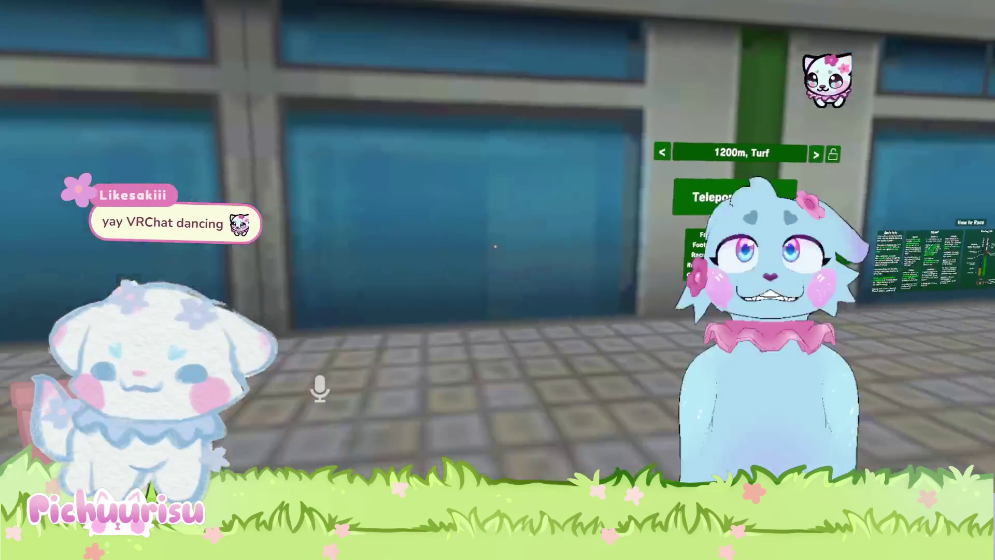
key(Escape)
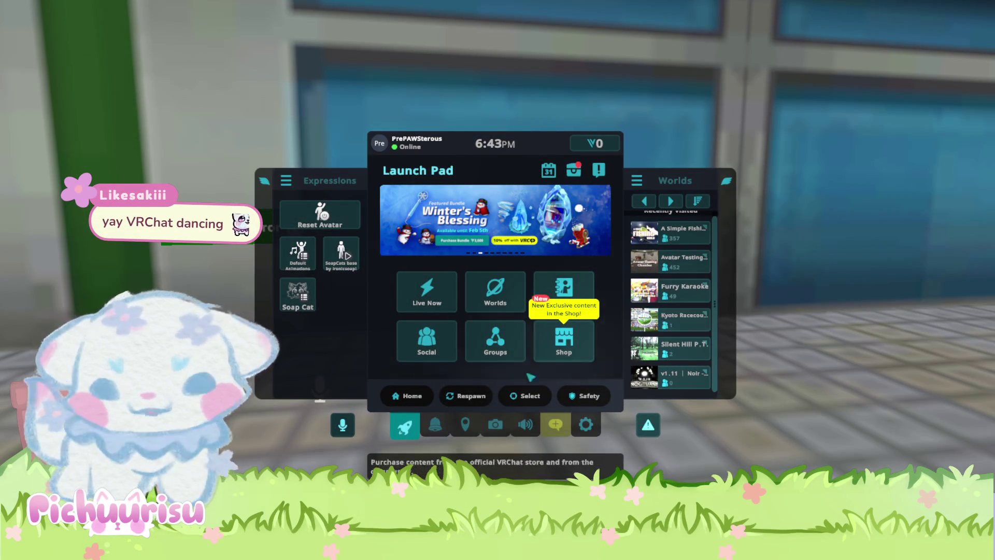
- Review notifications and the current instance, then bring up the Recently Visited worlds list
click(437, 424)
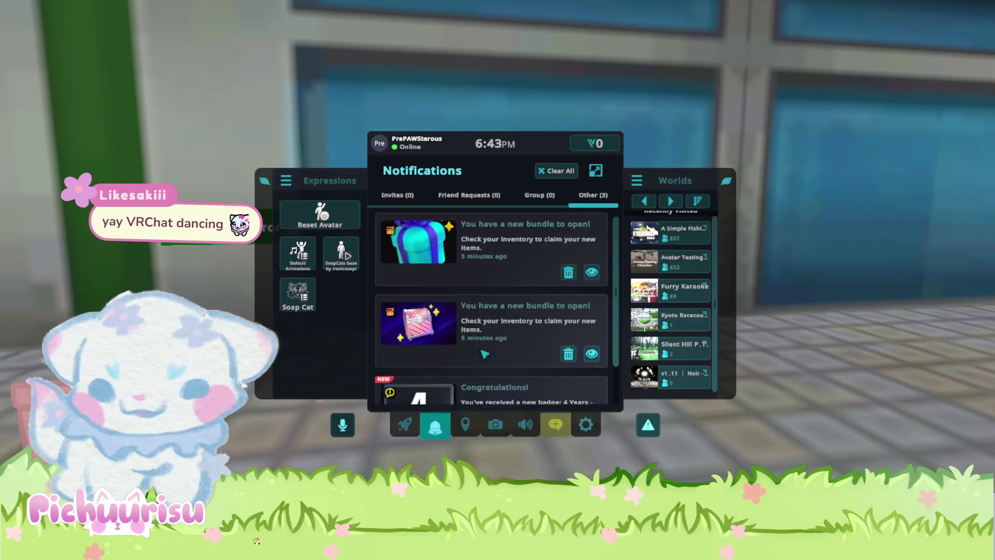
click(464, 424)
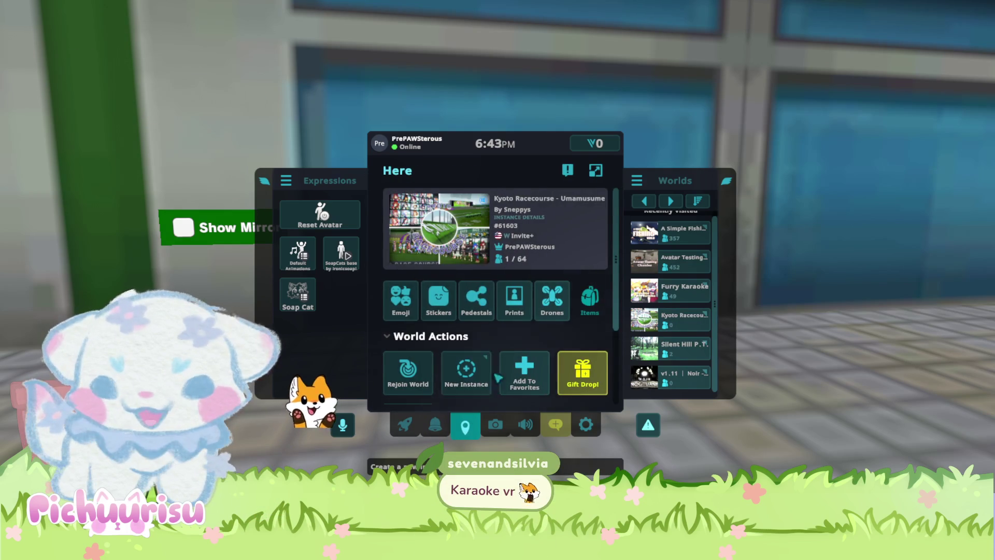
scroll(492, 393, down, 2)
scroll(543, 304, up, 2)
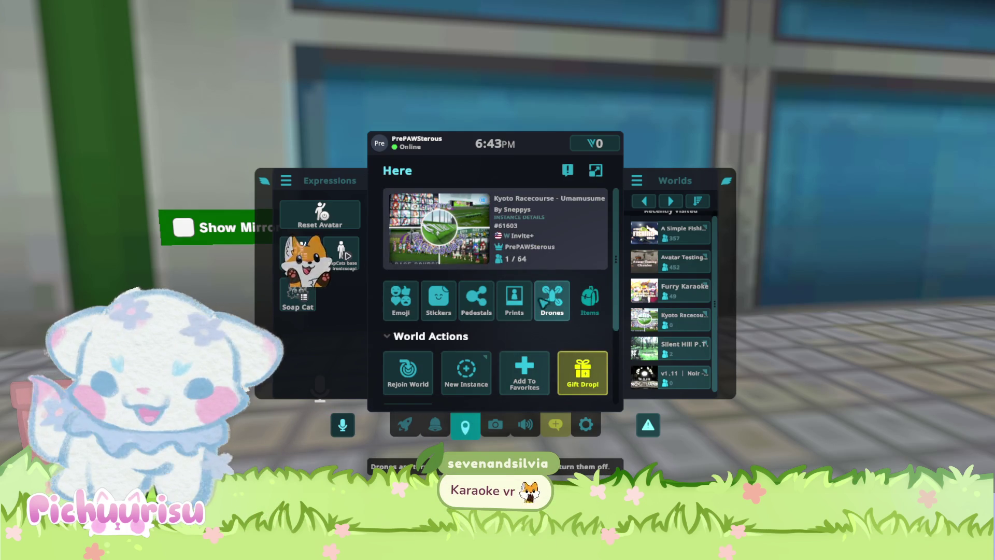
scroll(554, 297, down, 2)
click(405, 424)
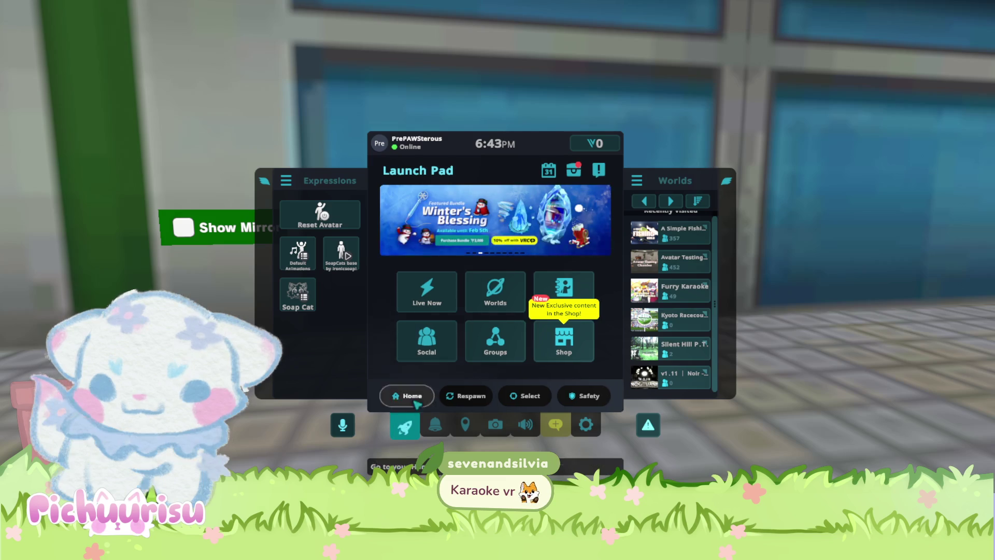
click(499, 314)
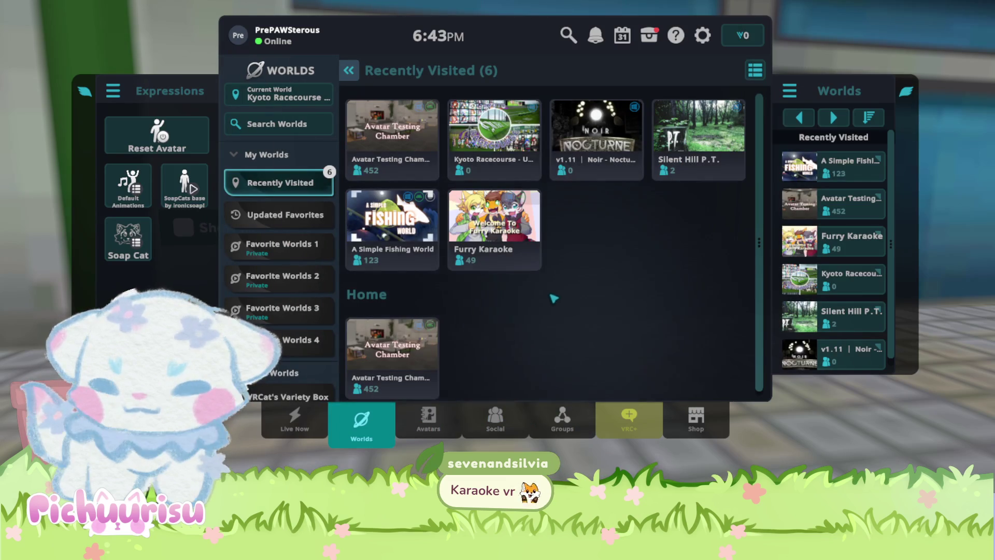
- Invite the online friend to this instance from their profile, then close the social menu
click(495, 420)
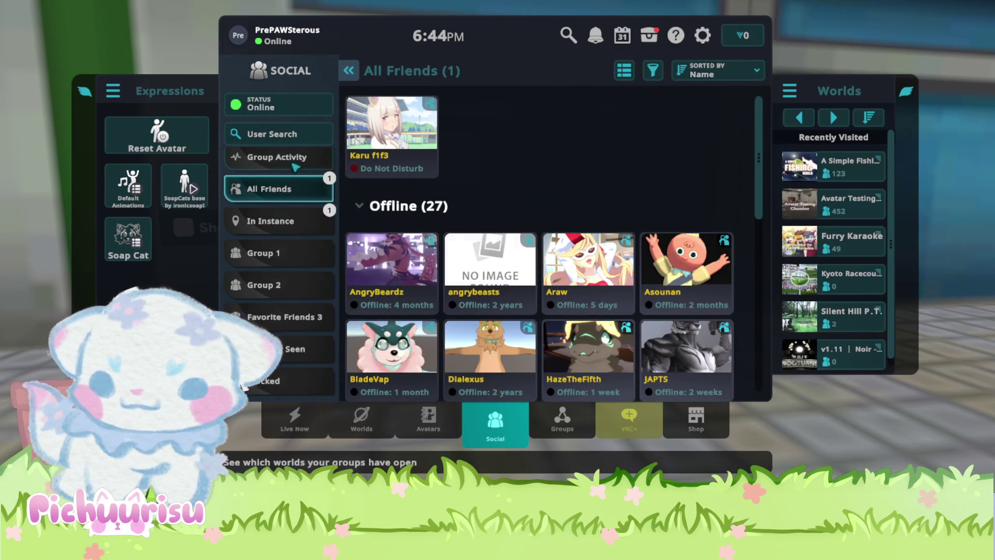
click(404, 150)
scroll(464, 225, down, 2)
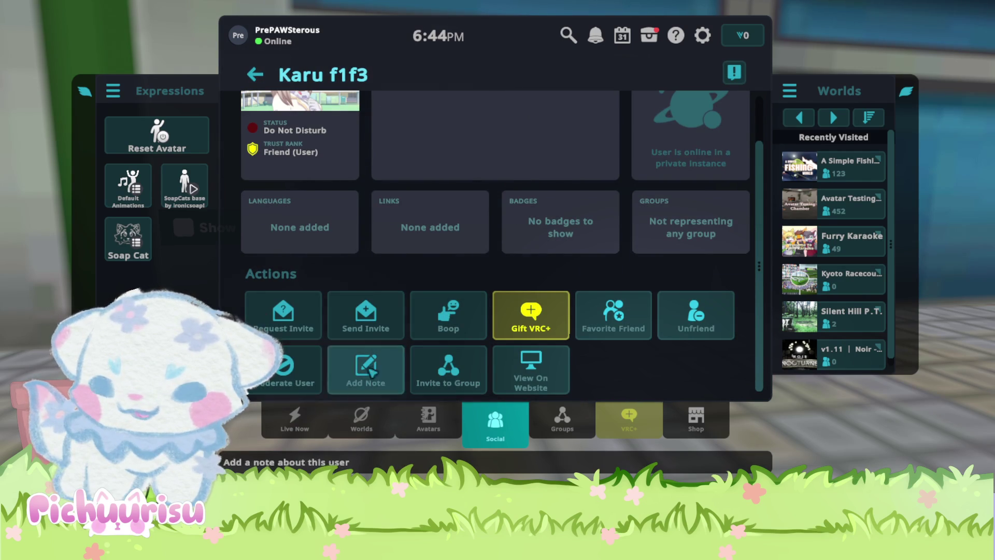
click(383, 318)
scroll(466, 282, up, 2)
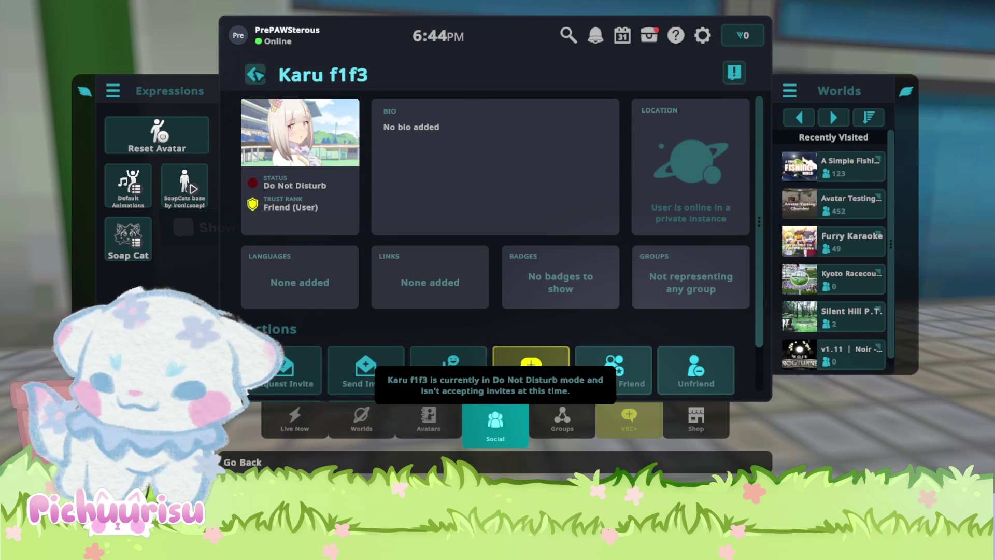
click(255, 74)
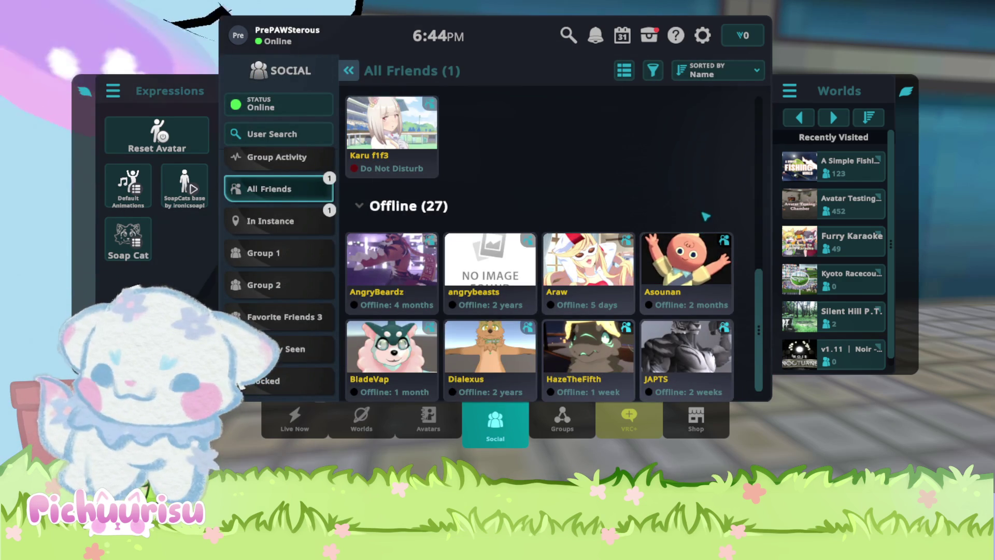
scroll(674, 213, down, 2)
scroll(672, 212, down, 1)
scroll(671, 210, down, 1)
scroll(667, 209, down, 1)
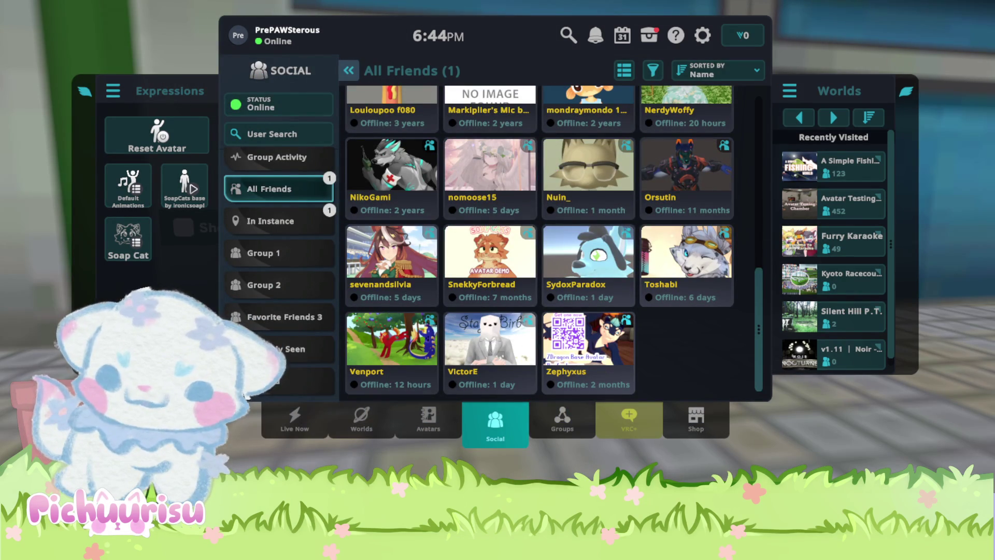
key(Escape)
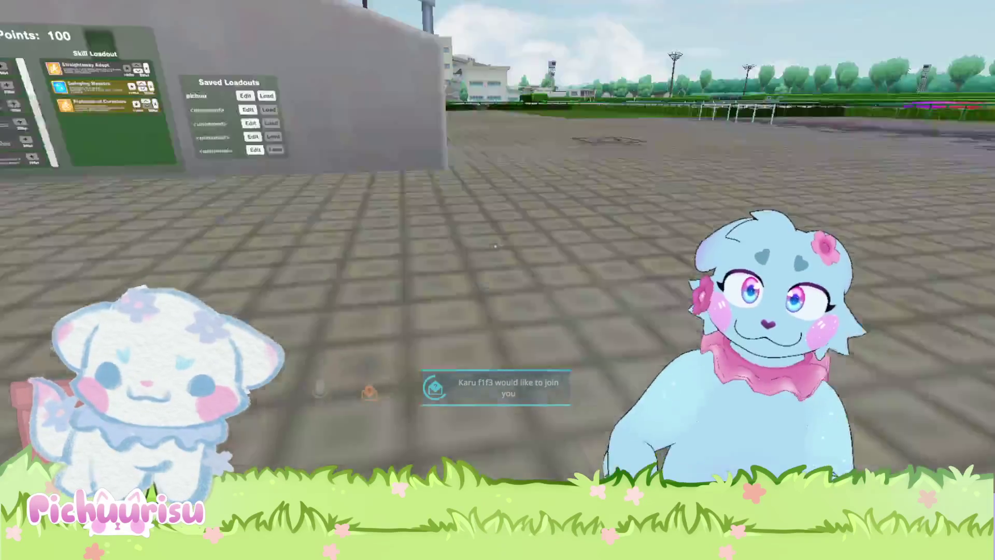
key(Escape)
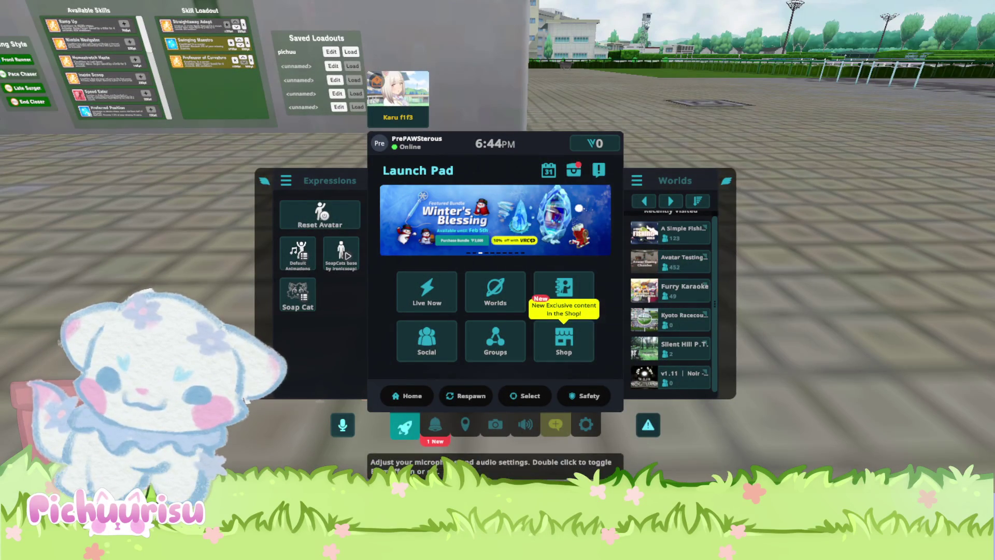
click(436, 427)
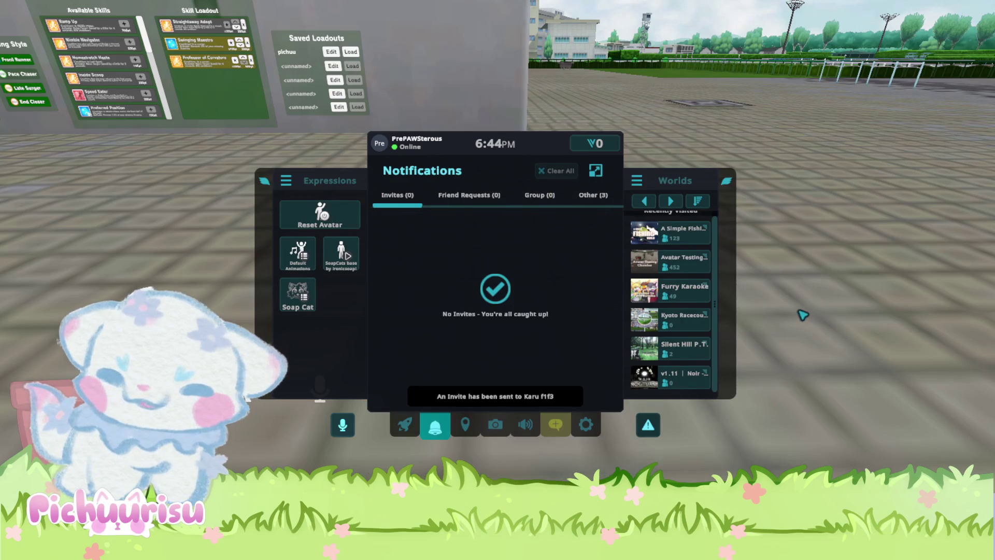
key(Escape)
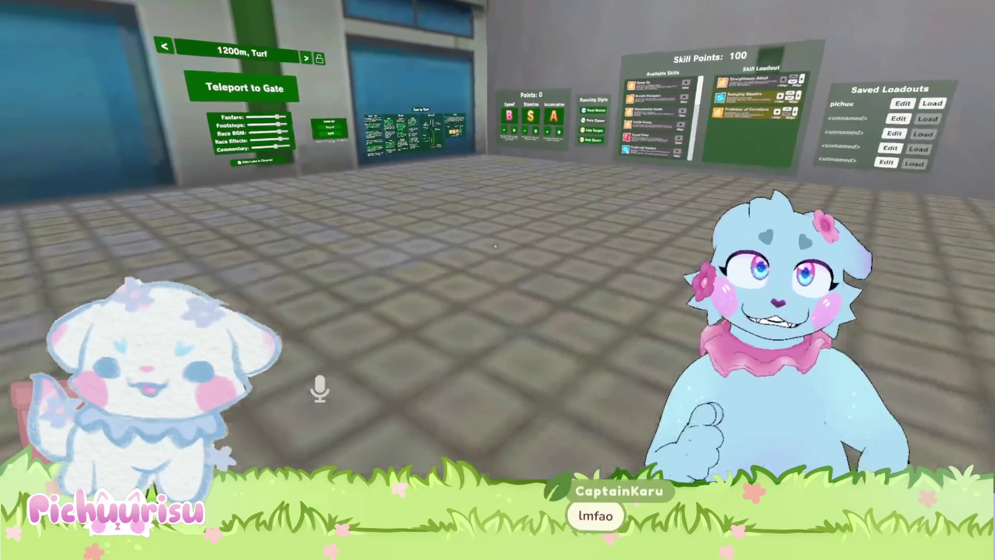
key(w)
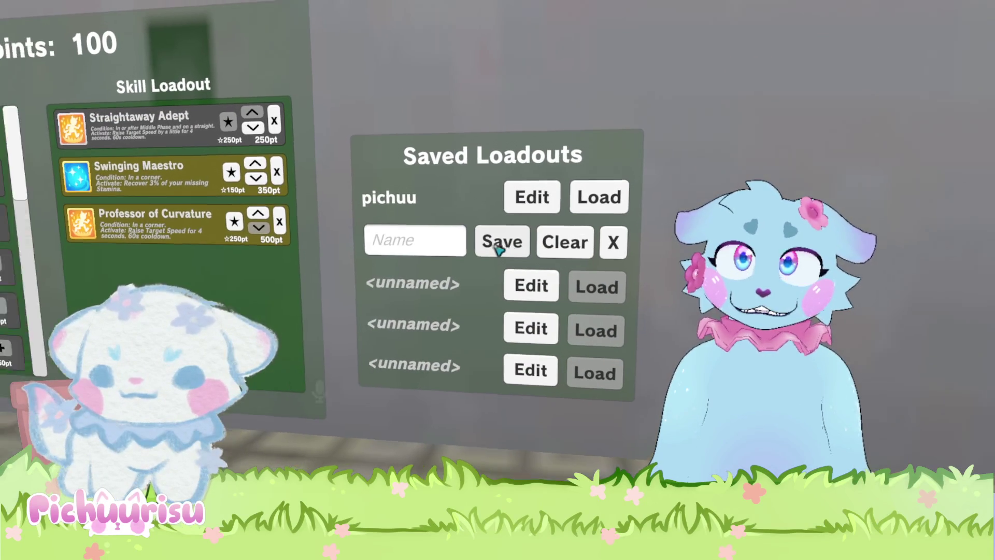
- Name the empty loadout slot 'pichuufrpnmt' and save the current skills into it
click(499, 250)
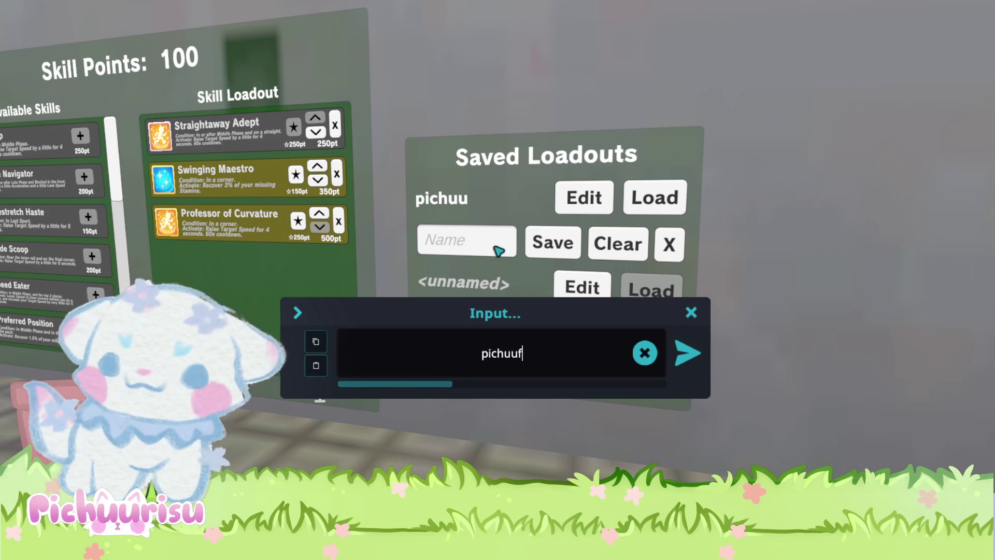
text(nmt)
key(Return)
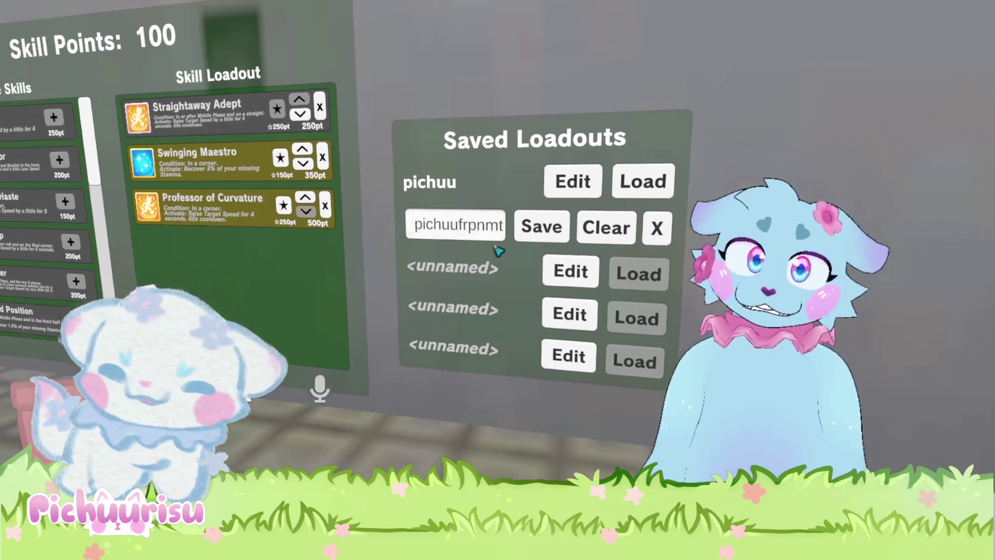
click(499, 249)
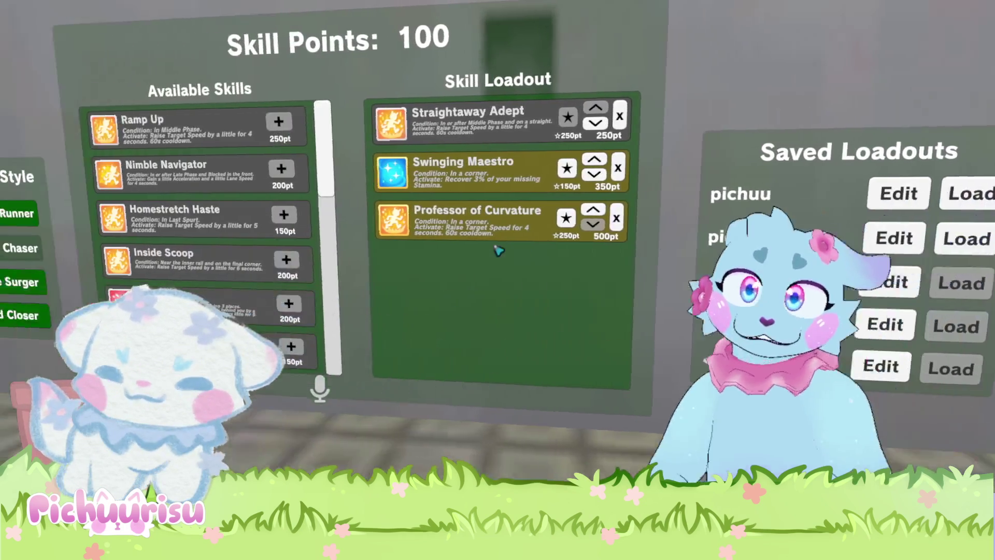
key(w)
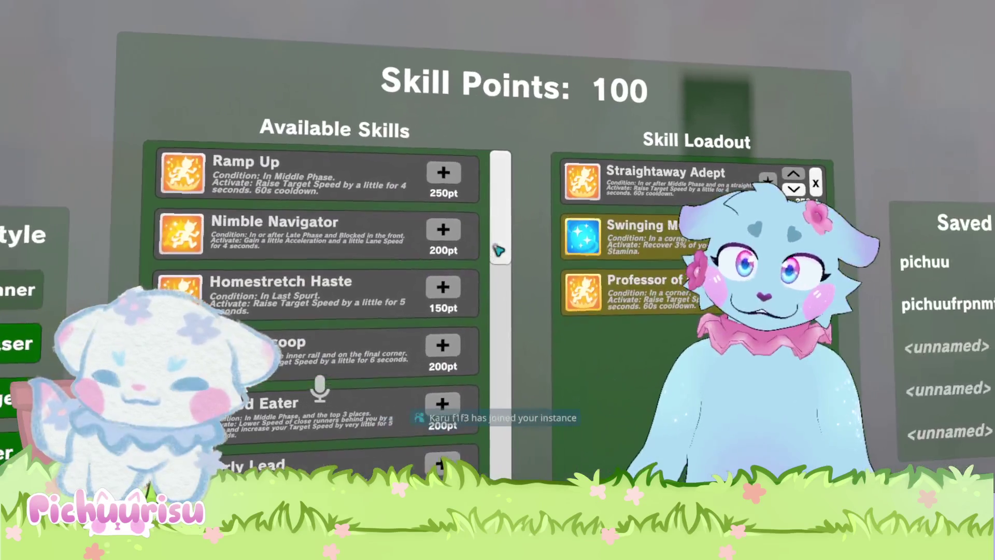
drag(497, 249, 498, 250)
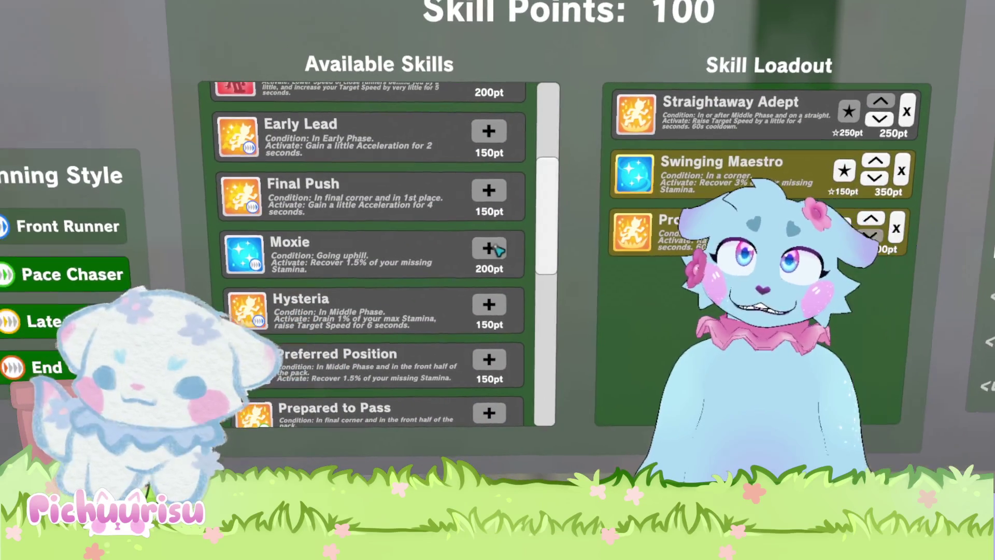
scroll(498, 249, down, 2)
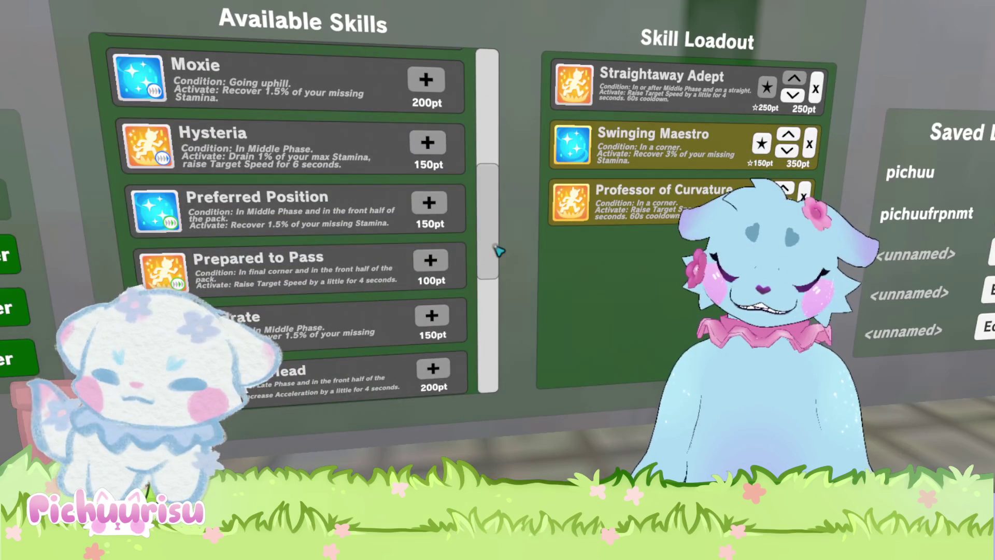
scroll(498, 249, down, 2)
scroll(498, 249, down, 4)
scroll(498, 251, up, 1)
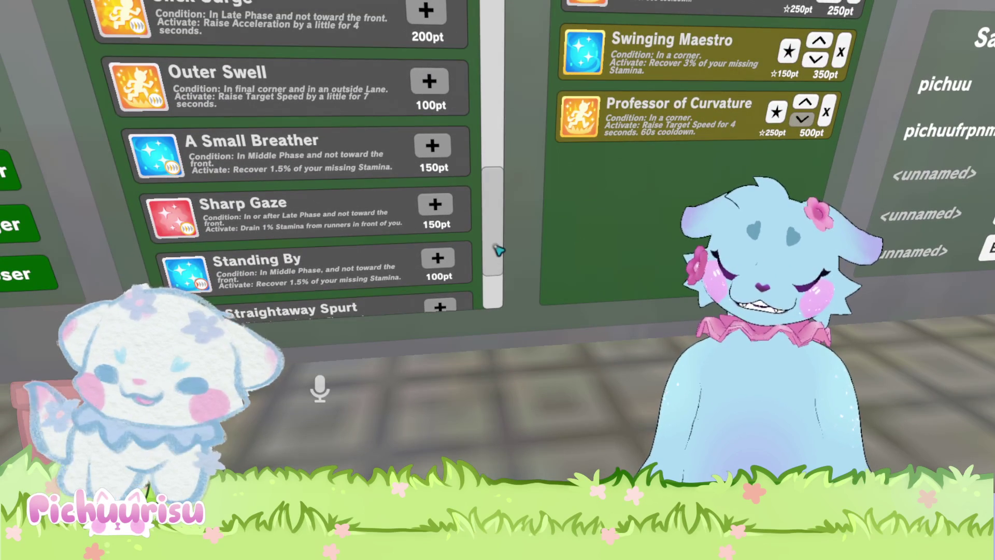
scroll(498, 249, up, 1)
scroll(498, 251, down, 3)
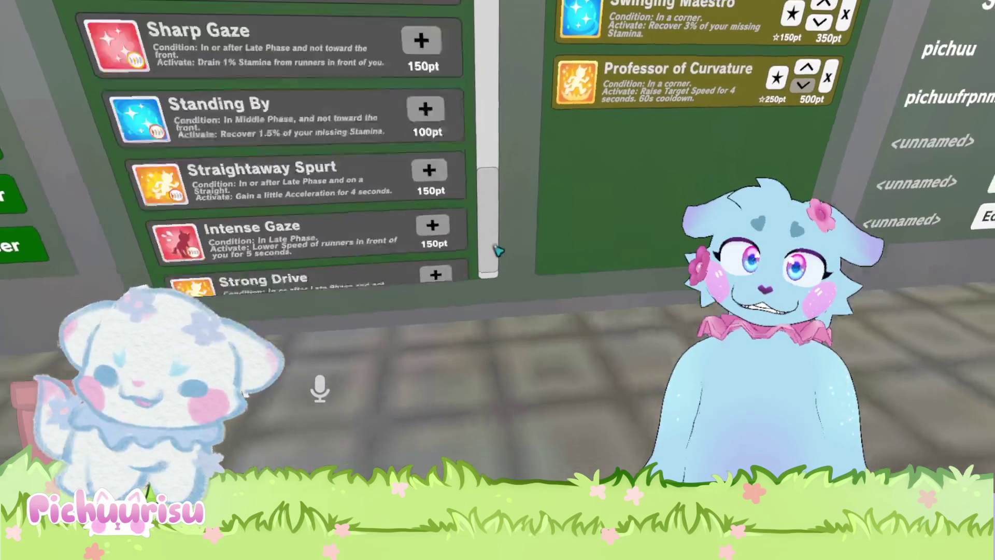
scroll(497, 250, down, 1)
scroll(497, 250, up, 6)
scroll(498, 250, up, 1)
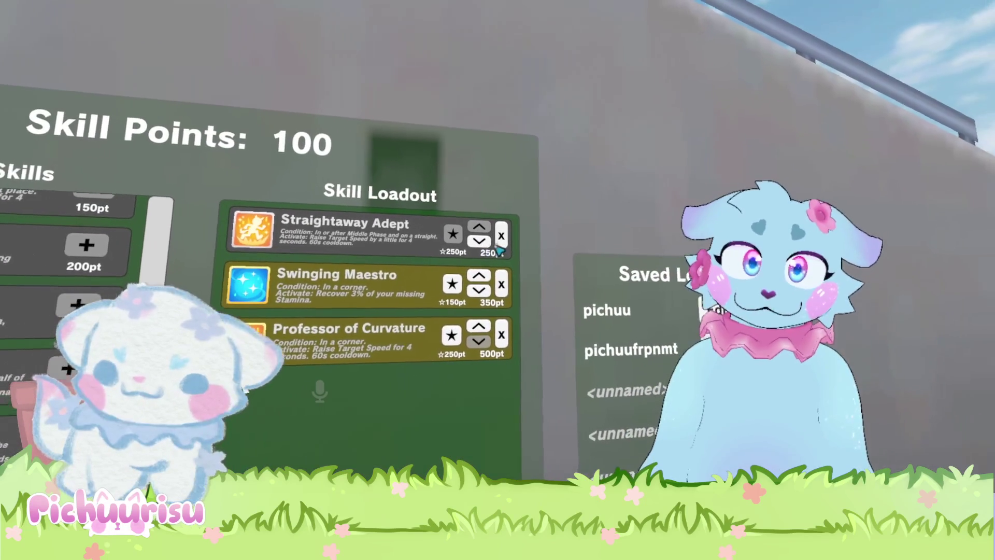
- Remove Straightaway Adept, try Nimble Navigator and take it back out, then add Speed Eater
click(498, 247)
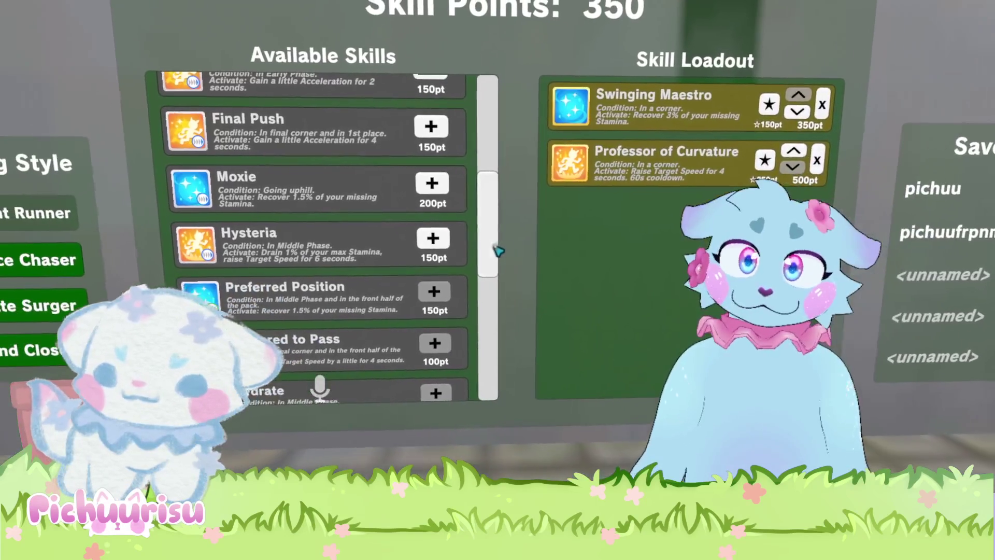
drag(498, 249, 498, 251)
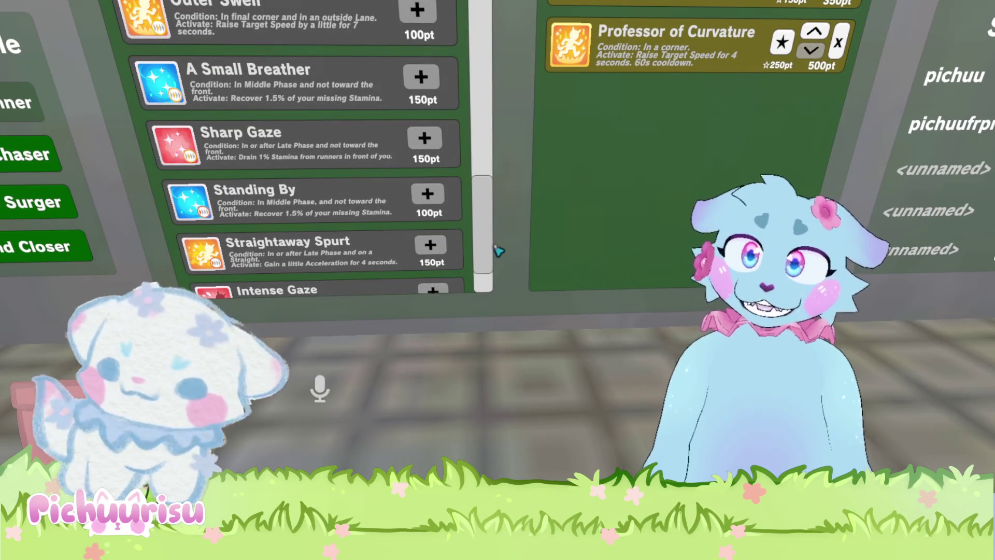
scroll(499, 250, up, 1)
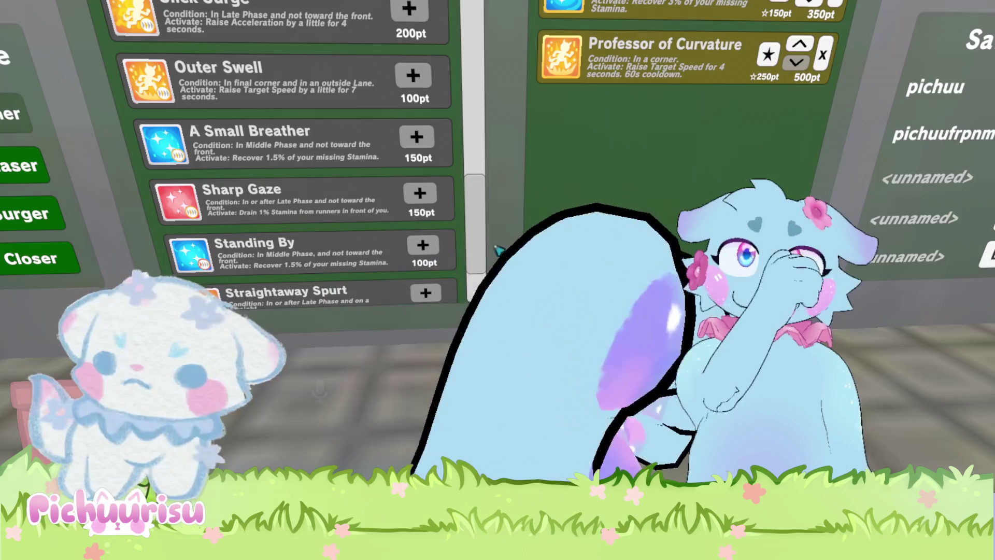
scroll(498, 249, up, 3)
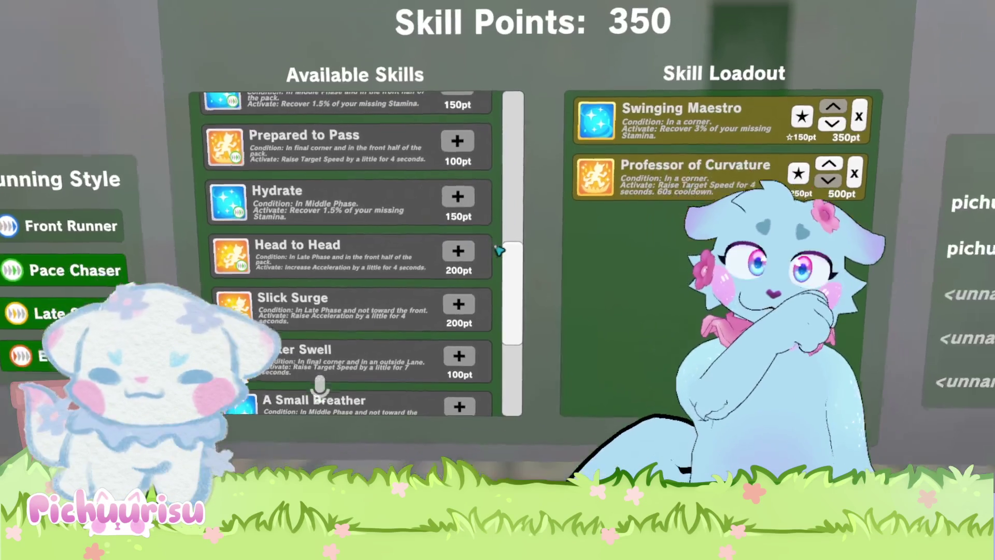
scroll(499, 250, up, 3)
scroll(499, 251, up, 3)
scroll(499, 250, up, 2)
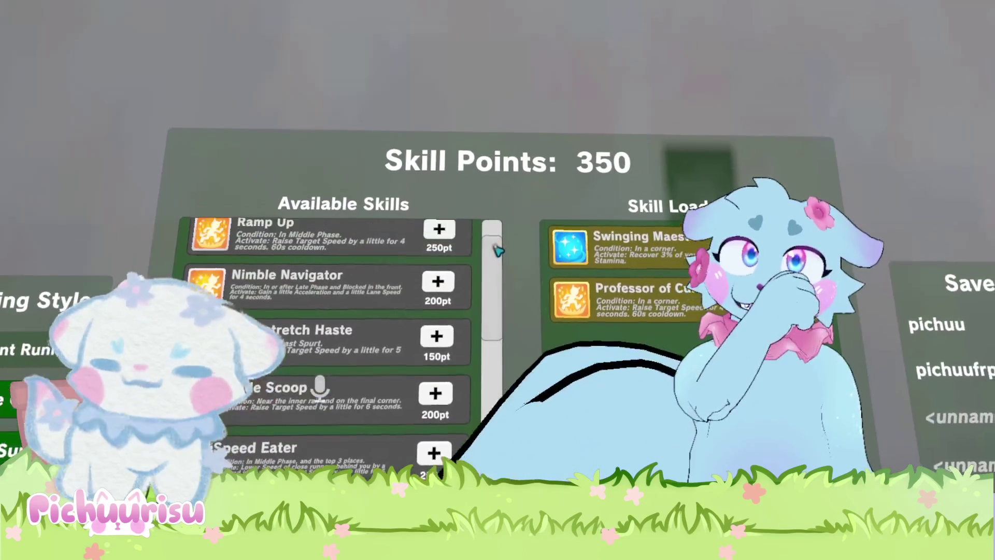
click(502, 233)
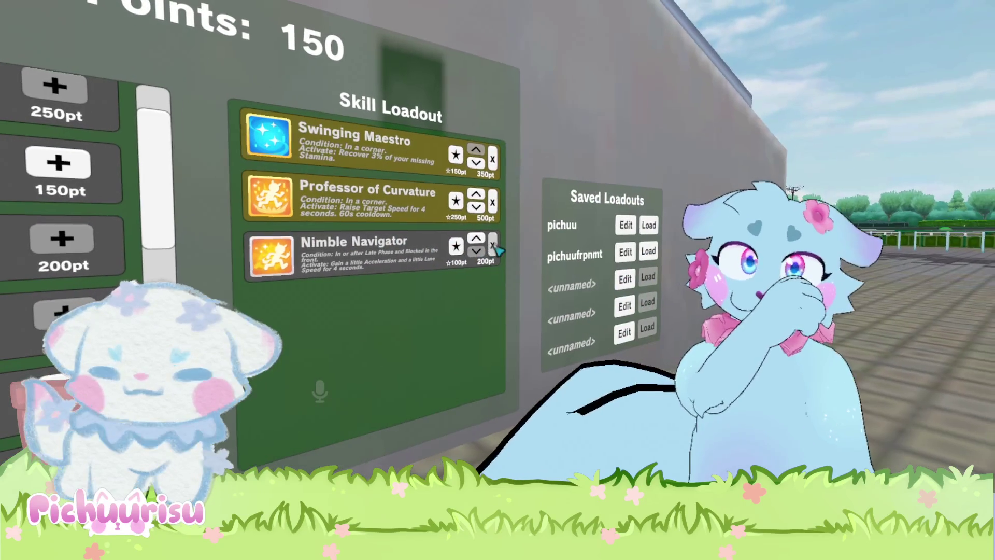
click(501, 247)
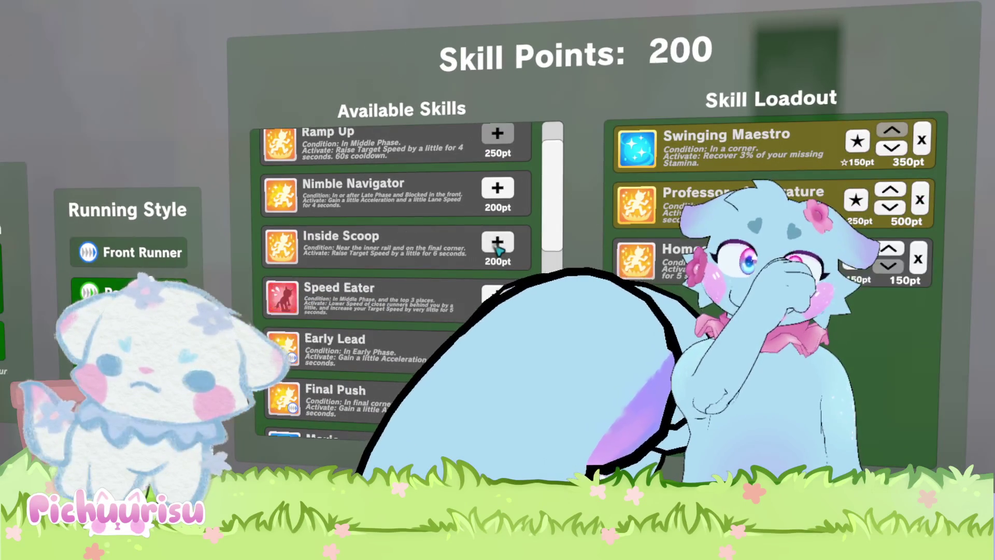
scroll(499, 248, down, 1)
scroll(498, 249, down, 2)
scroll(499, 249, down, 2)
scroll(499, 251, down, 2)
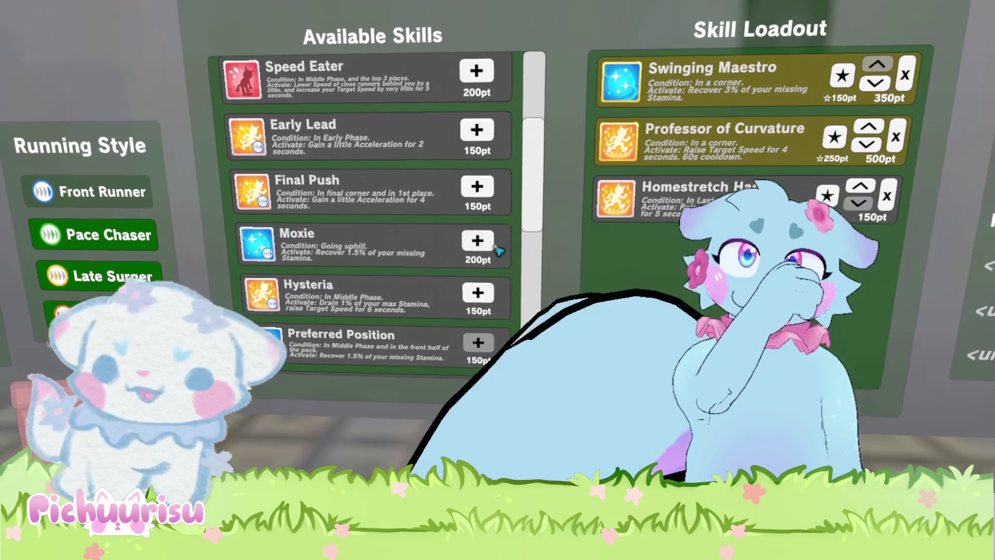
scroll(499, 249, down, 1)
scroll(498, 249, down, 2)
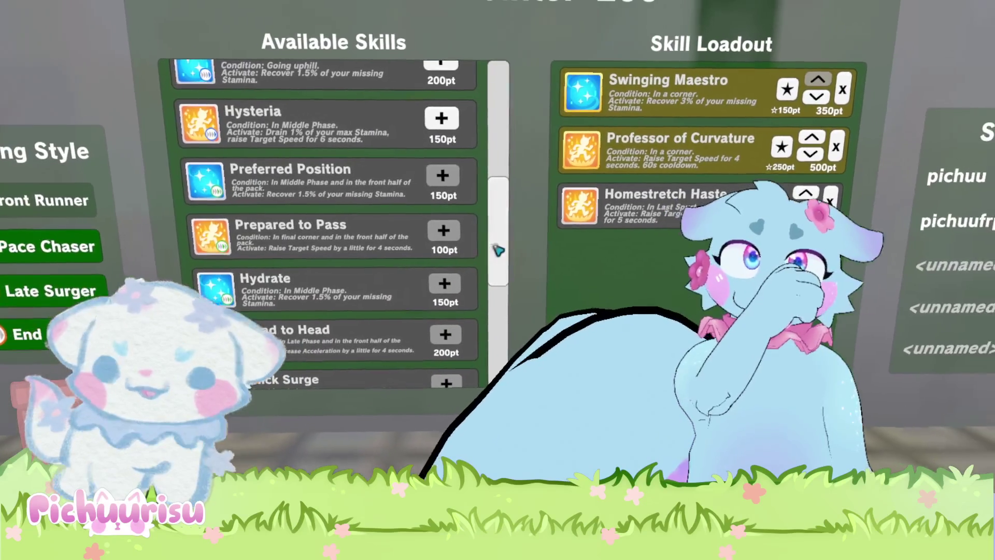
scroll(499, 249, up, 2)
scroll(498, 249, up, 1)
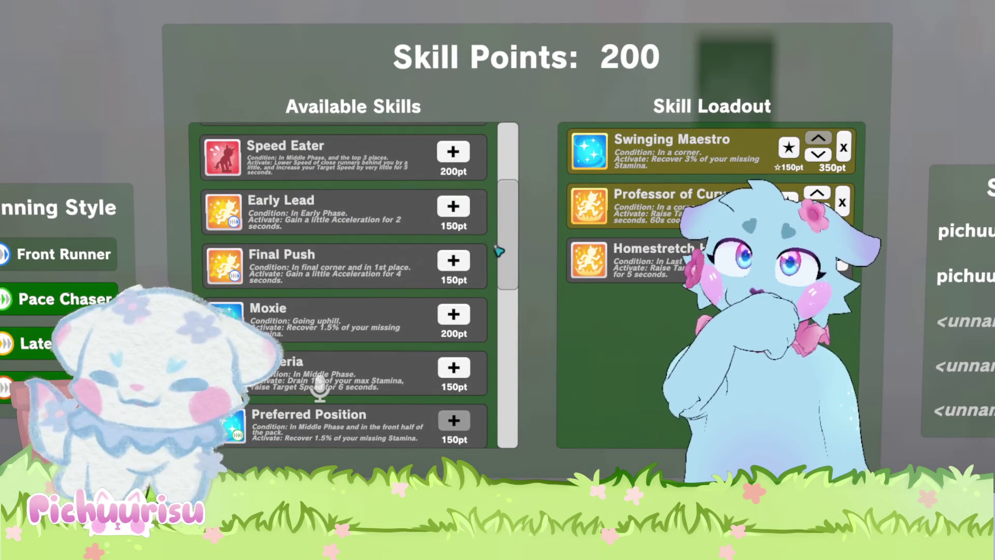
scroll(499, 250, up, 1)
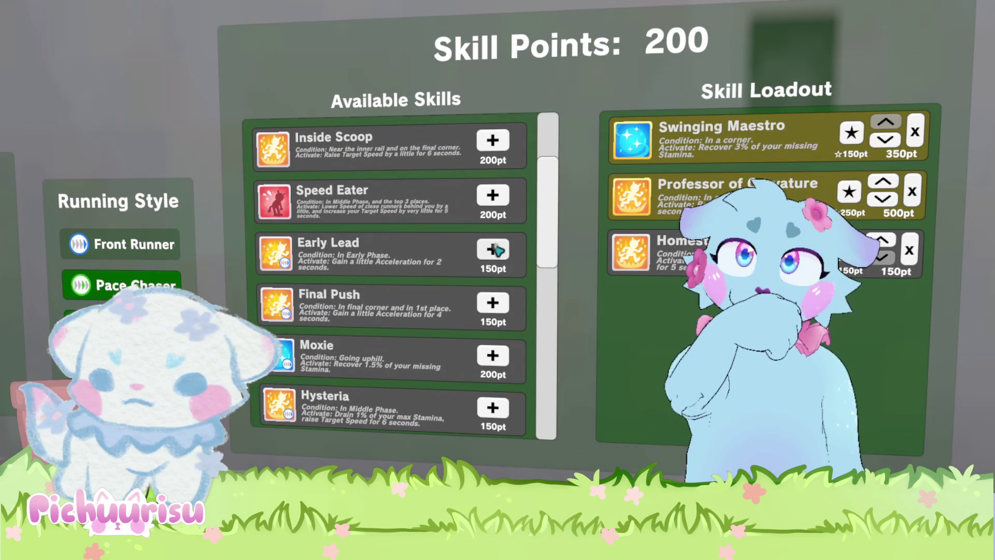
click(497, 249)
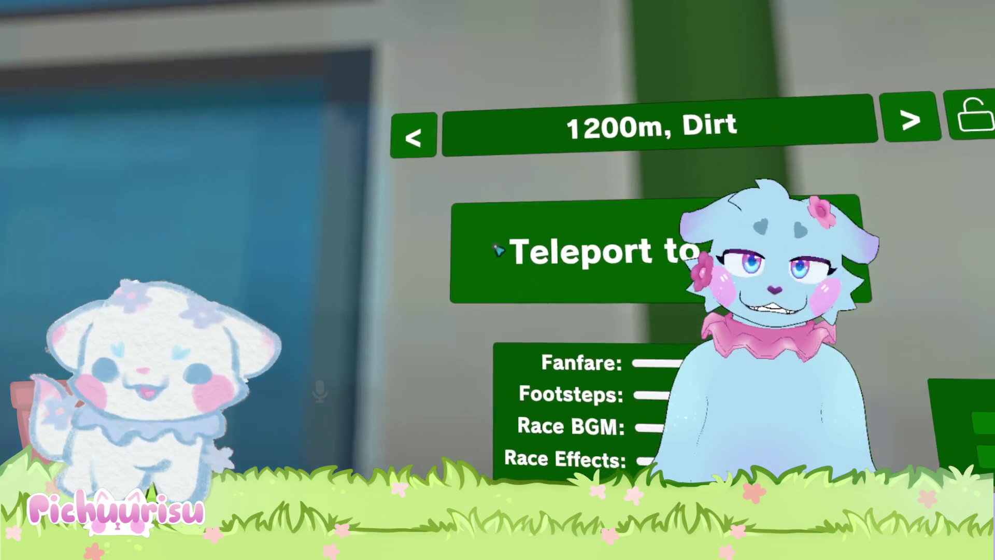
- Teleport to the race starting gate for the 1200m dirt race
click(498, 249)
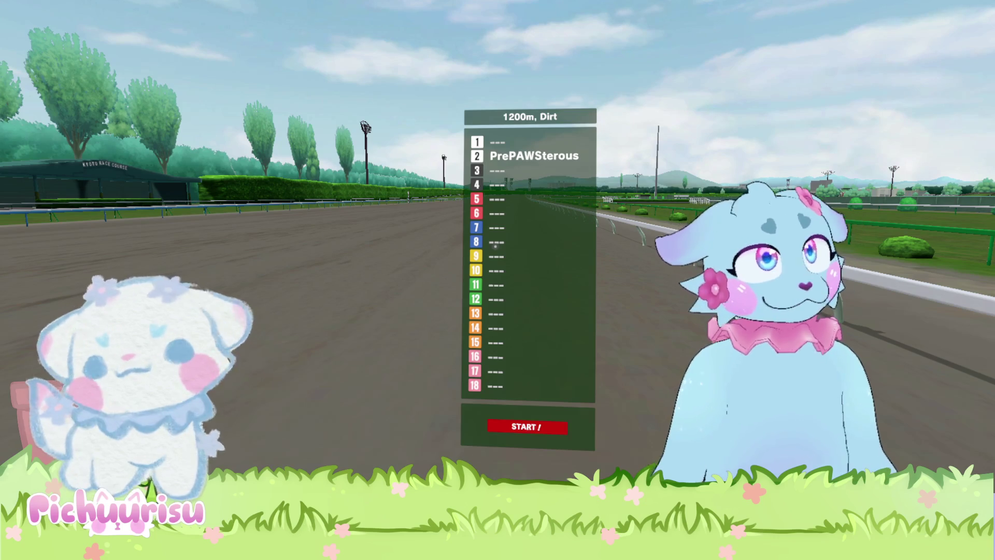
- Glance at the main menu, run the dirt race to the finish, then reopen the launch pad
key(Escape)
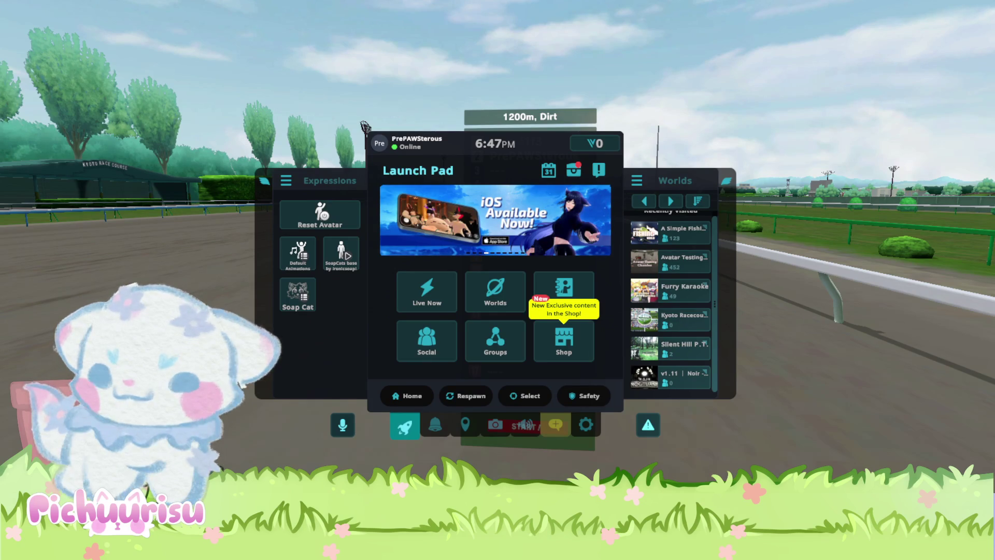
key(Escape)
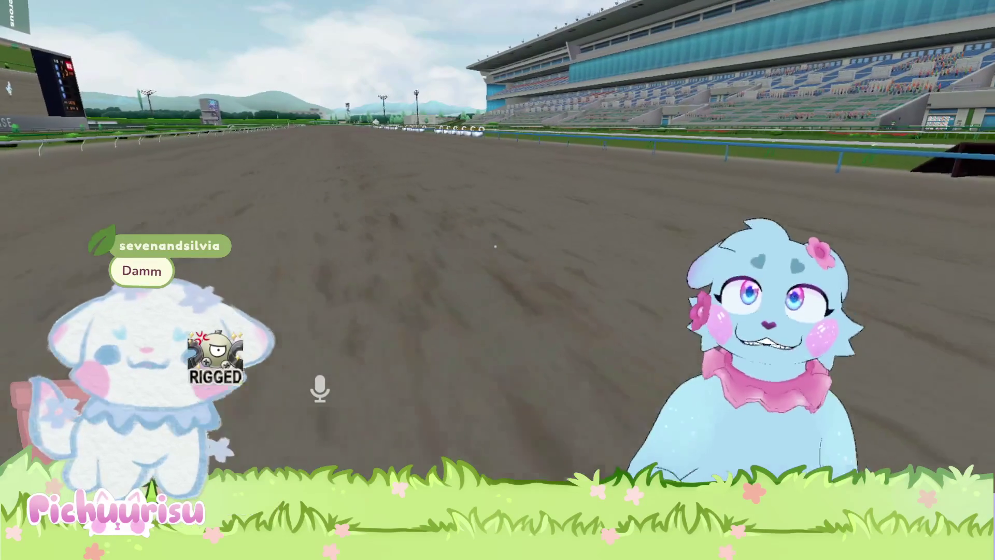
key(Escape)
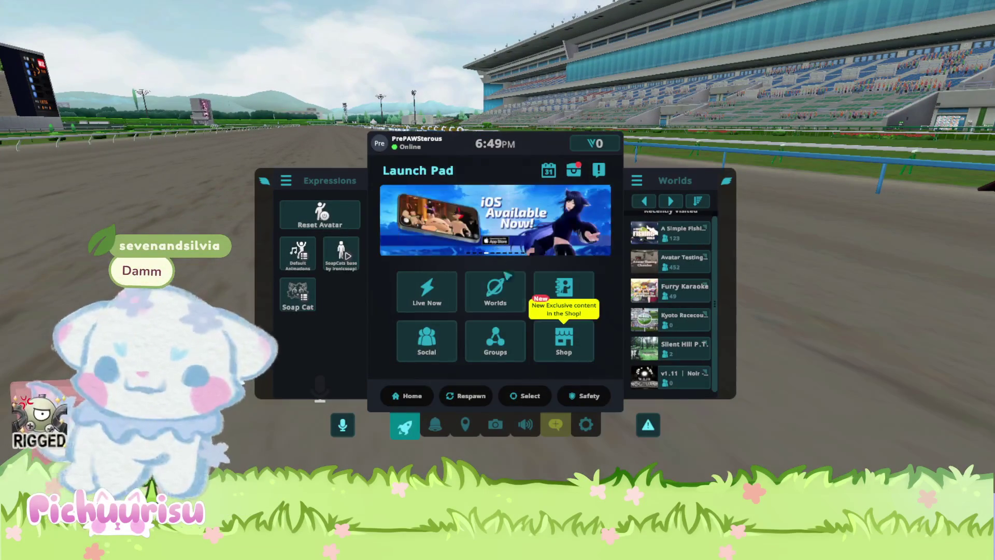
- Browse the Worlds menu, peek at Kyoto Racecourse's details and the search panel
click(496, 292)
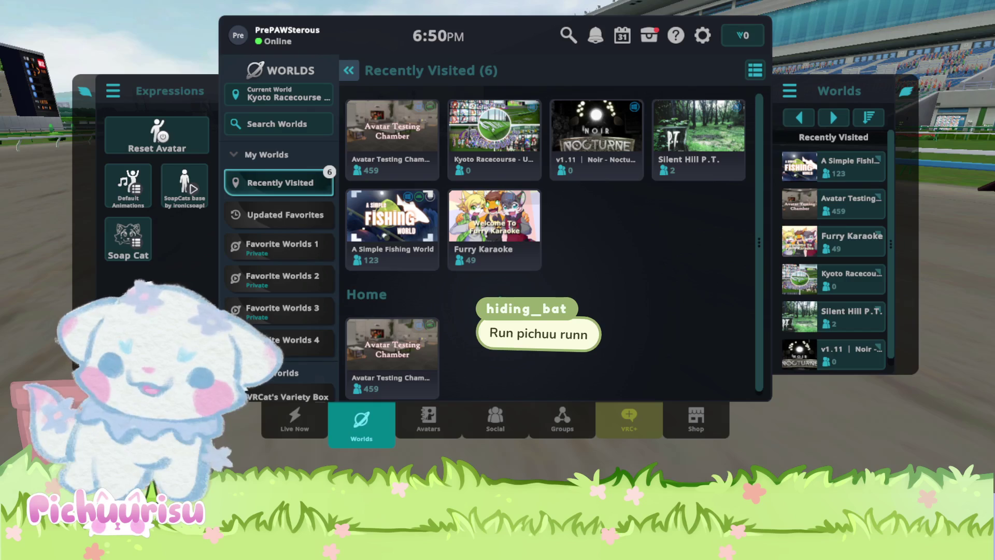
click(305, 103)
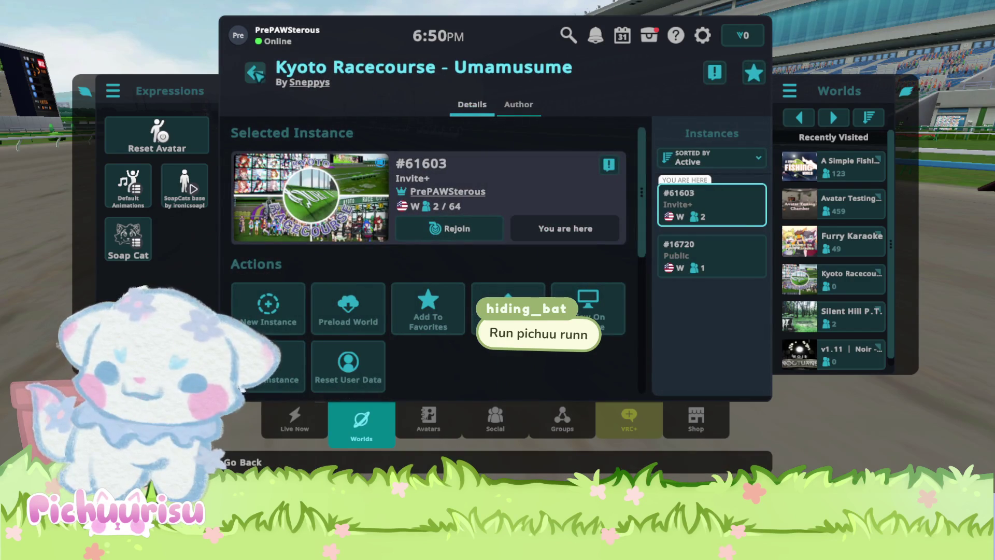
click(254, 73)
click(255, 123)
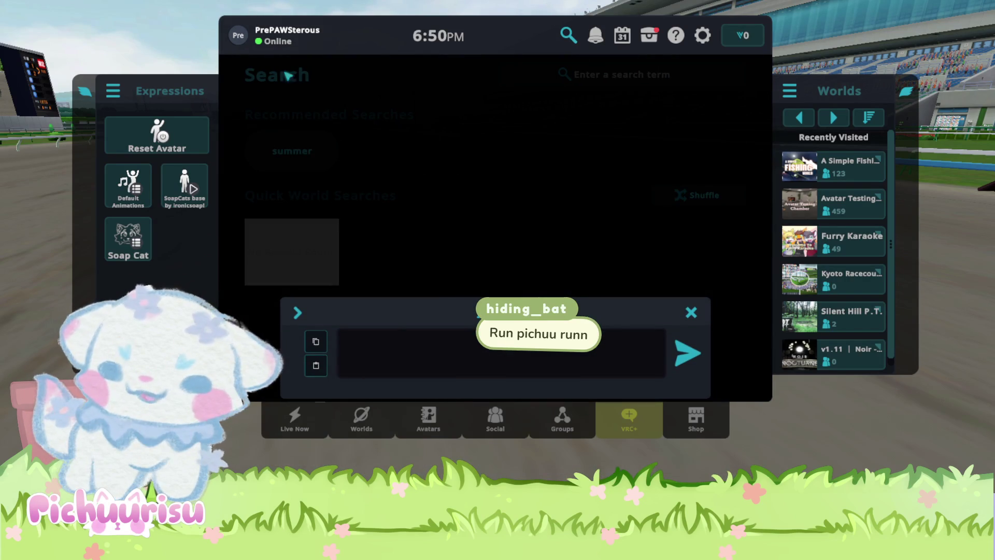
click(691, 313)
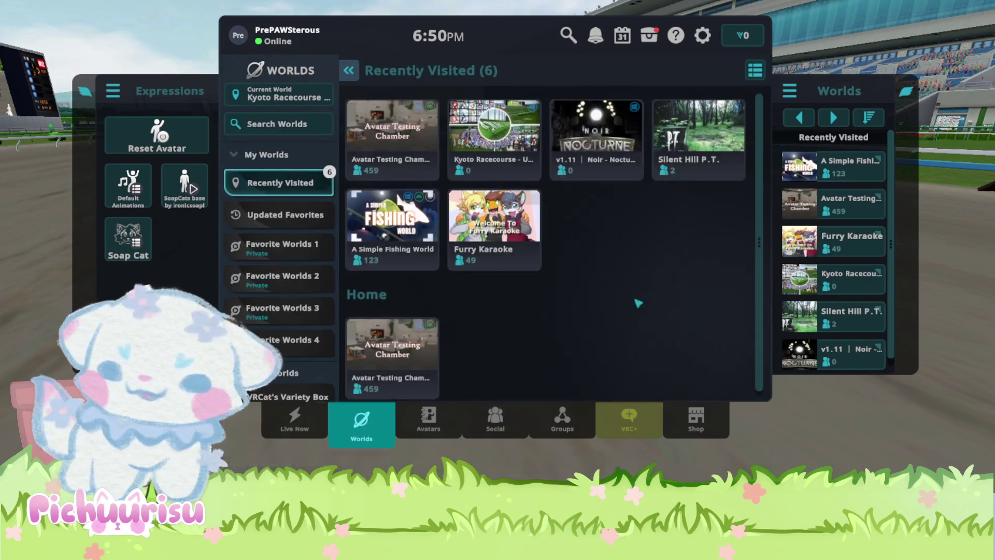
- Run a world search for 'prison break' listing Prison Escape among the results
click(299, 222)
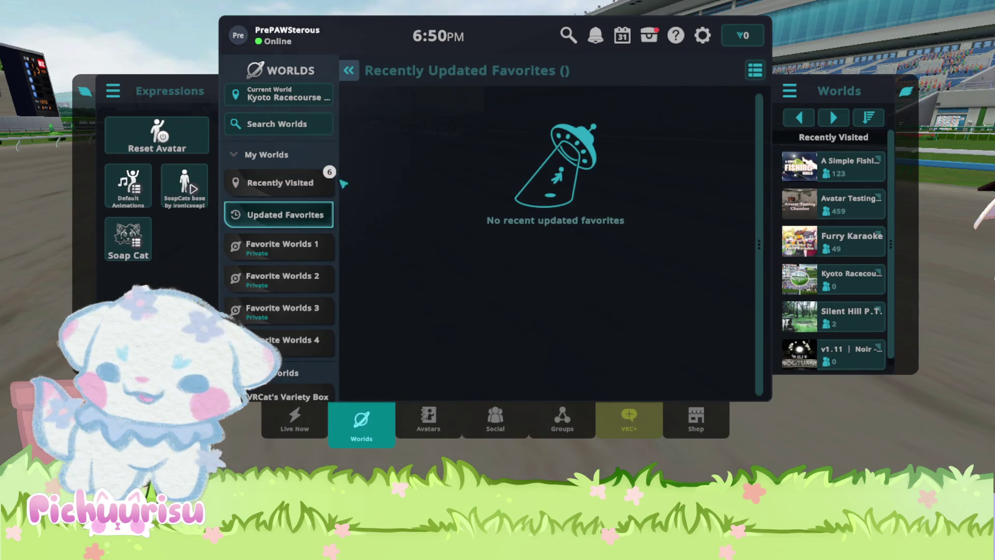
click(272, 98)
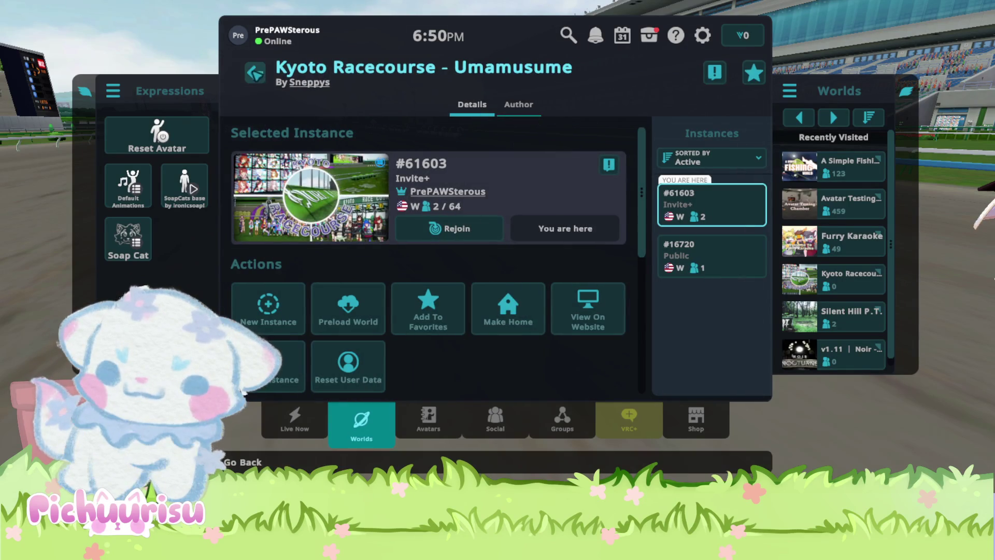
click(256, 71)
click(277, 126)
text(prison break)
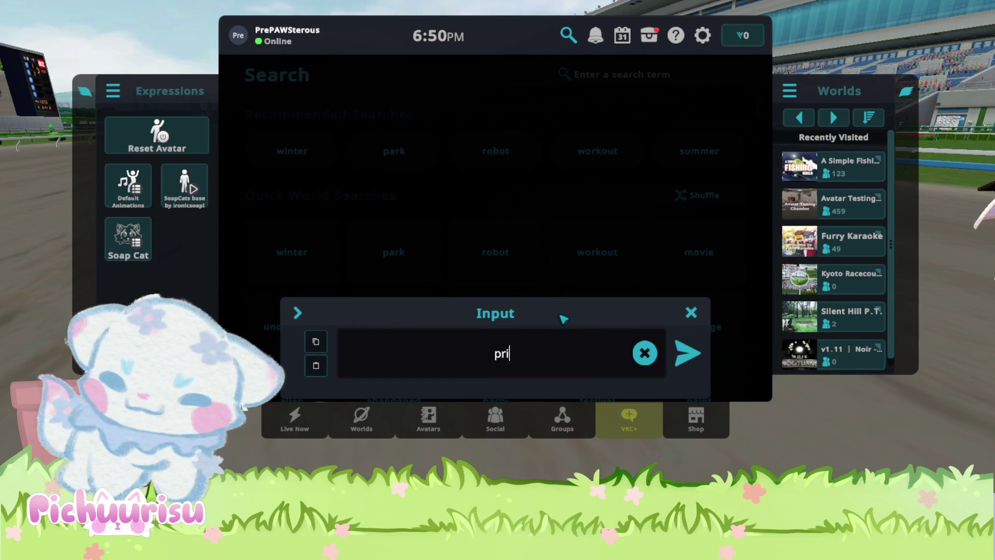
key(Return)
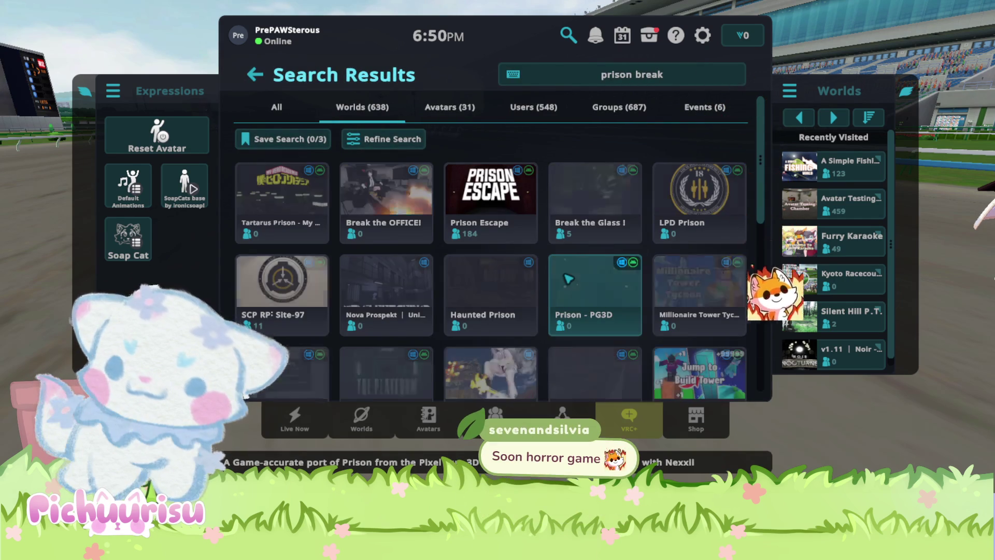
- Create a new Friends+ instance of Prison Escape from its details page and join it
click(506, 234)
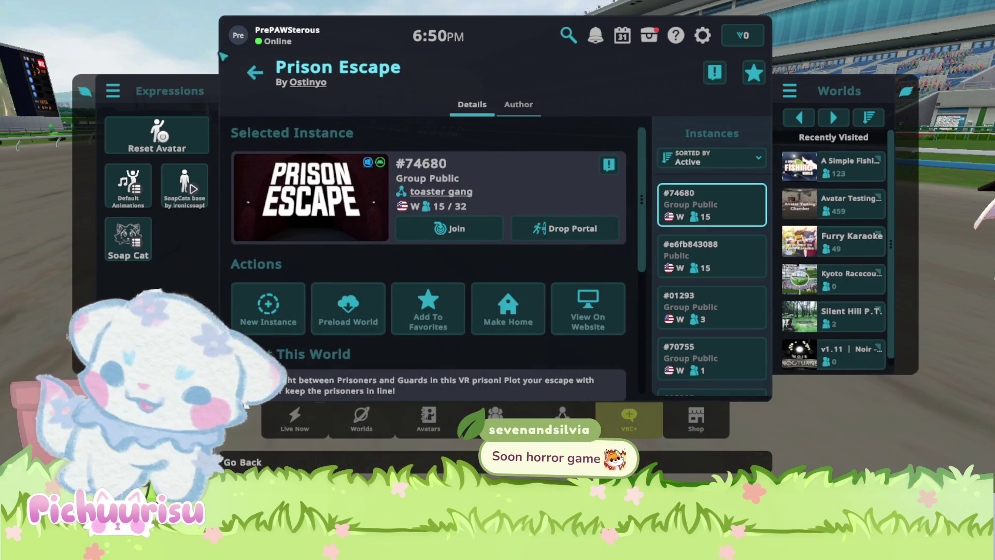
click(255, 73)
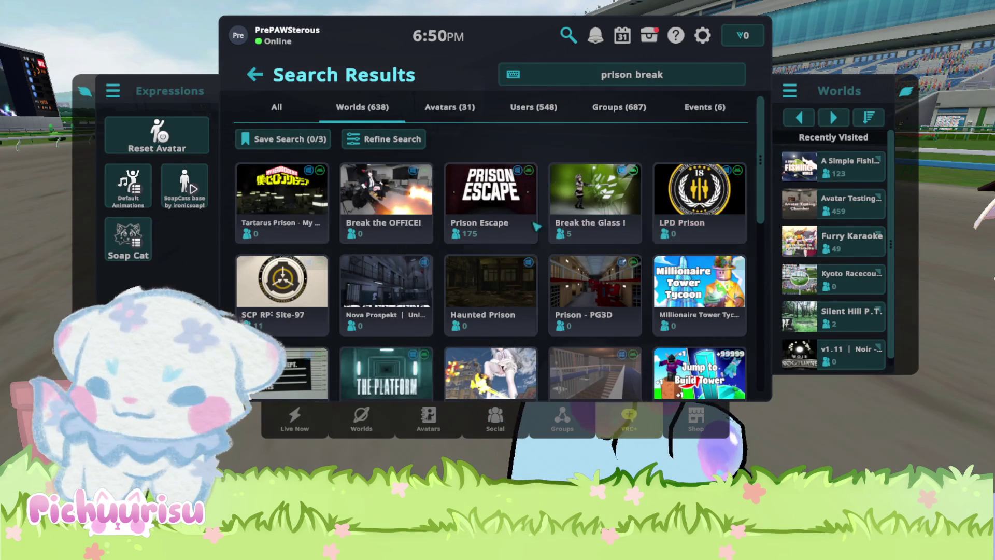
click(504, 225)
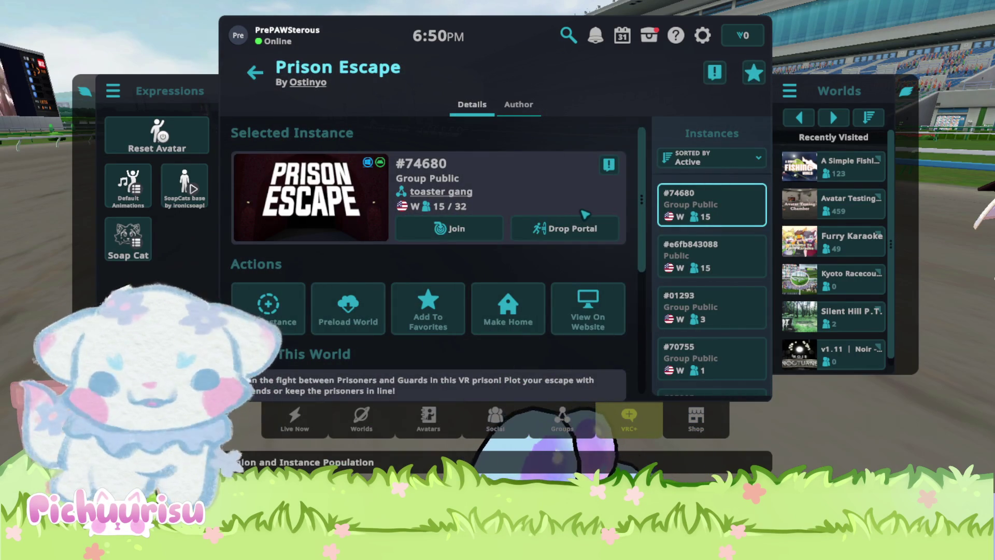
click(292, 323)
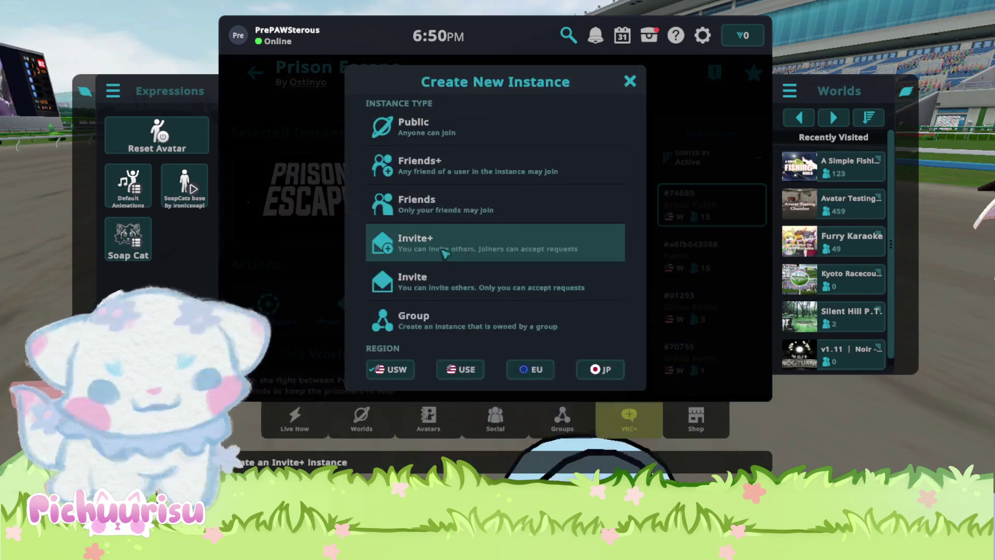
click(498, 167)
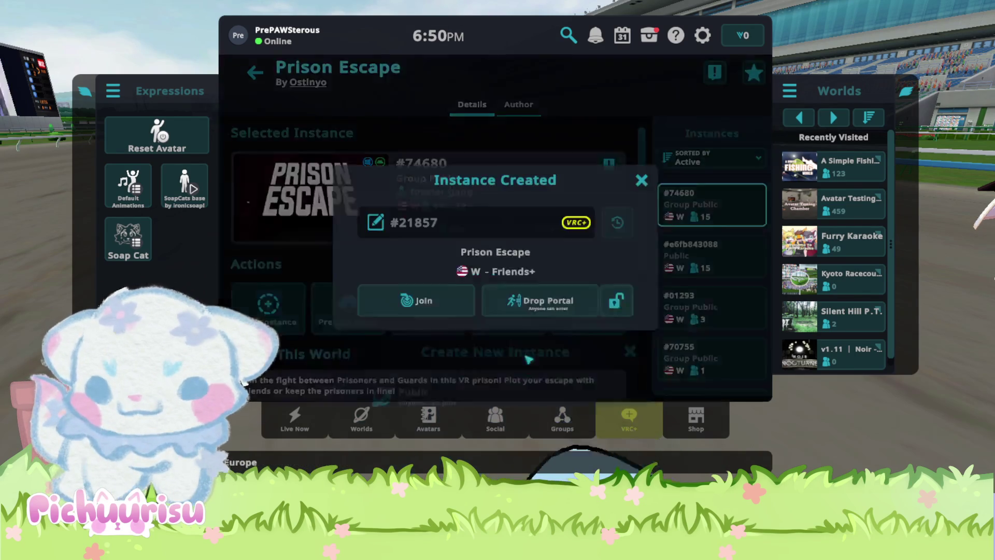
click(450, 276)
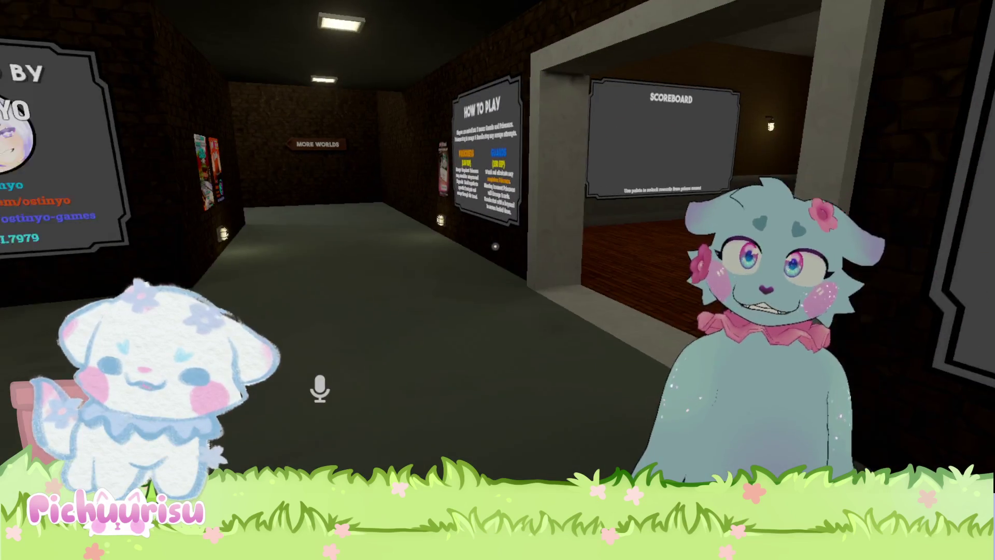
- Bring up the launch pad quick menu over the Prison Escape lobby
key(Escape)
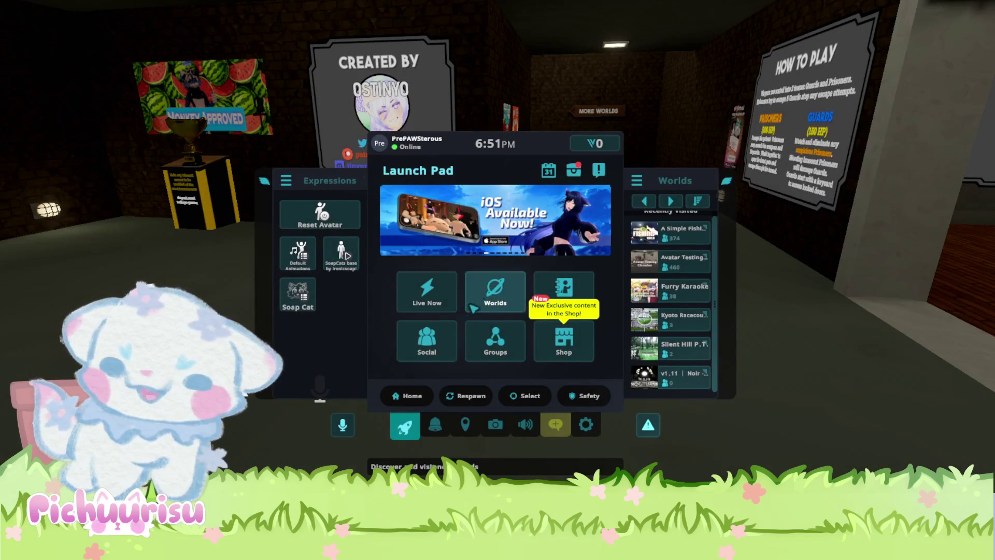
- Send an instance invite to the only online friend from the Social list, then return to the lobby
click(438, 350)
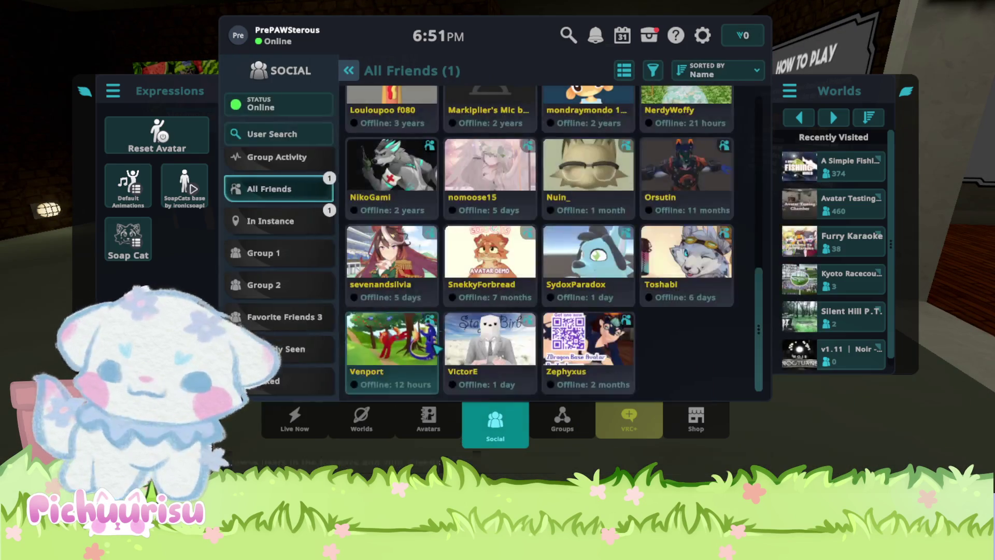
scroll(545, 241, up, 5)
scroll(405, 128, up, 2)
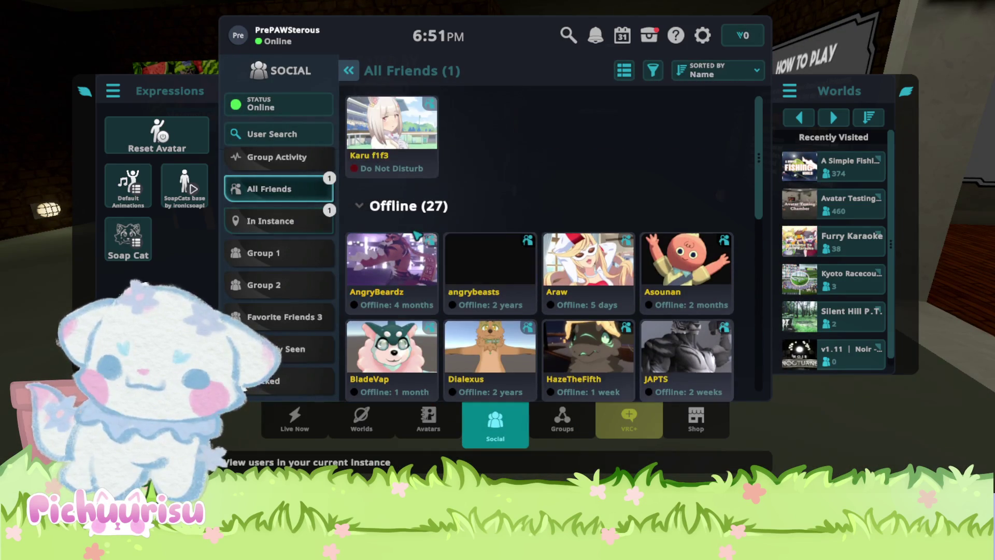
click(406, 128)
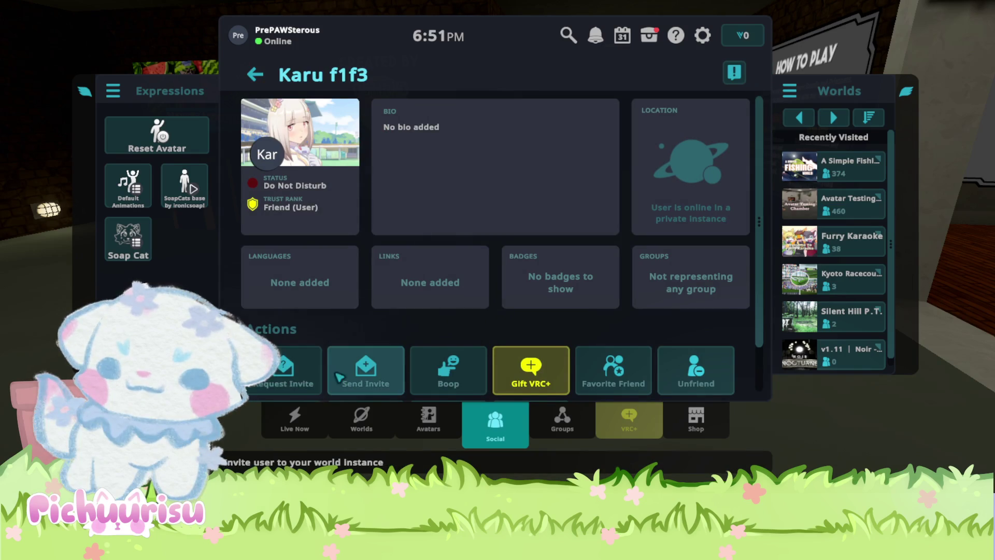
click(346, 375)
key(Escape)
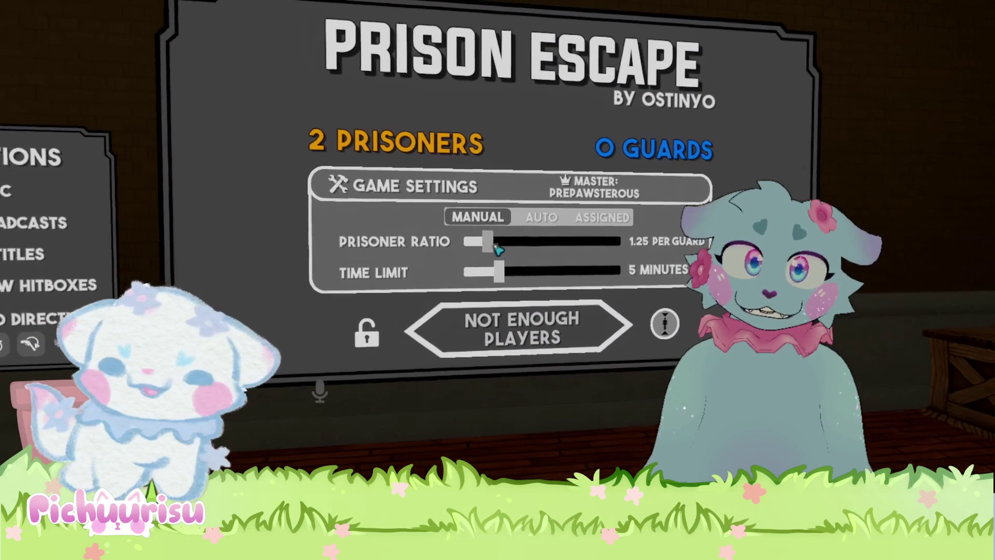
- Lower the Prisoner Ratio slider to 1 per guard and start the round
drag(499, 249, 498, 251)
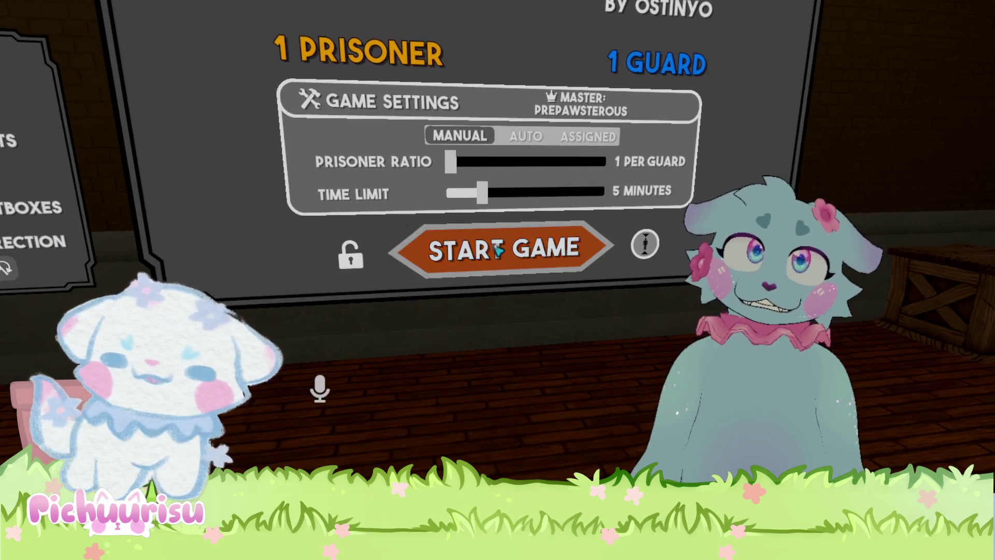
click(498, 249)
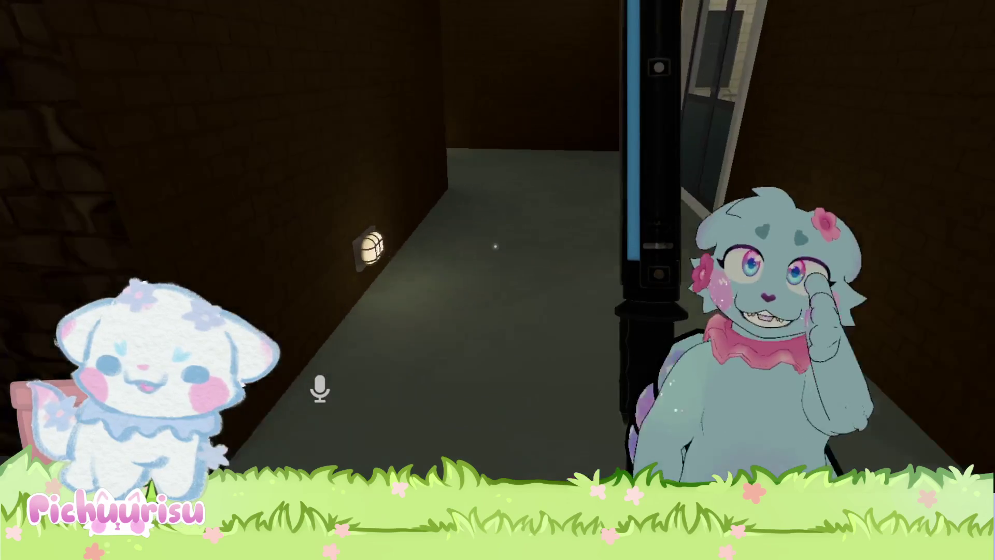
- Go through the glass doors, cross the basketball court and enter the far hallway
key(e)
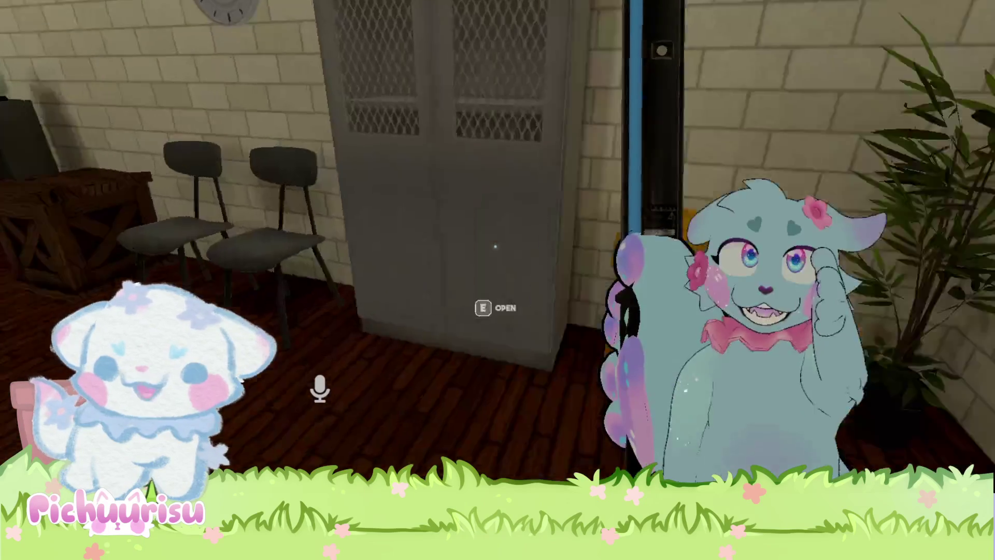
key(e)
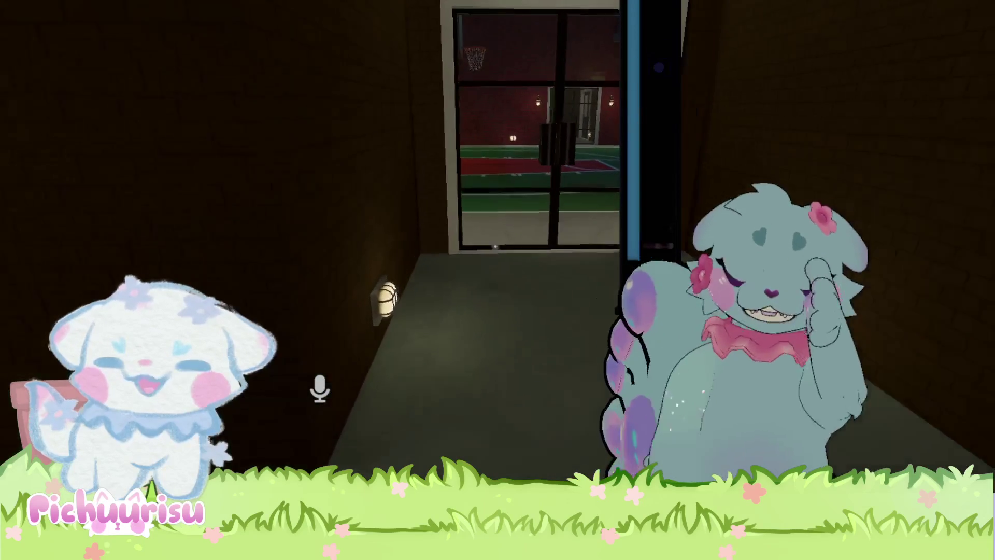
key(e)
key(w)
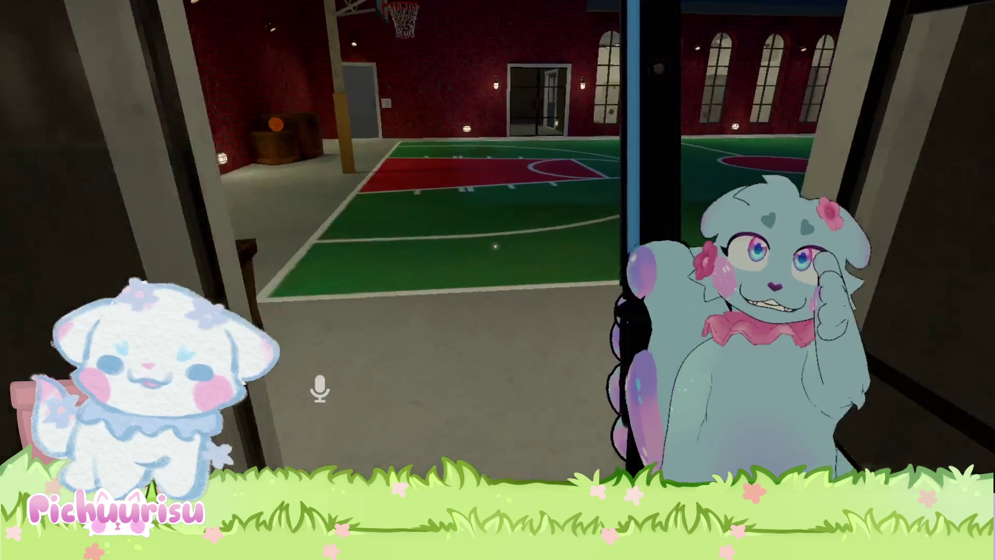
key(w)
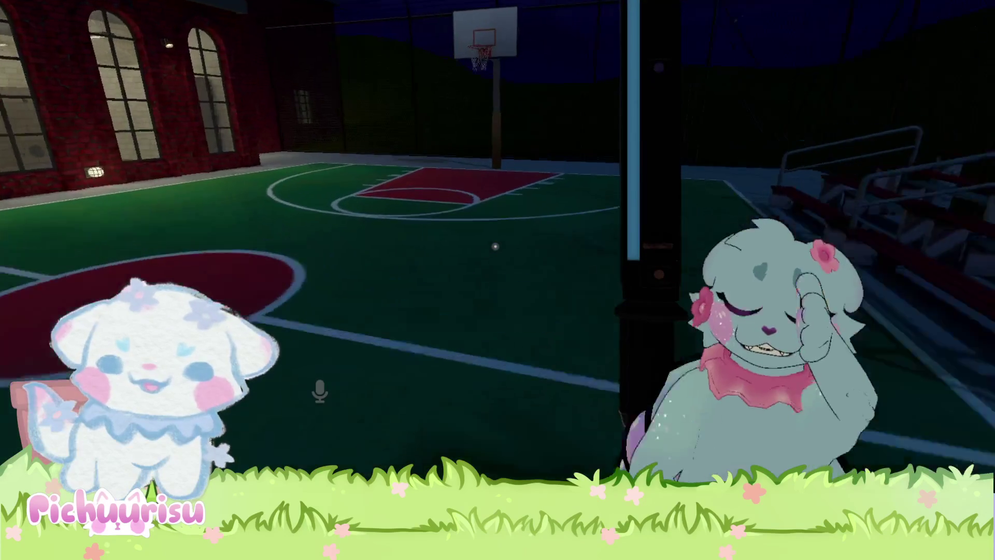
key(w)
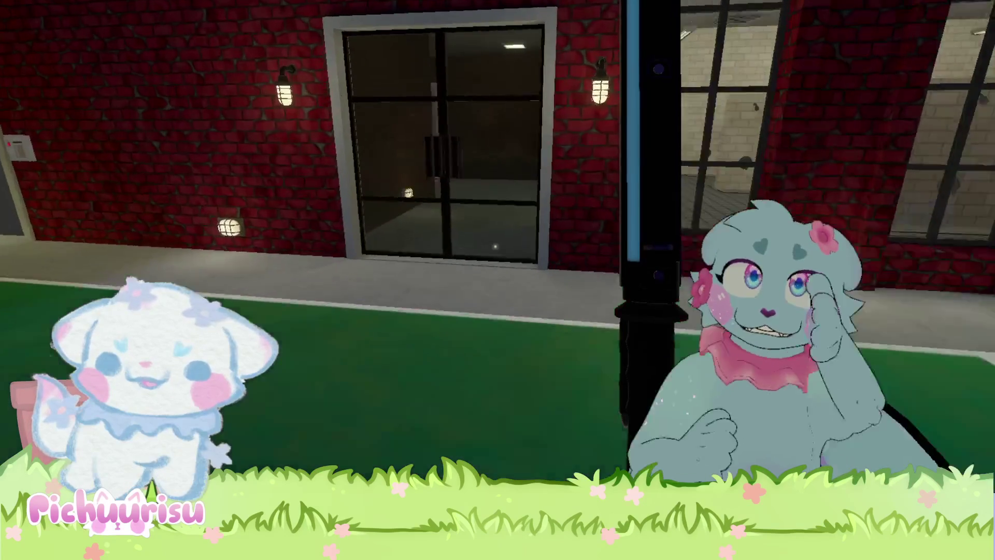
key(e)
key(w)
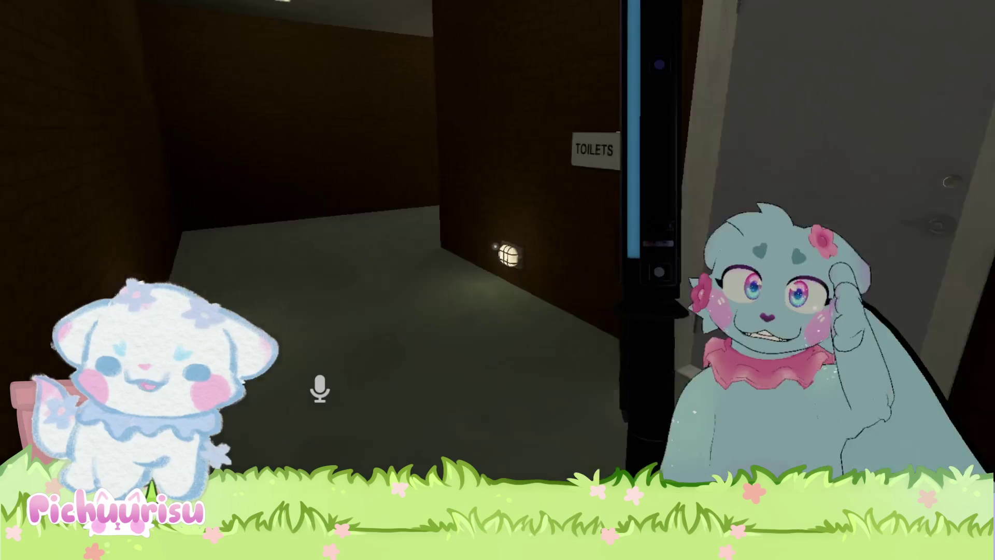
- Follow the dark hallway past the cells and cafeteria into the library
key(w)
key(w)
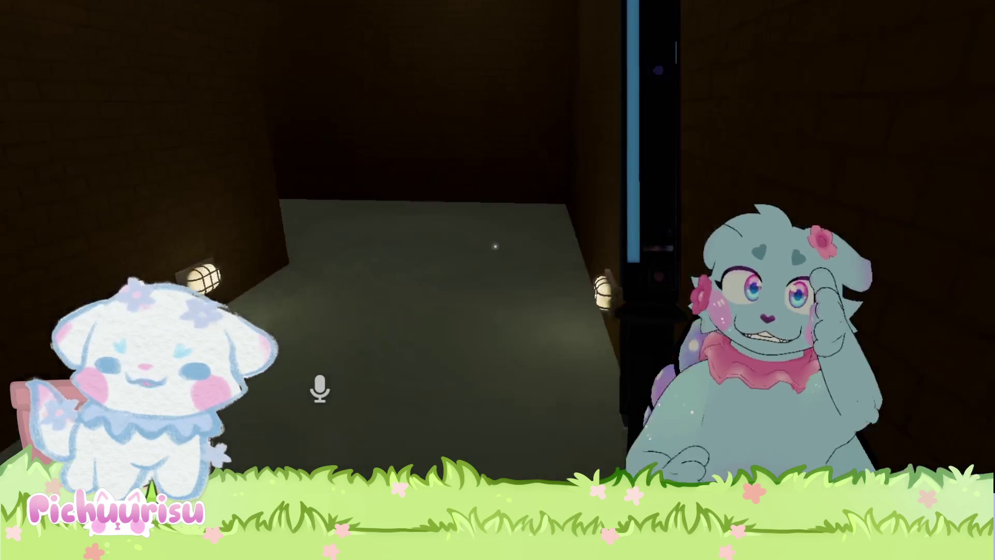
key(w)
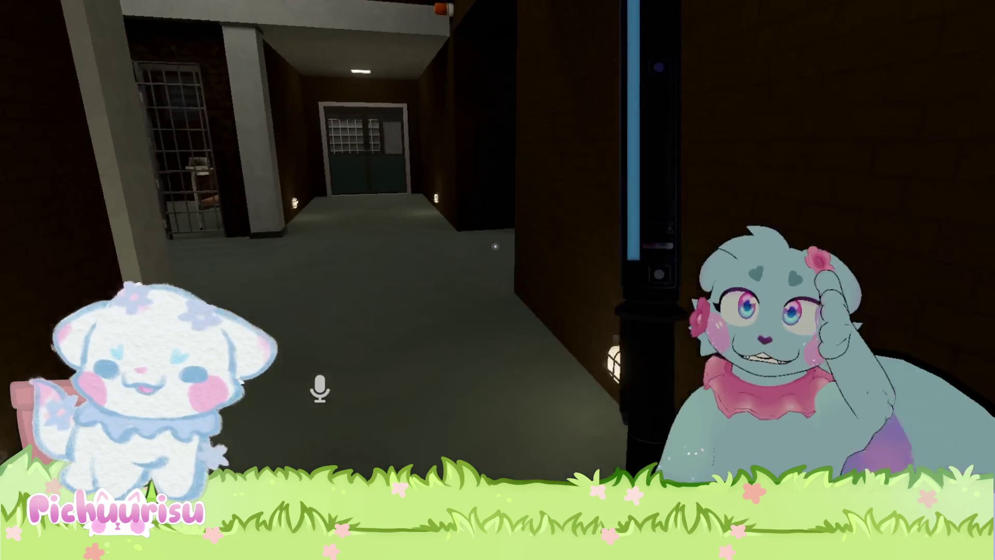
key(w)
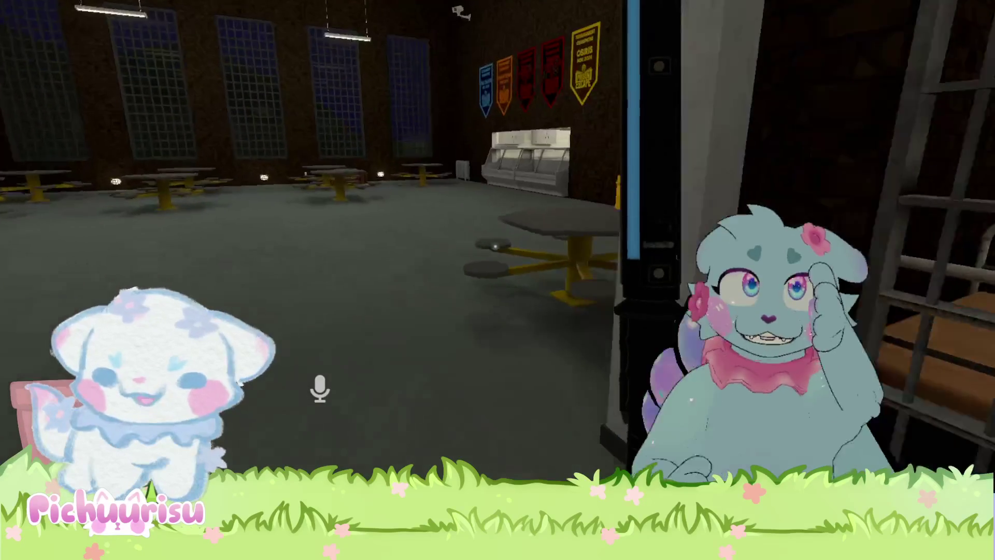
key(w)
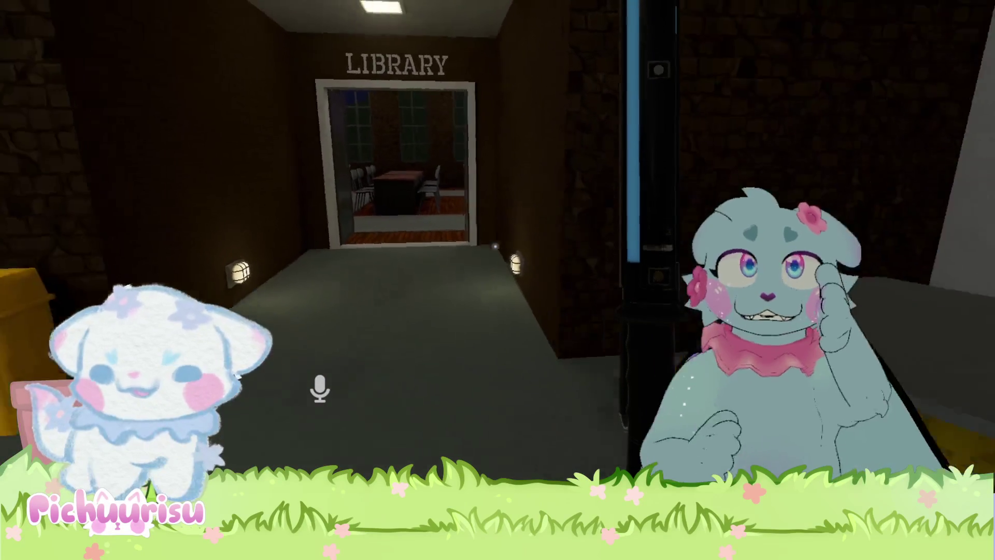
key(w)
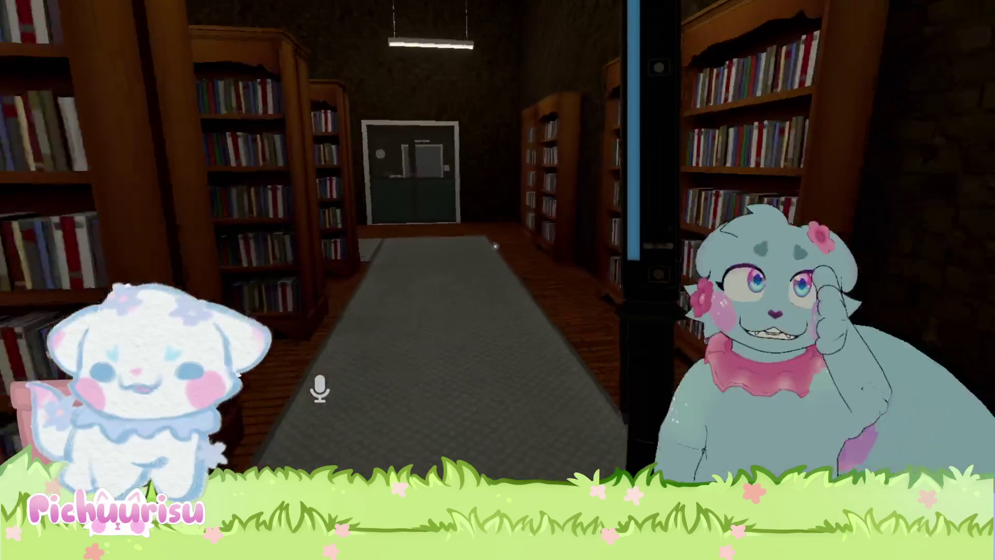
key(w)
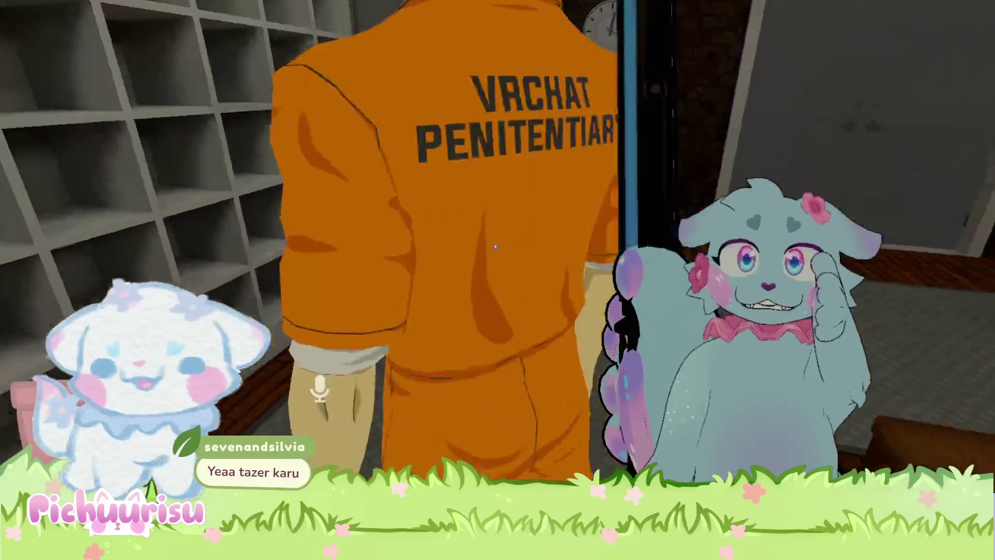
- Step back from the orange-suited prisoner
key(s)
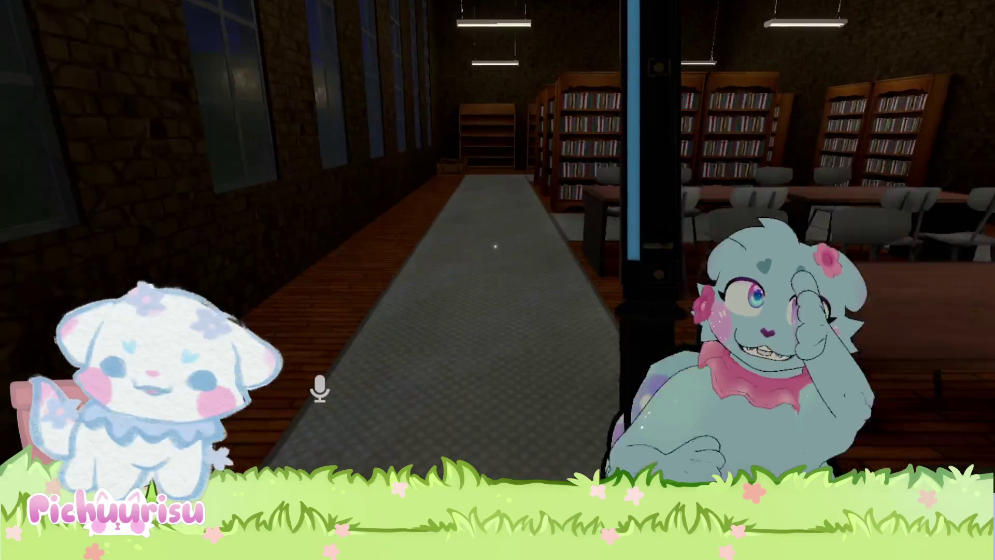
- Walk through the Visitor Center, open the double doors and try the locked grey door by the cells
key(w)
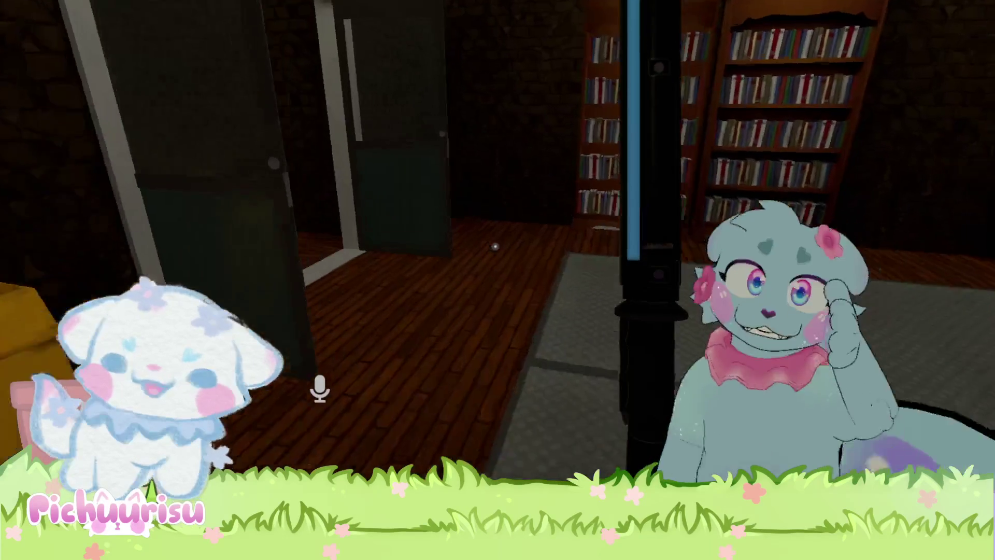
key(w)
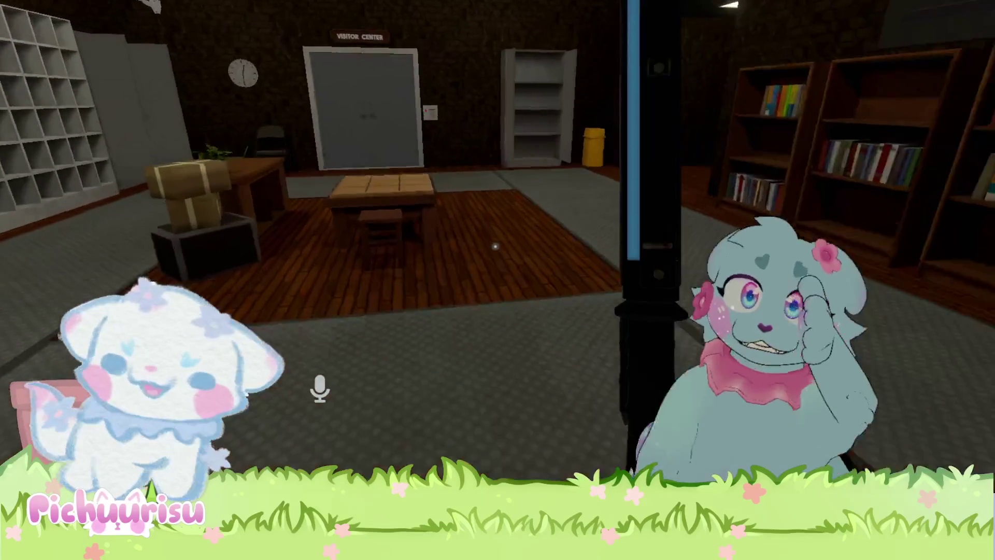
key(w)
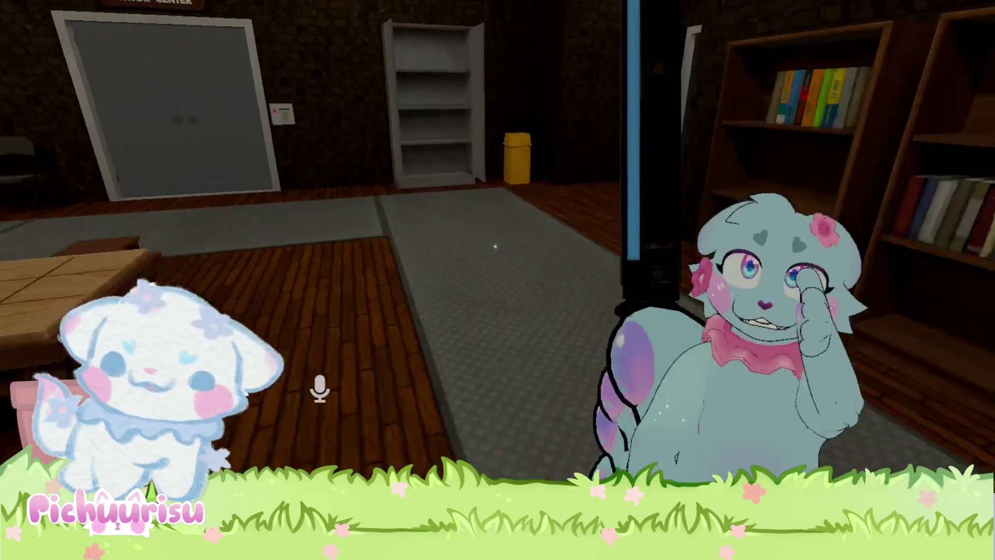
key(w)
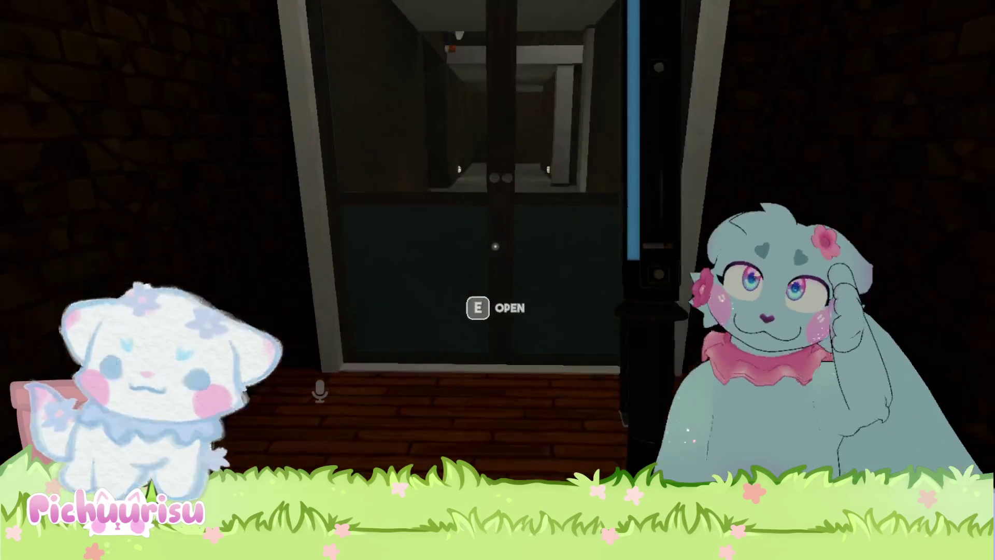
key(e)
key(w)
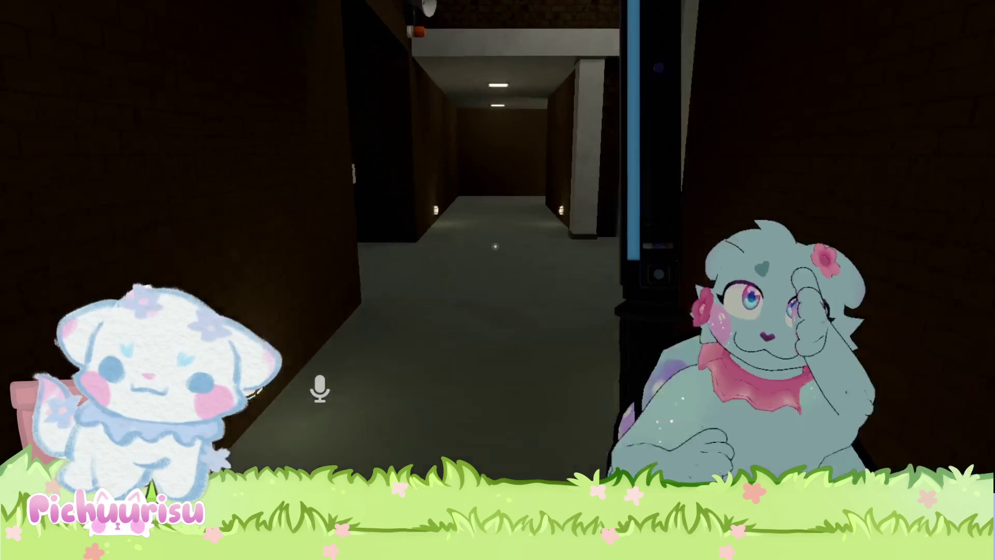
key(w)
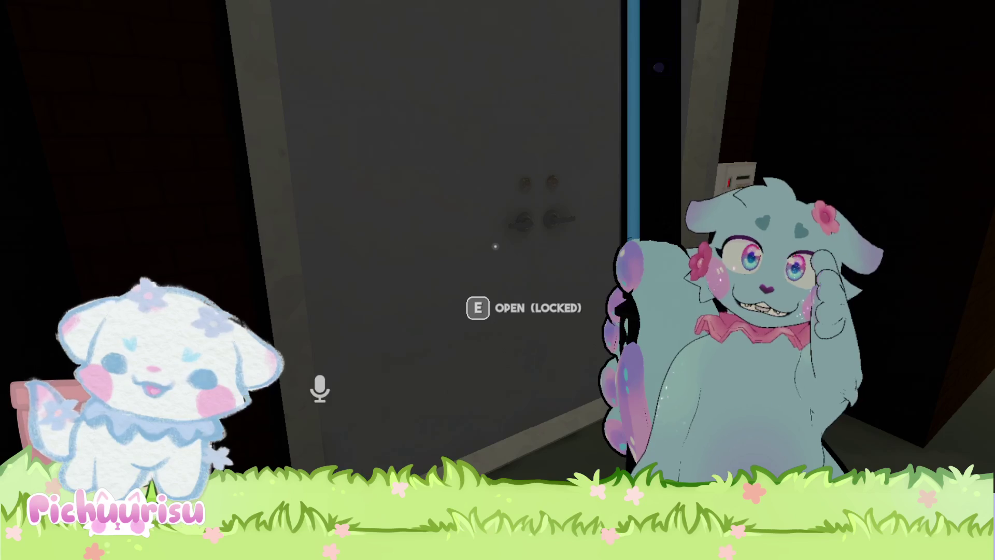
key(w)
key(w)
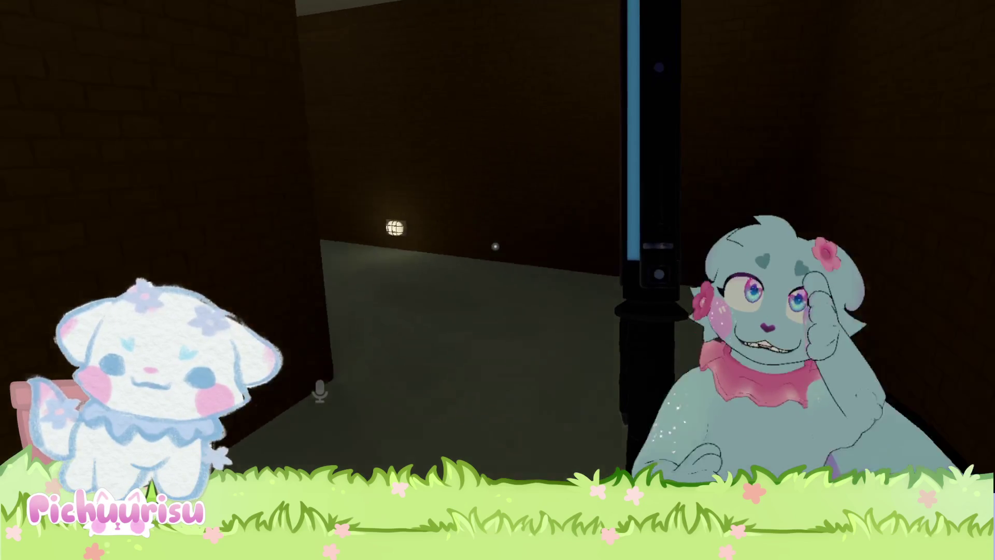
- Head past the toilets into the shower room, then out the glass doors onto the basketball court
key(w)
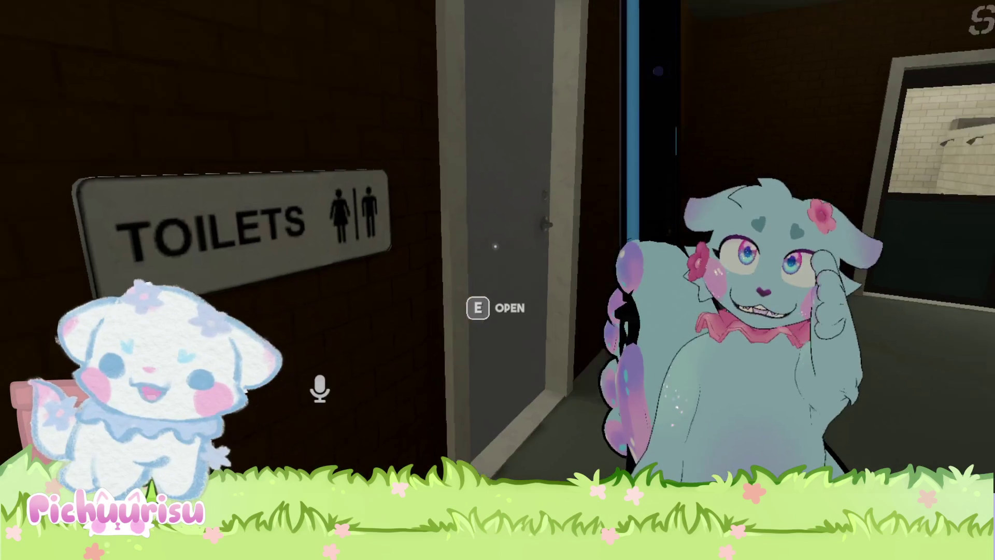
key(w)
key(w)
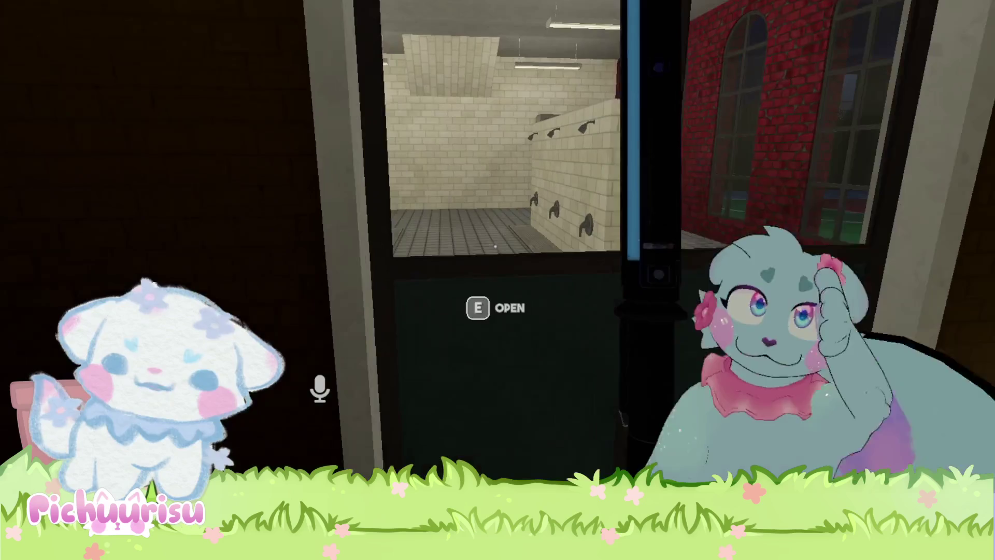
key(e)
key(w)
key(w)
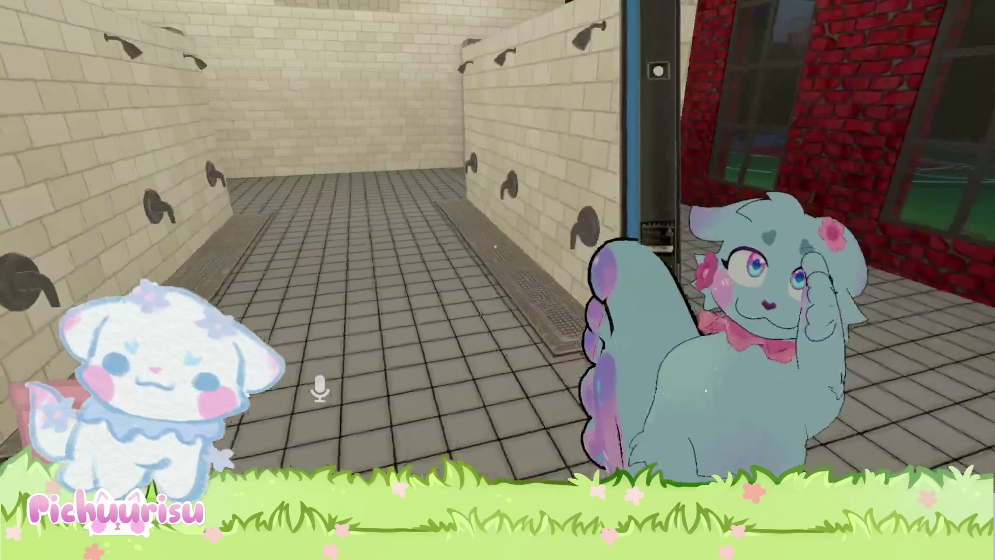
key(w)
key(e)
key(w)
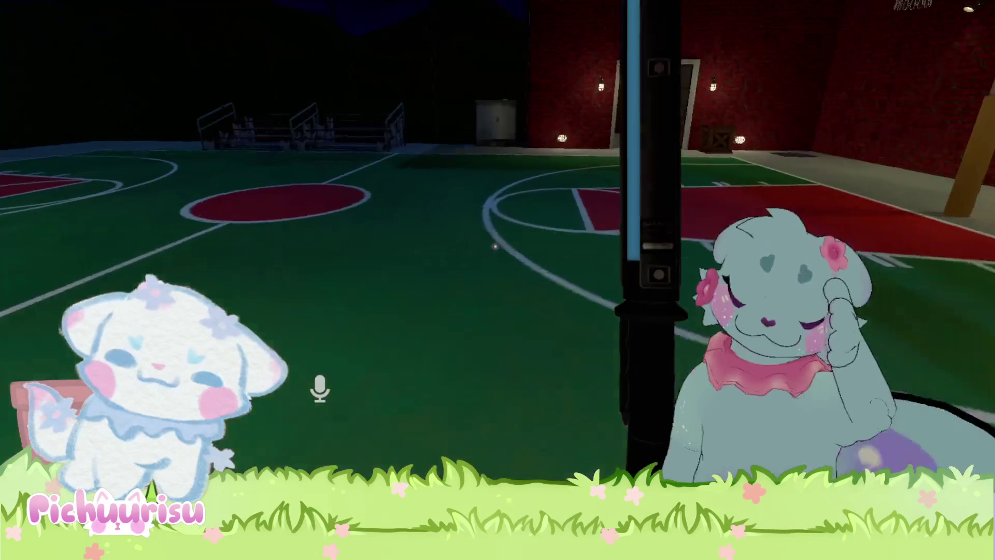
key(w)
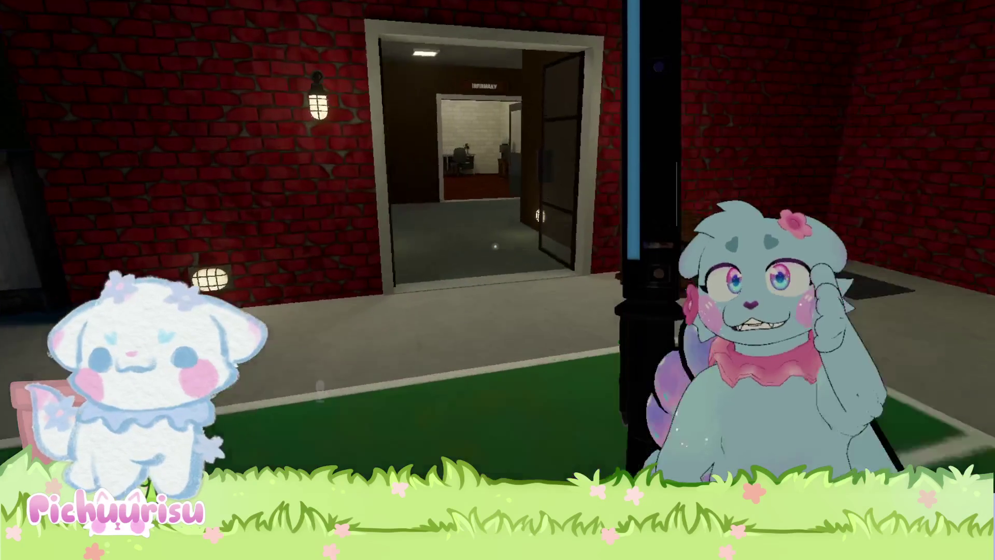
- Enter the infirmary, search a locker in the bed room and turn back to the exit
key(w)
key(w)
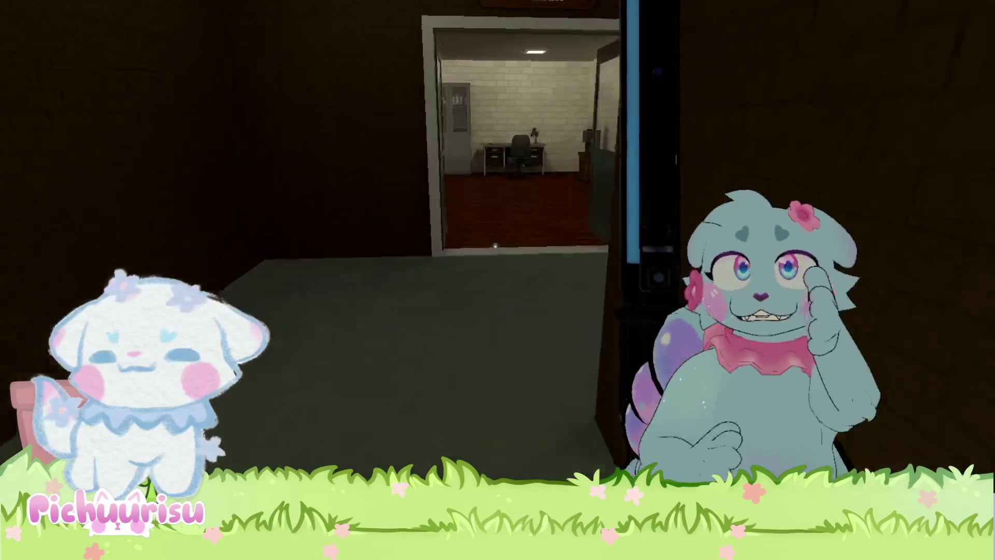
key(w)
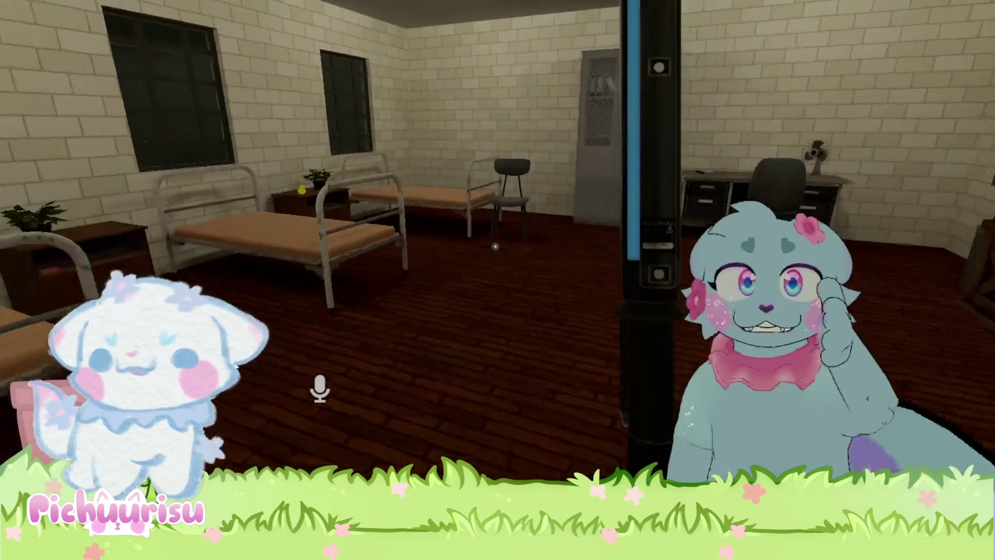
key(w)
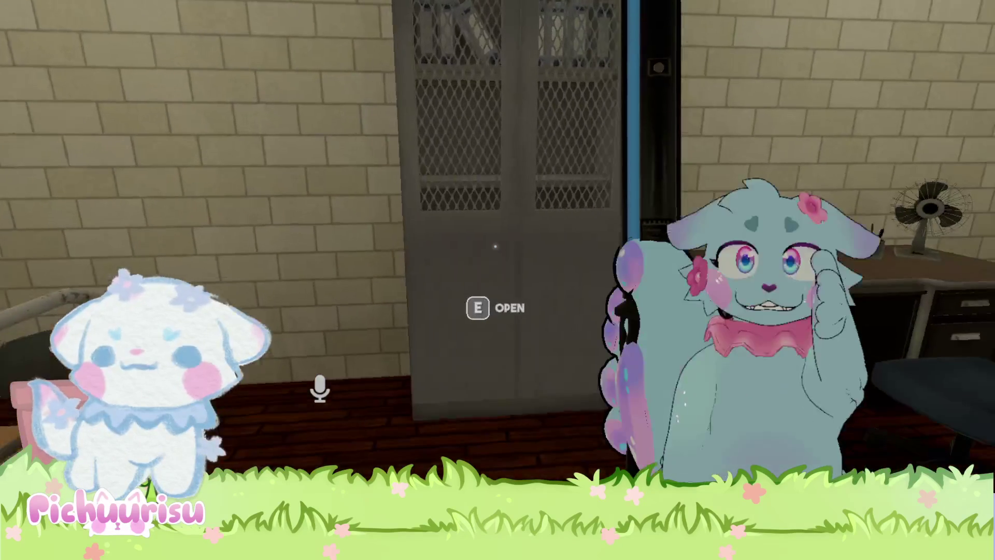
key(e)
key(s)
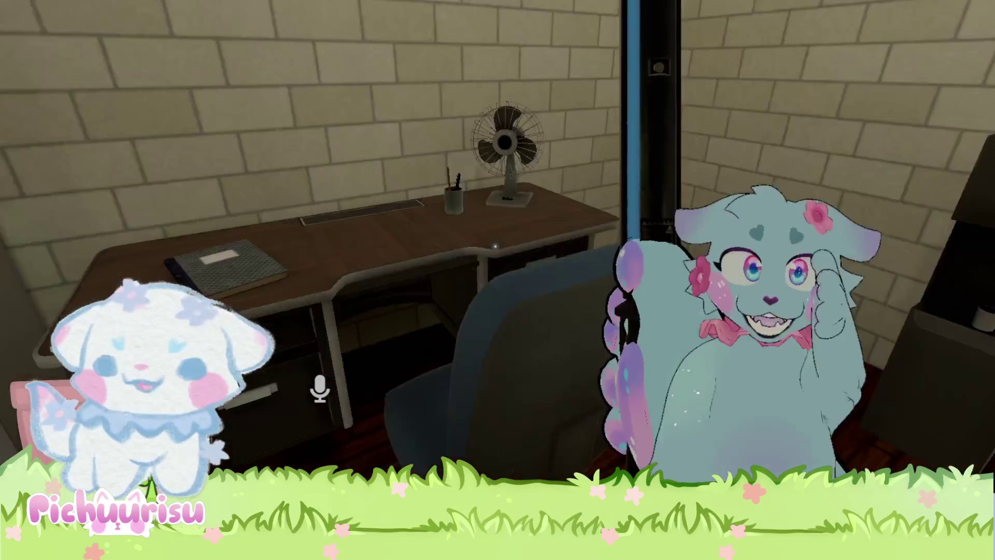
key(w)
key(w)
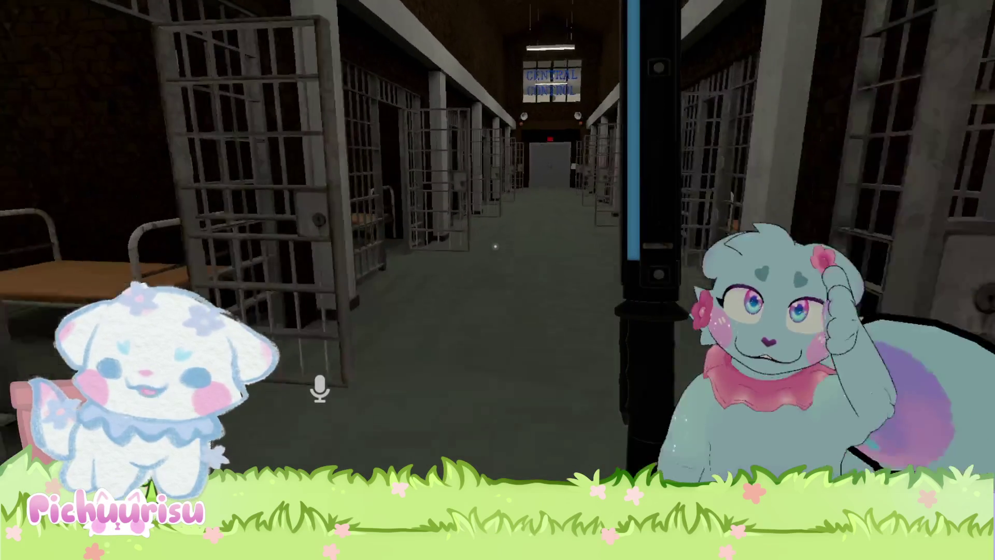
- Walk the cell block corridor, try the locked EXIT door and circle back to the SHOWER doorway
key(w)
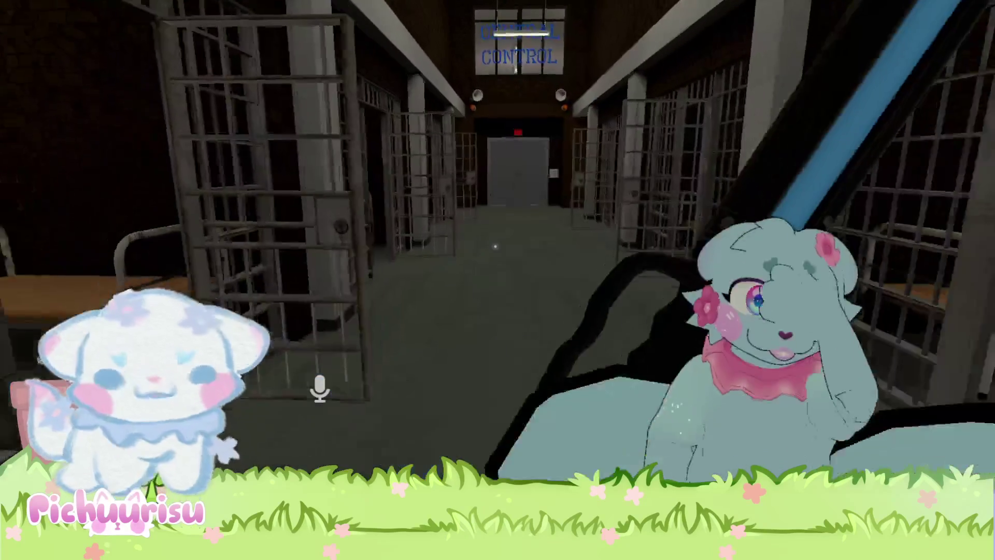
key(w)
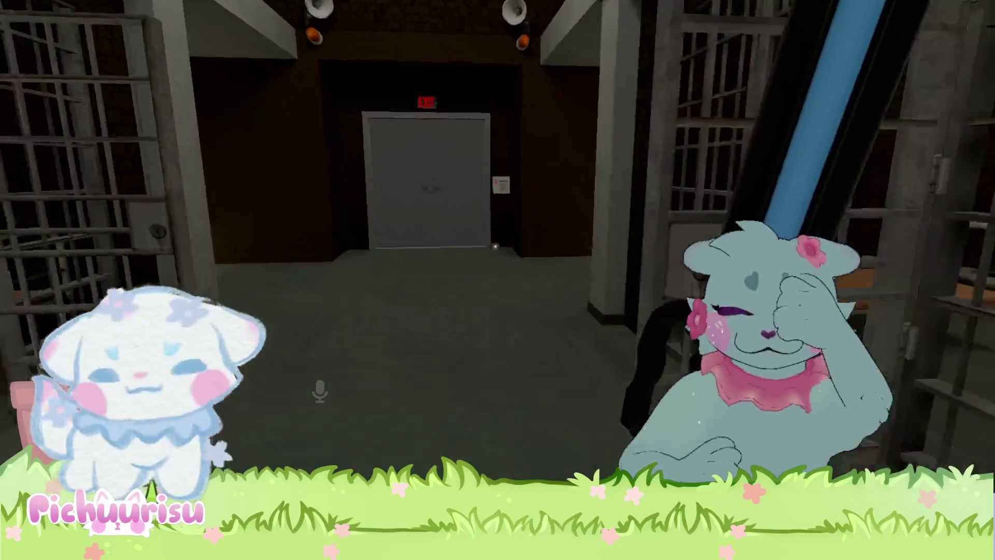
key(w)
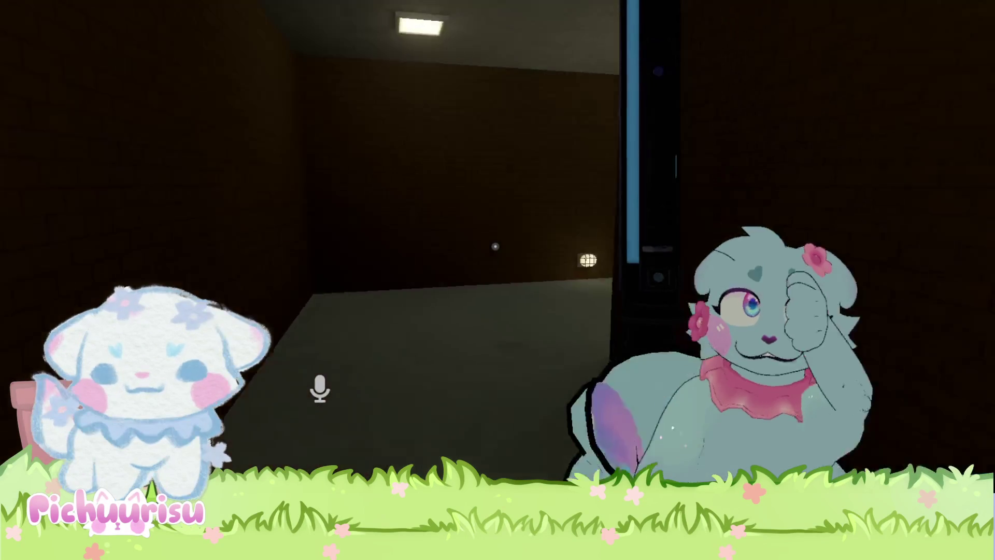
key(w)
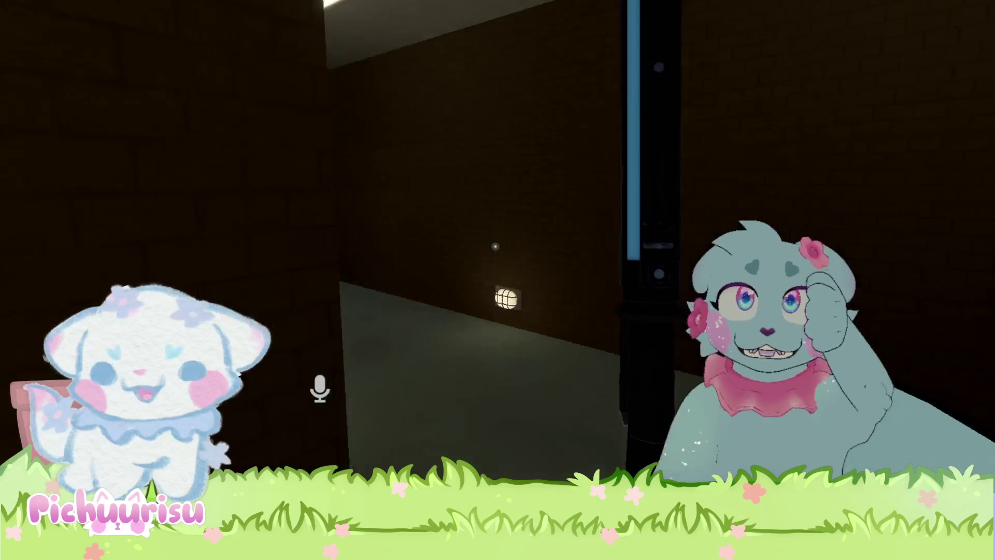
key(w)
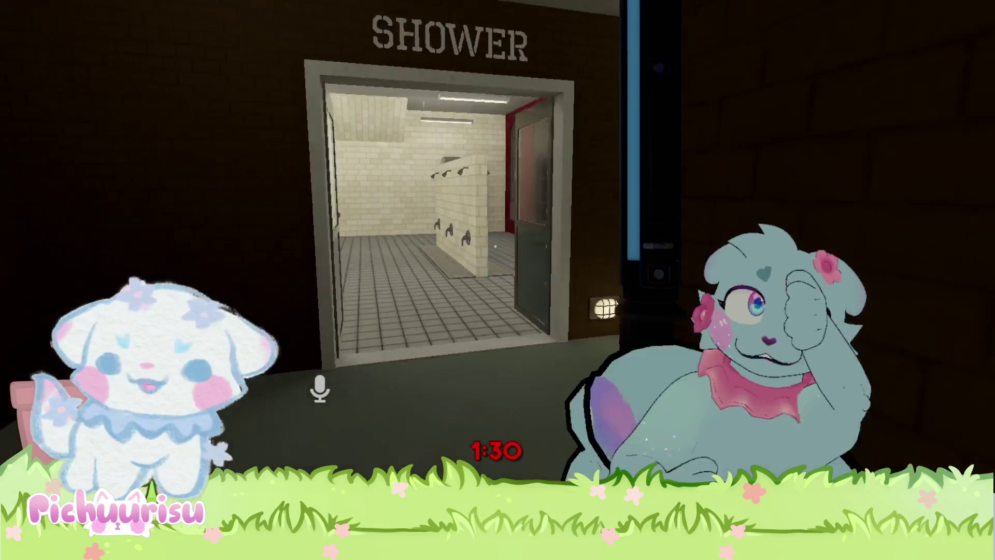
- Cross the night basketball court to the brick building and enter the laundry room
key(w)
key(w)
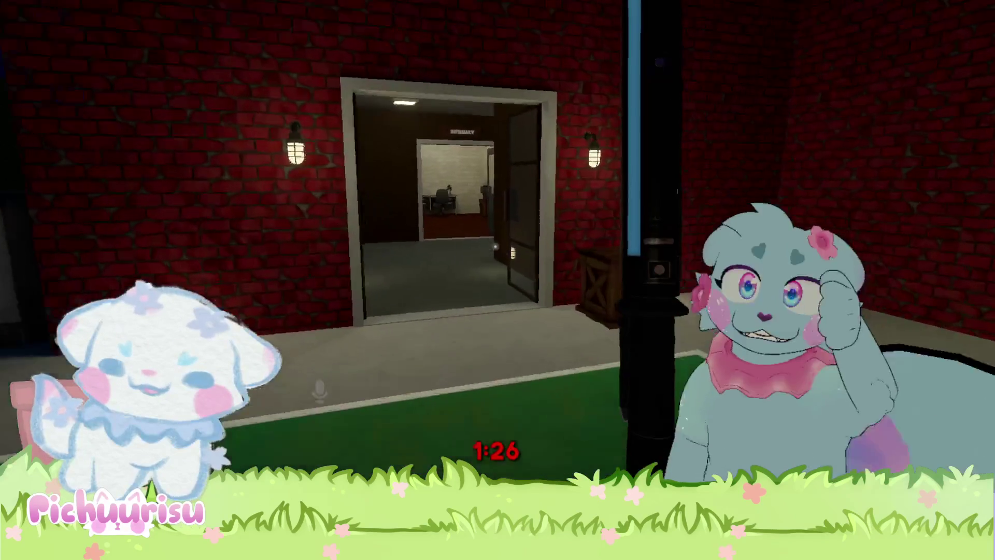
key(w)
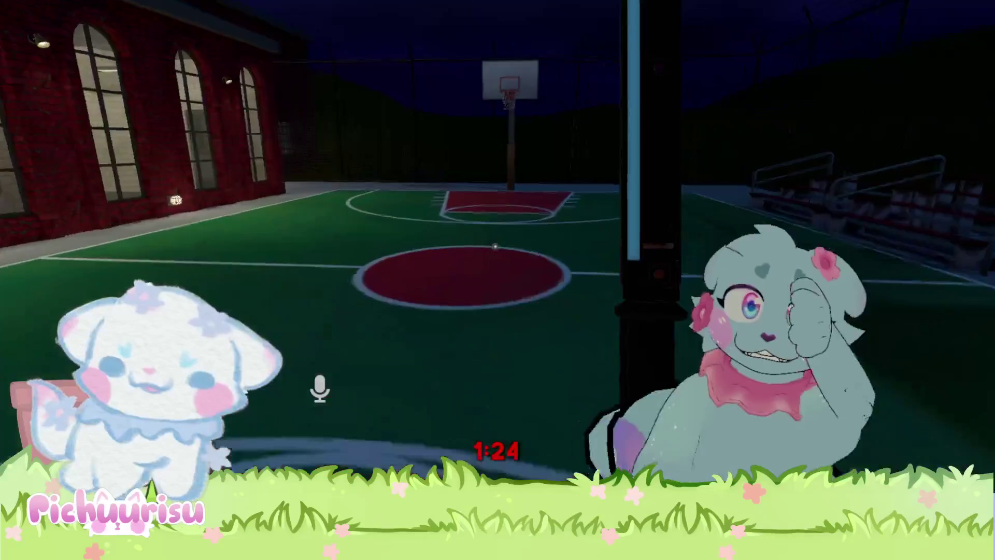
key(w)
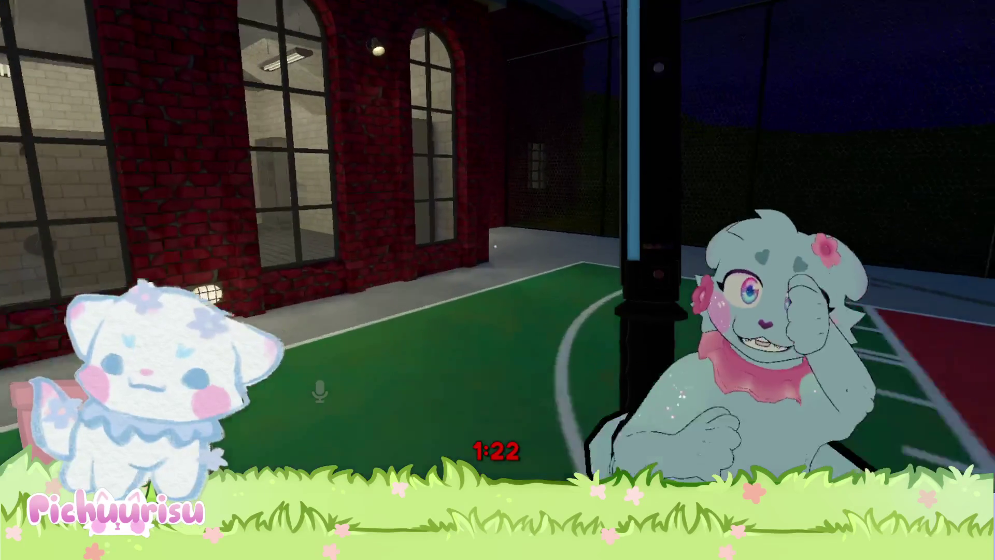
key(w)
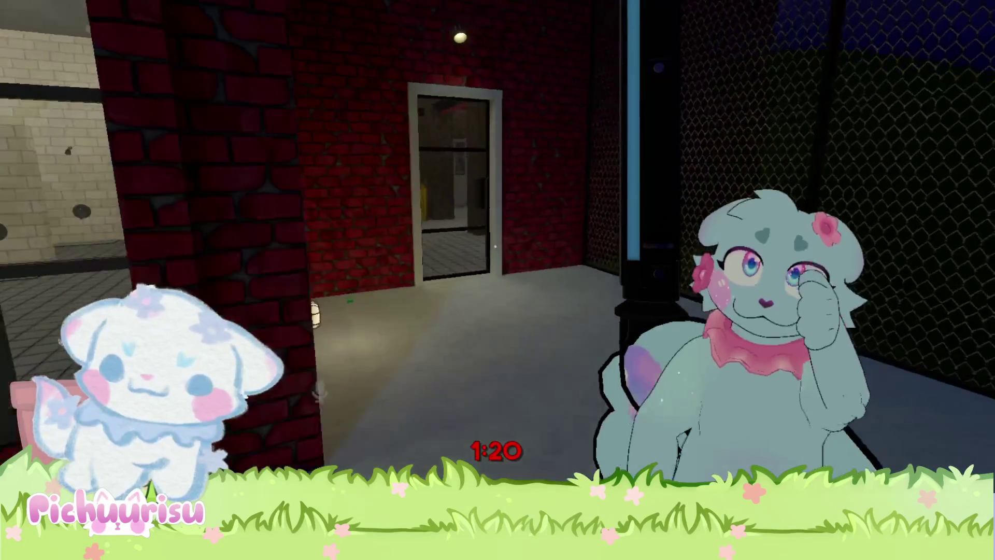
key(w)
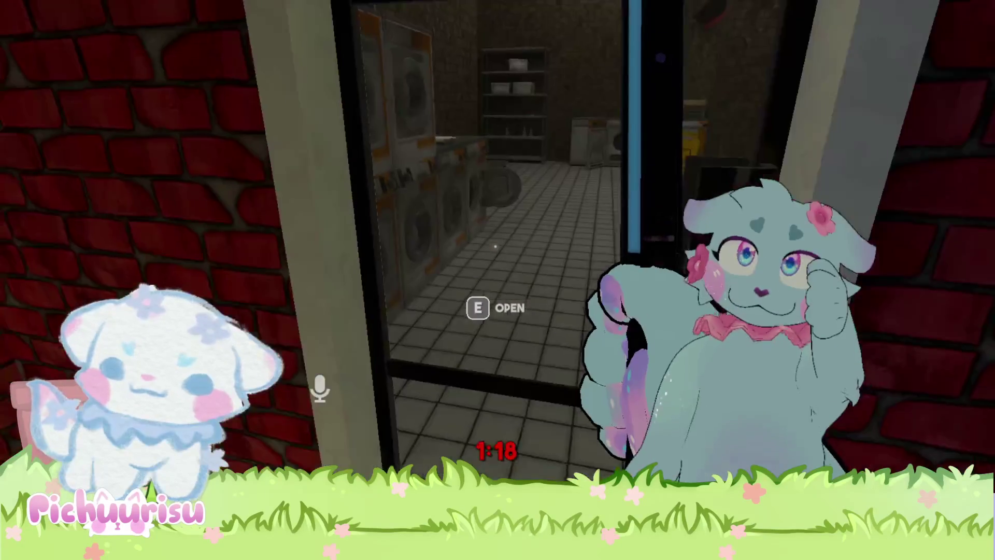
key(e)
key(w)
key(w)
key(w)
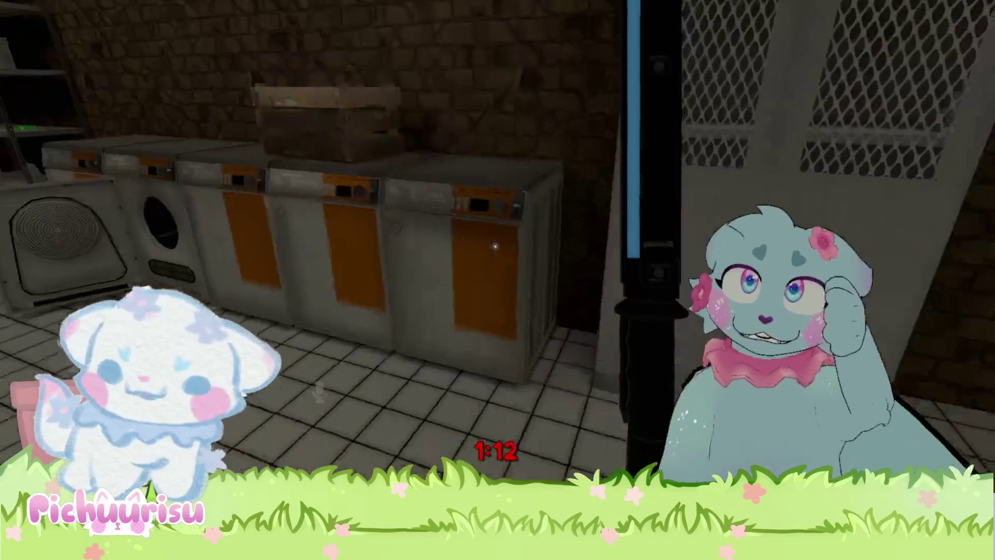
- Check the locked keypad door past the washing machines, then continue down the corridor into the office
key(w)
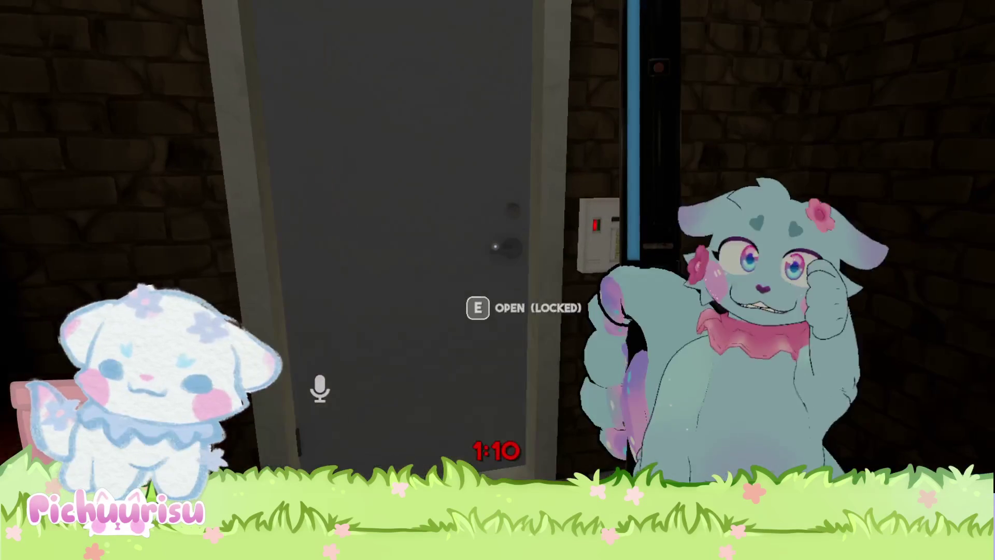
key(w)
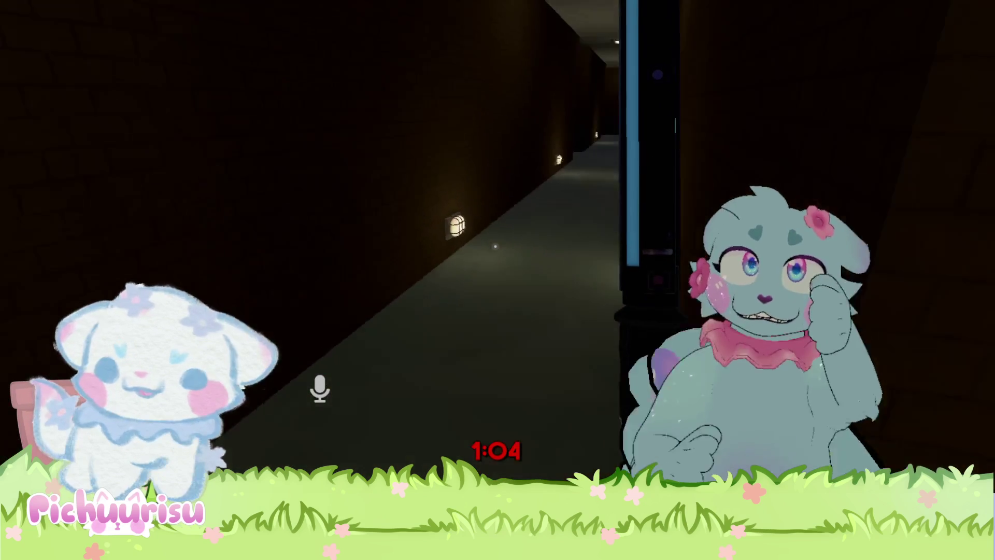
key(w)
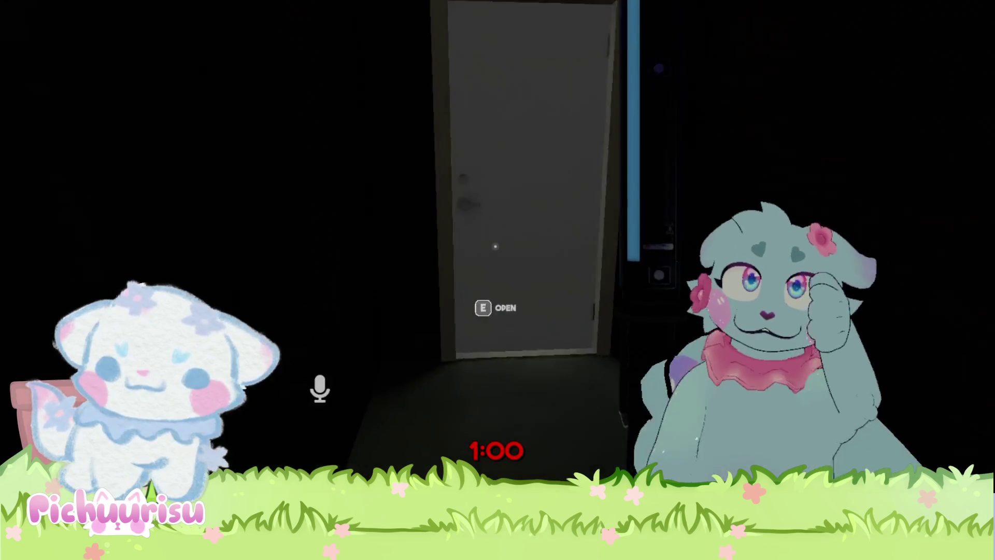
key(w)
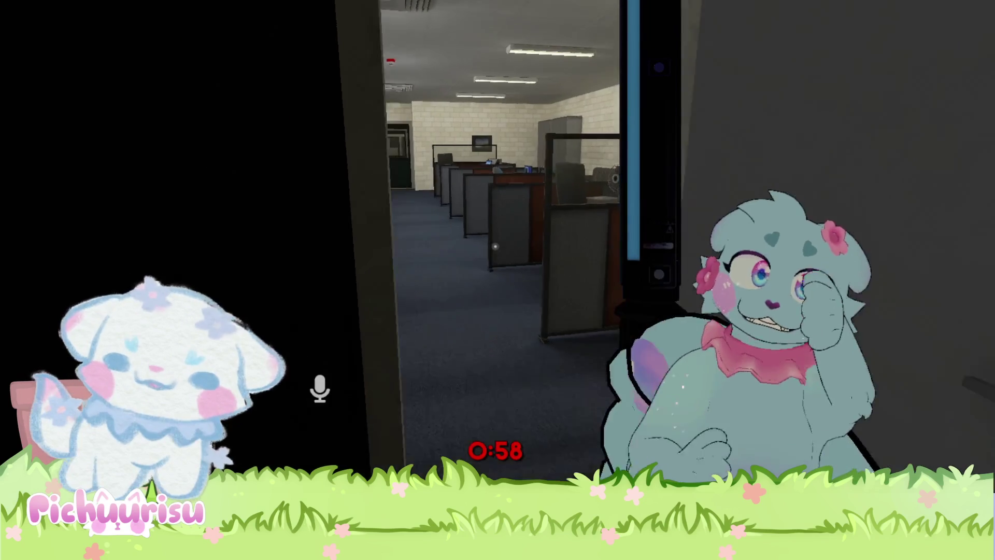
key(w)
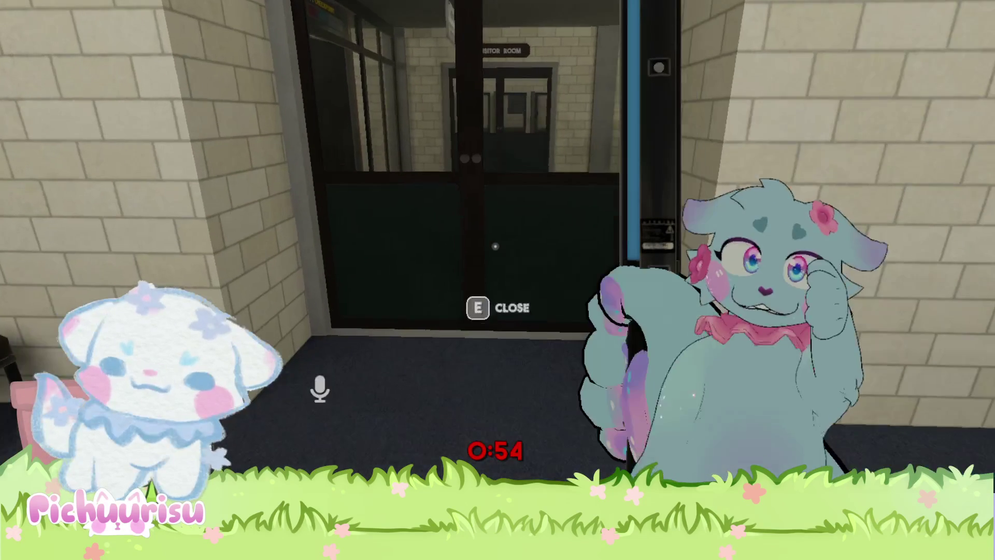
- Go out the office back door into the hallway and climb the stairwell
key(e)
key(w)
key(w)
key(w)
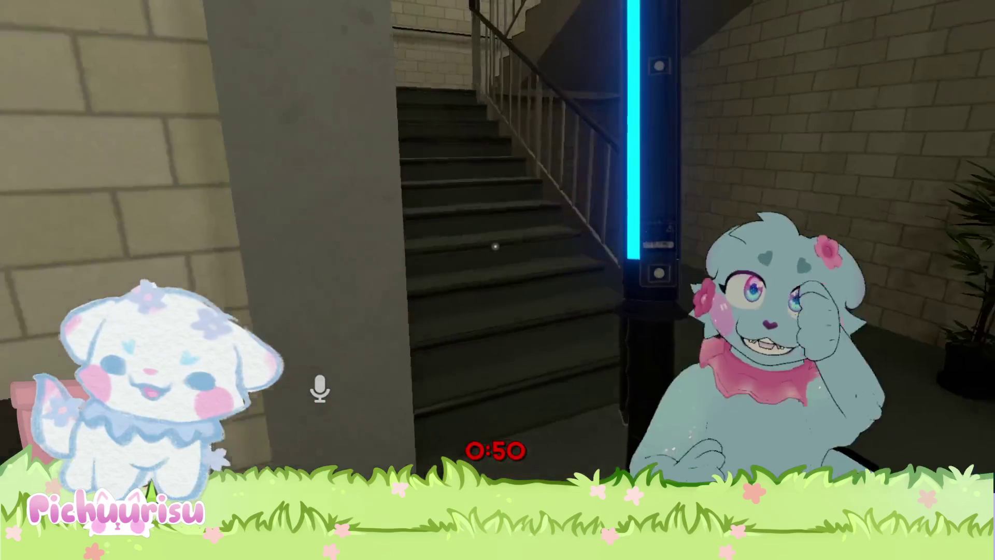
key(w)
key(w)
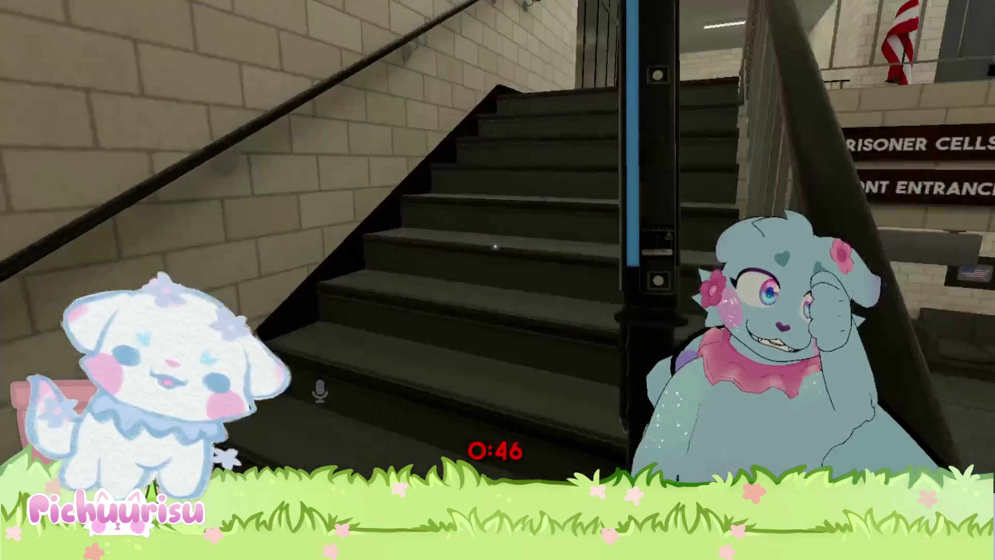
key(w)
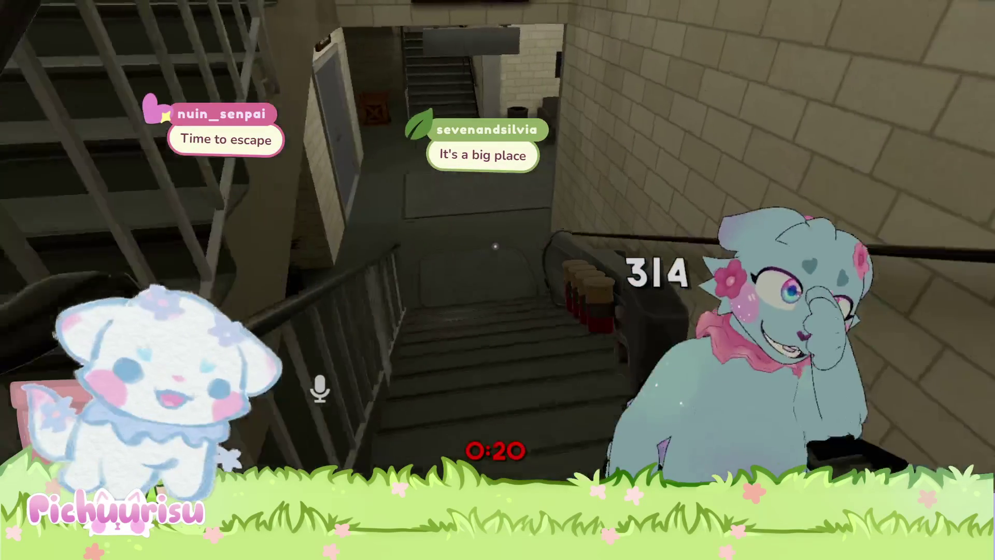
- Cross the lobby, go out the glass exit doors into the parking lot and face the police cars
key(w)
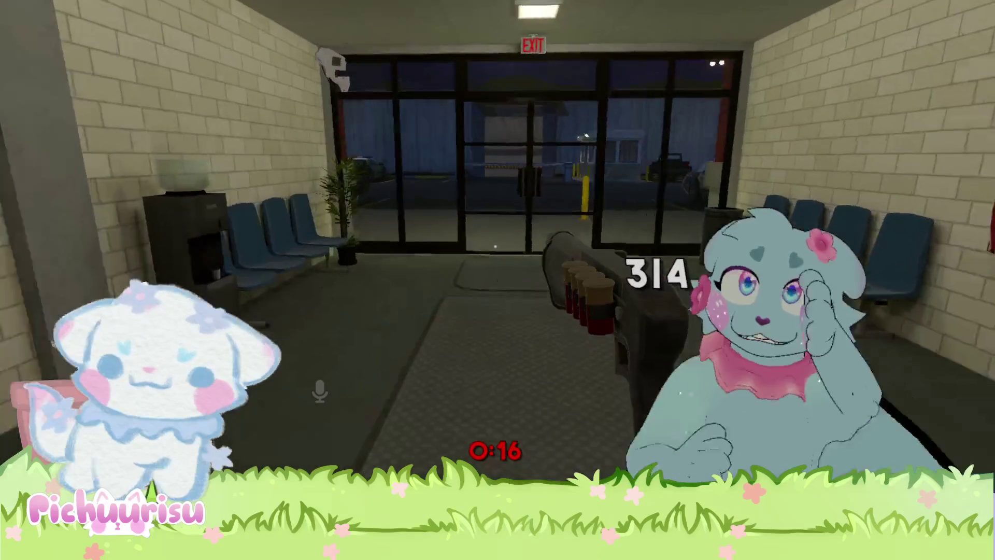
key(w)
key(e)
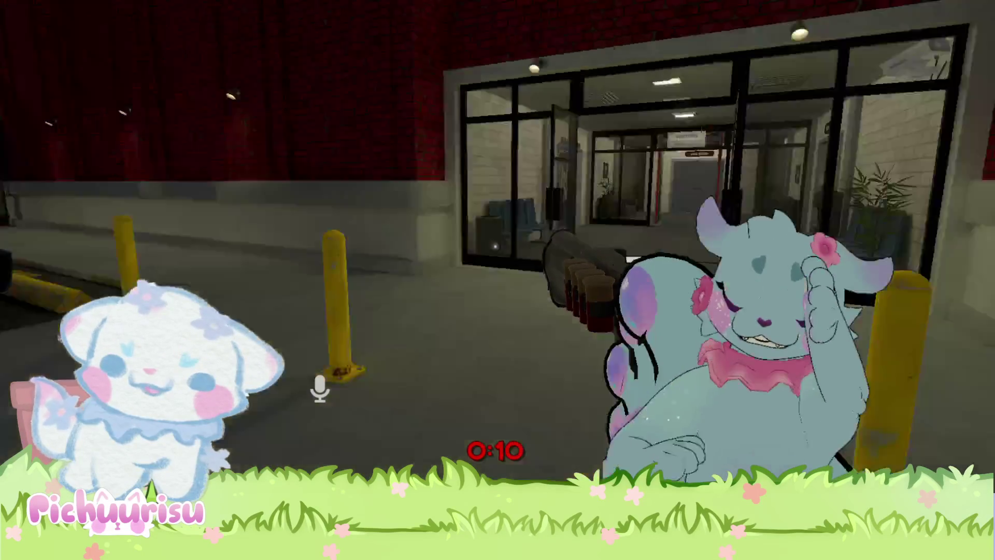
click(496, 245)
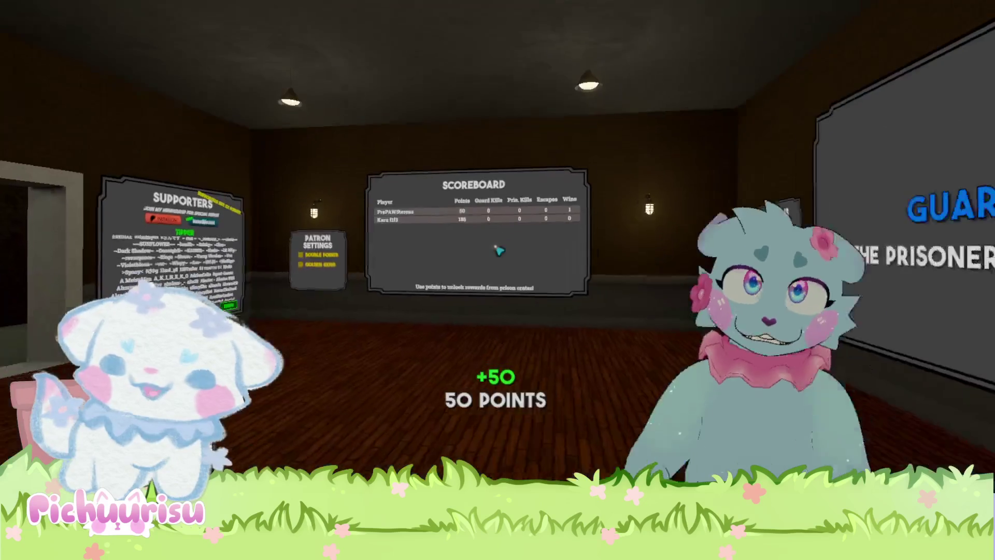
- Look over the scoreboard, face the settings board and bring up the Launch Pad quick menu
key(w)
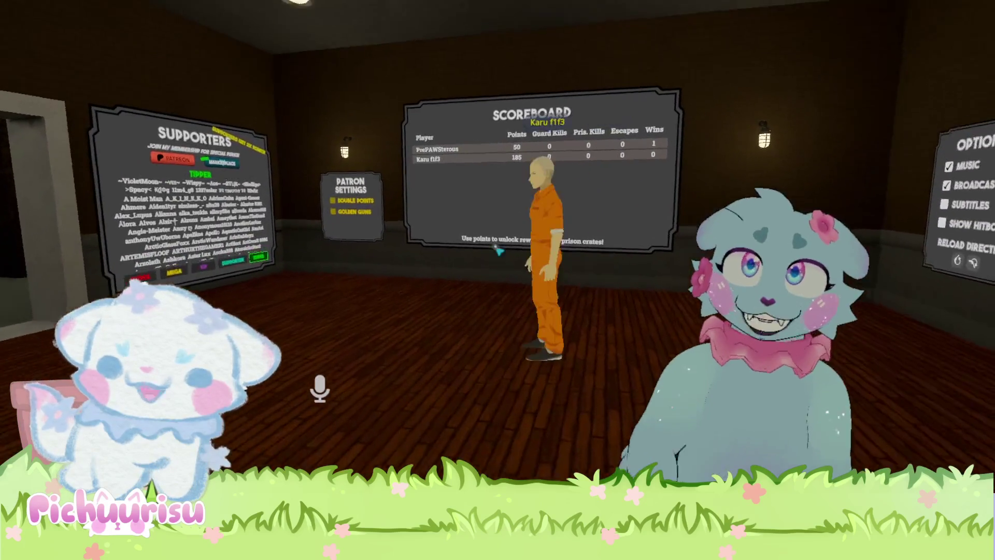
key(w)
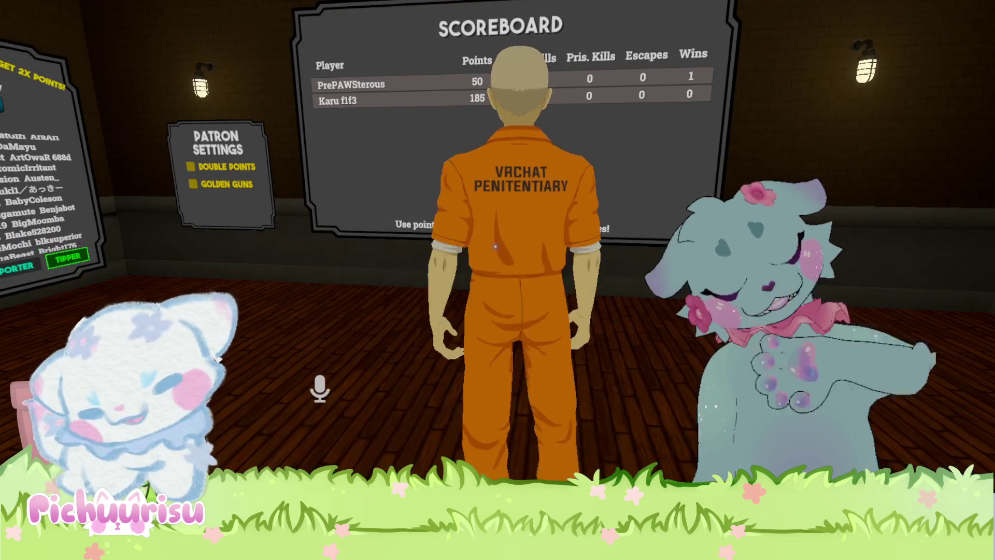
key(s)
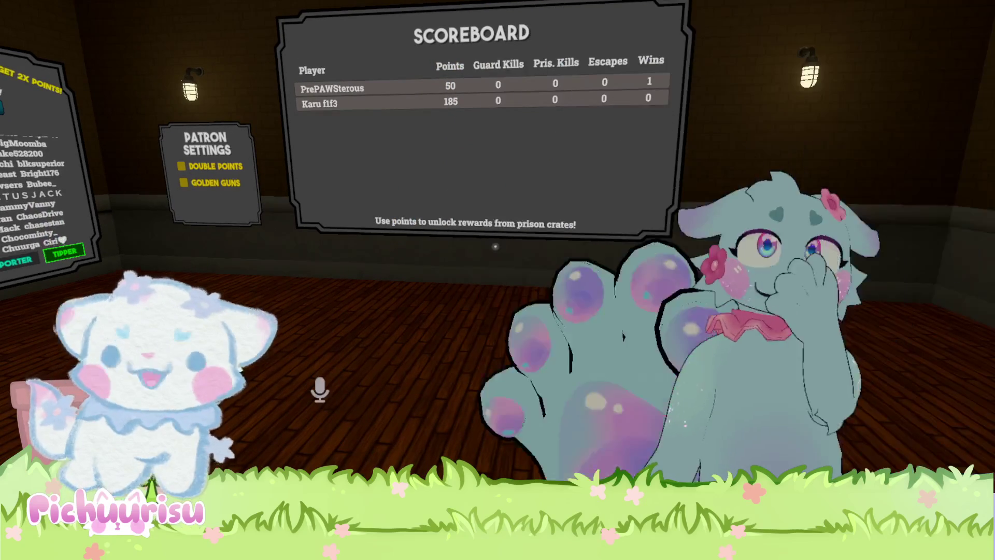
key(w)
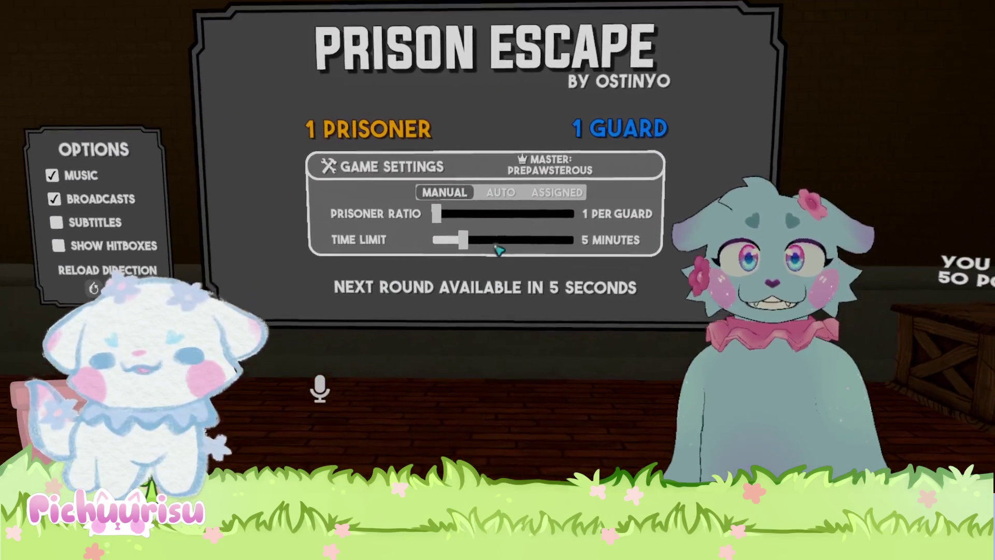
key(Escape)
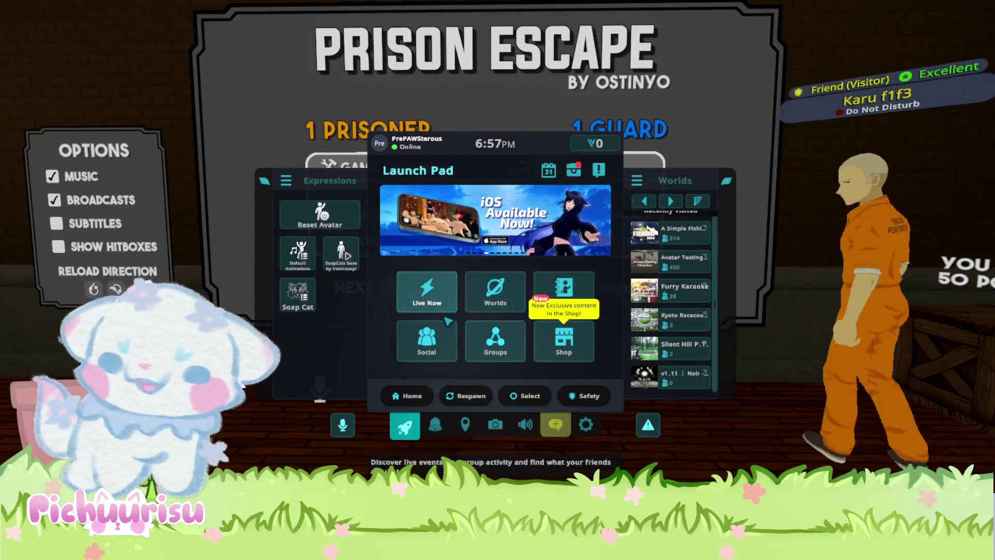
click(436, 352)
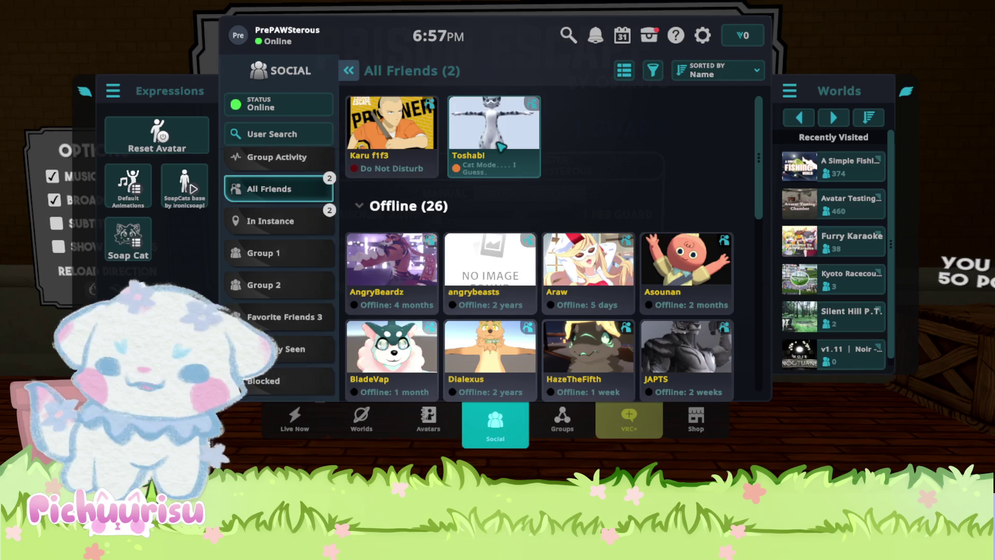
click(501, 146)
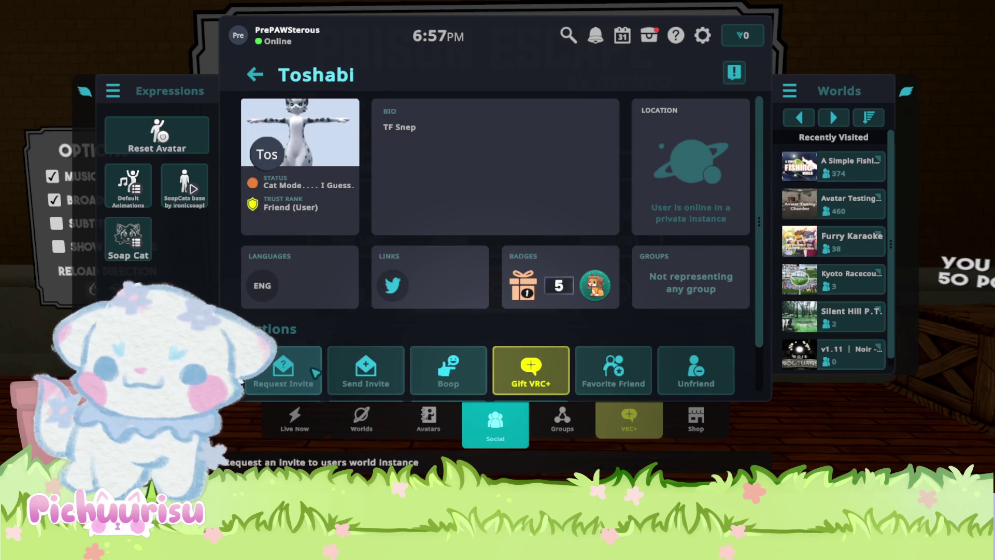
click(348, 373)
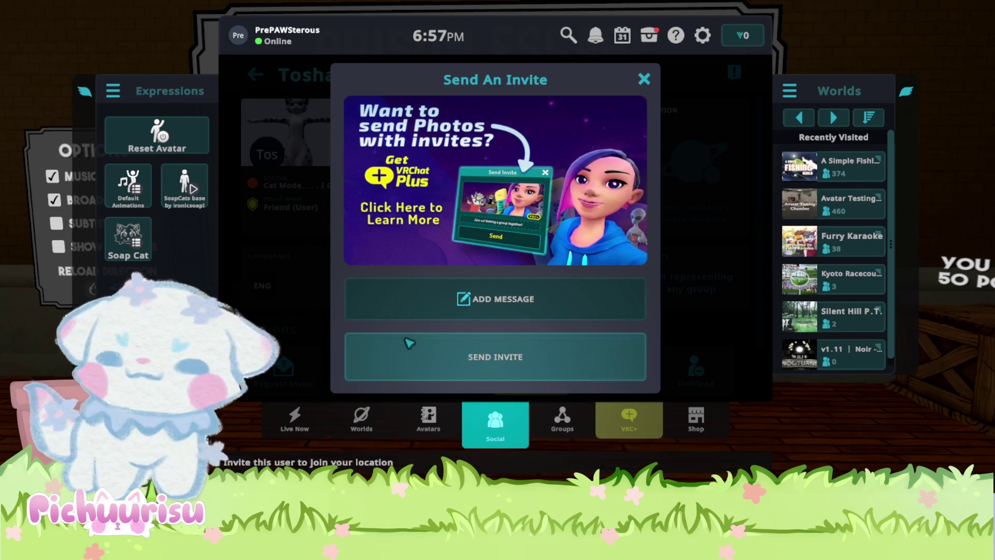
click(464, 356)
key(Escape)
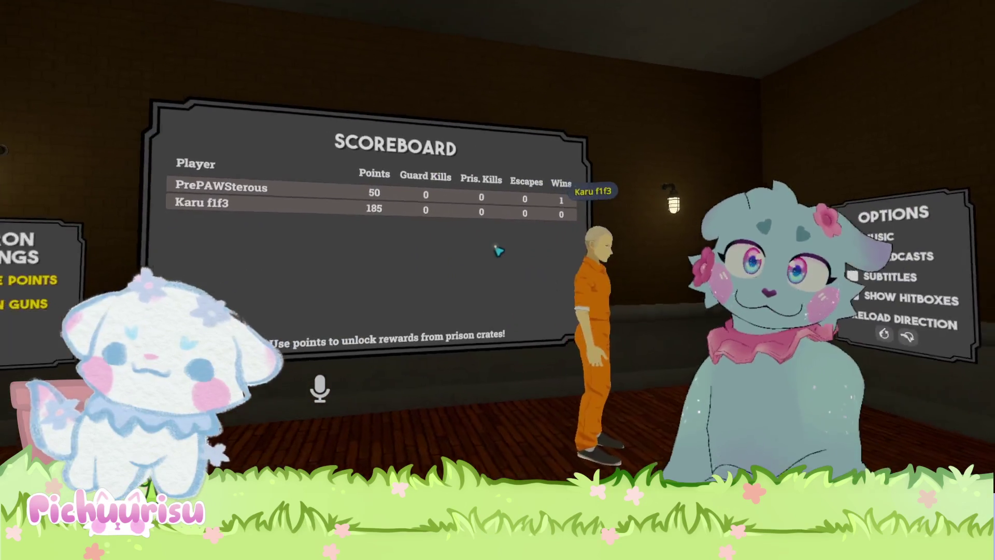
- Tick Show Hitboxes, choose ASSIGNED teams and start a new round
key(w)
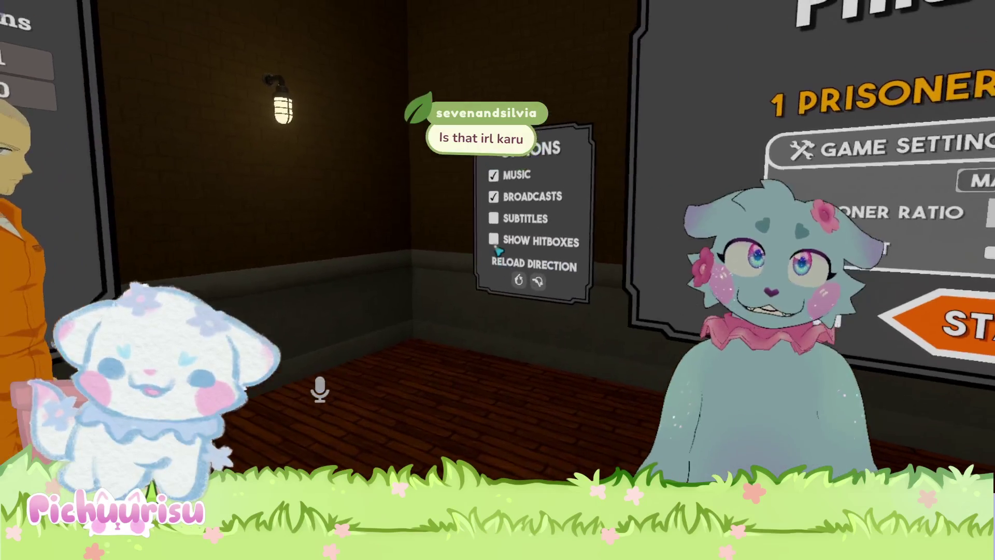
click(494, 248)
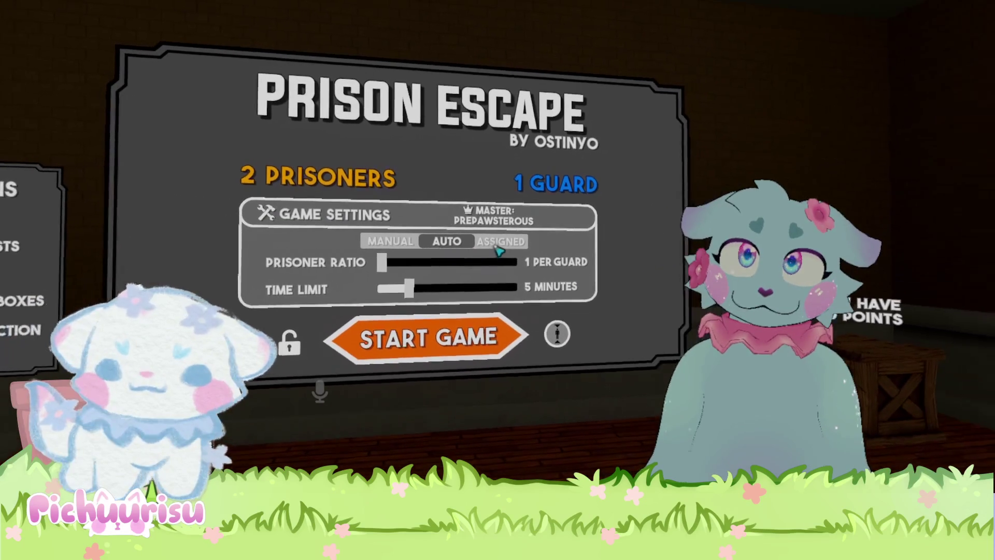
click(498, 247)
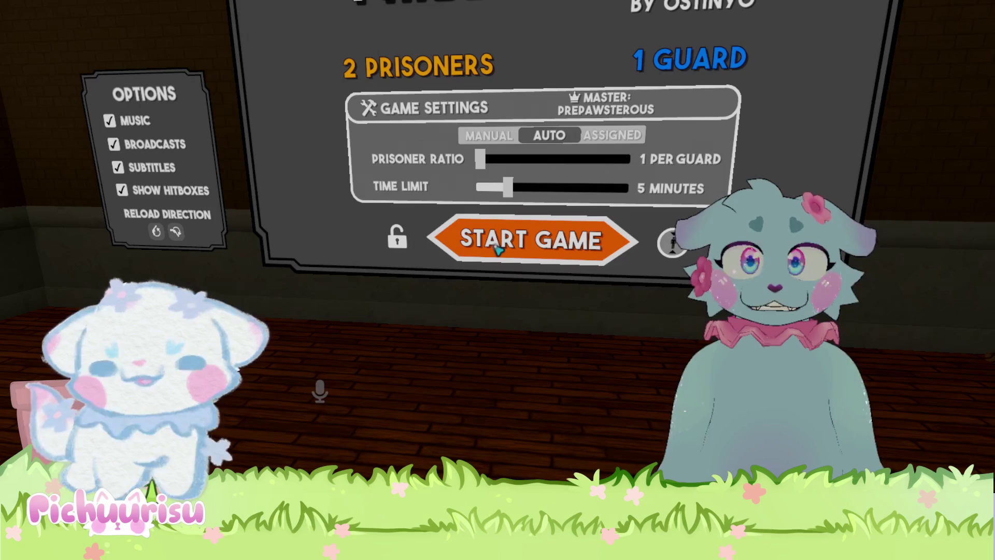
click(498, 248)
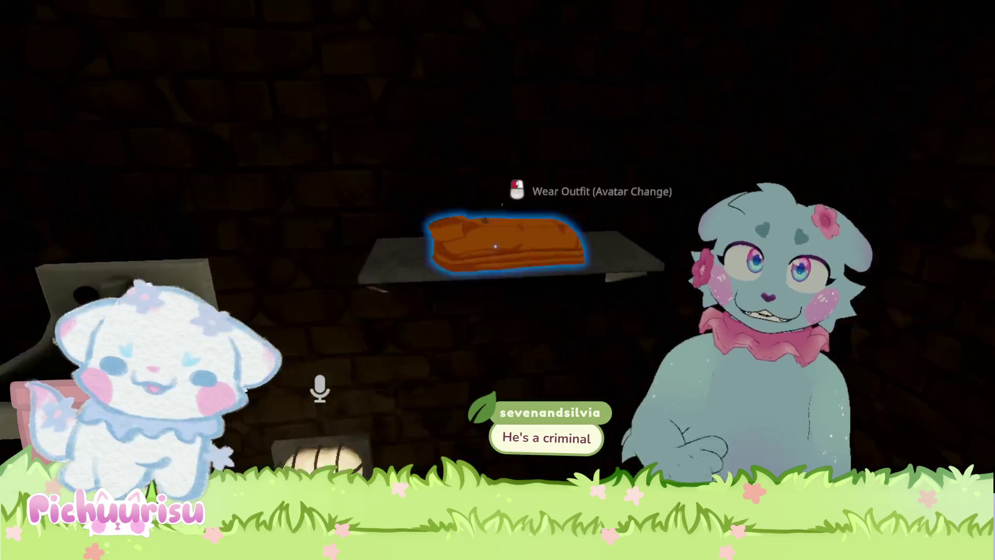
- Wear the orange prisoner outfit from the shelf and bring up the Launch Pad menu
click(495, 247)
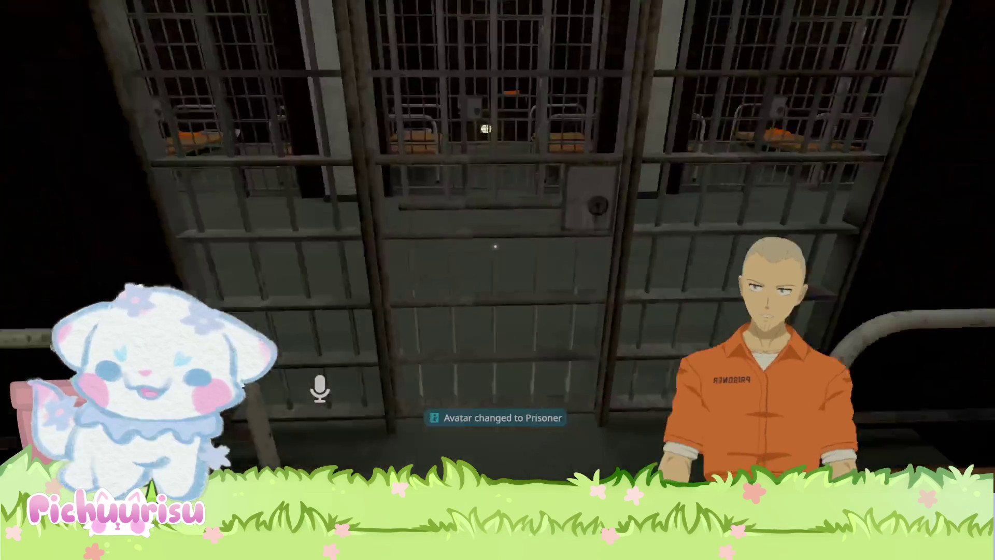
key(Escape)
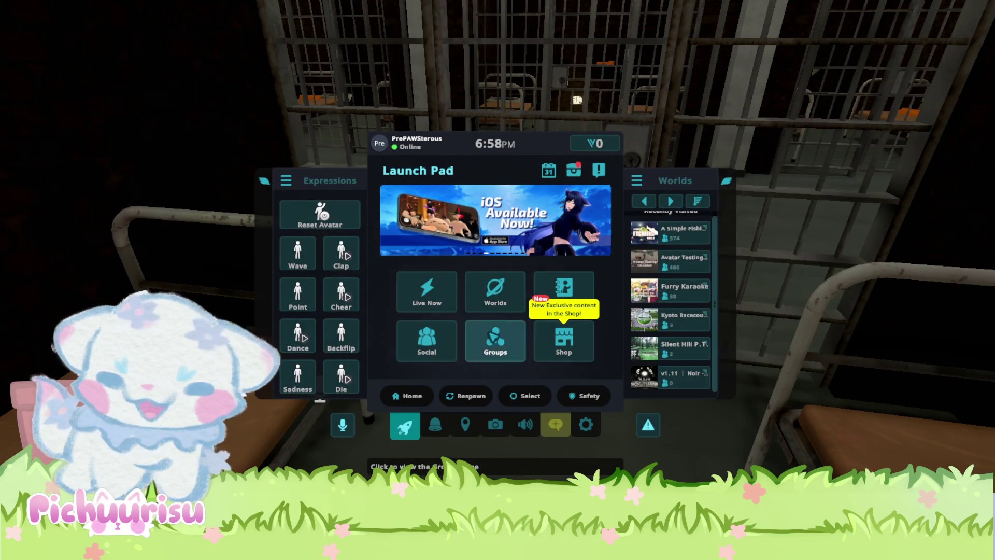
- Apply the SoapPichuu avatar from Recently Used and close the menu
click(566, 295)
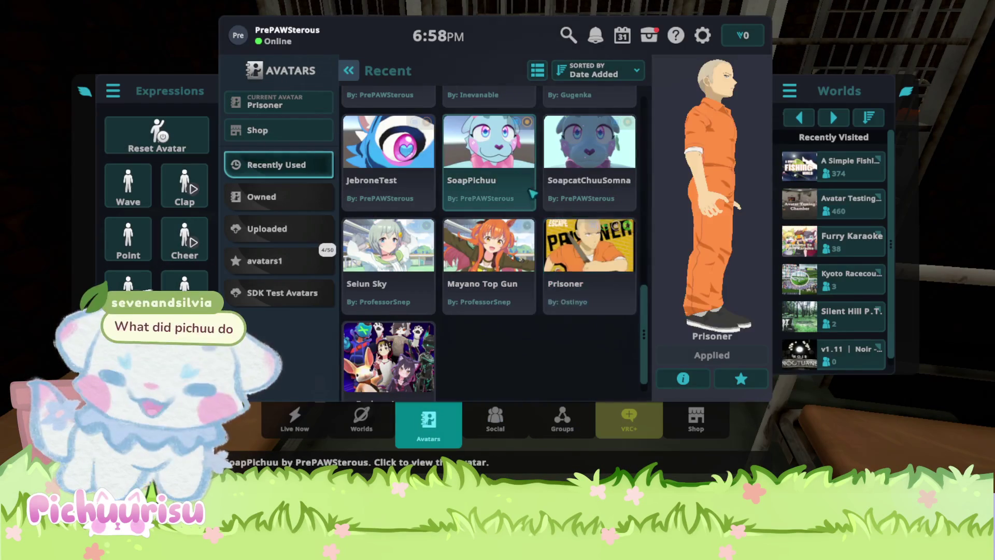
click(687, 356)
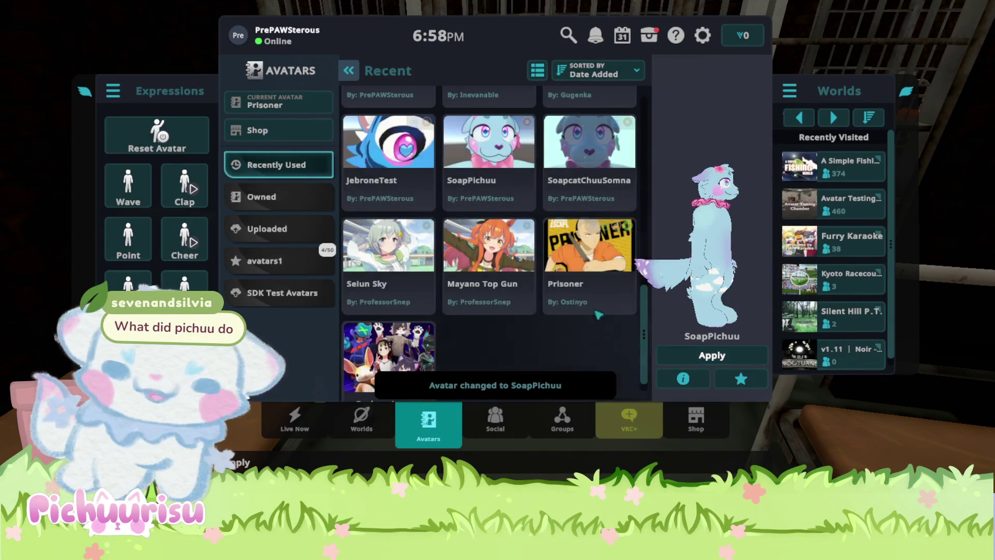
key(Escape)
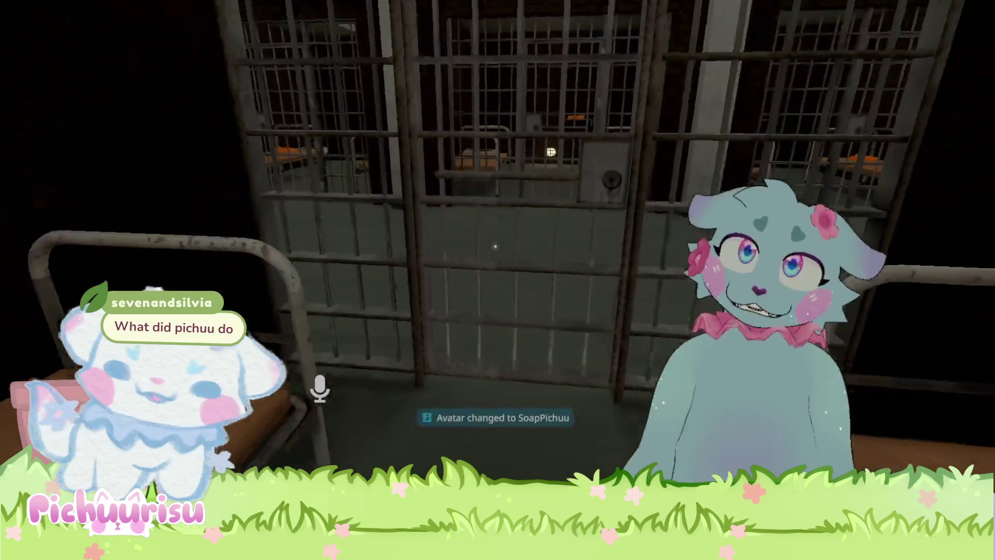